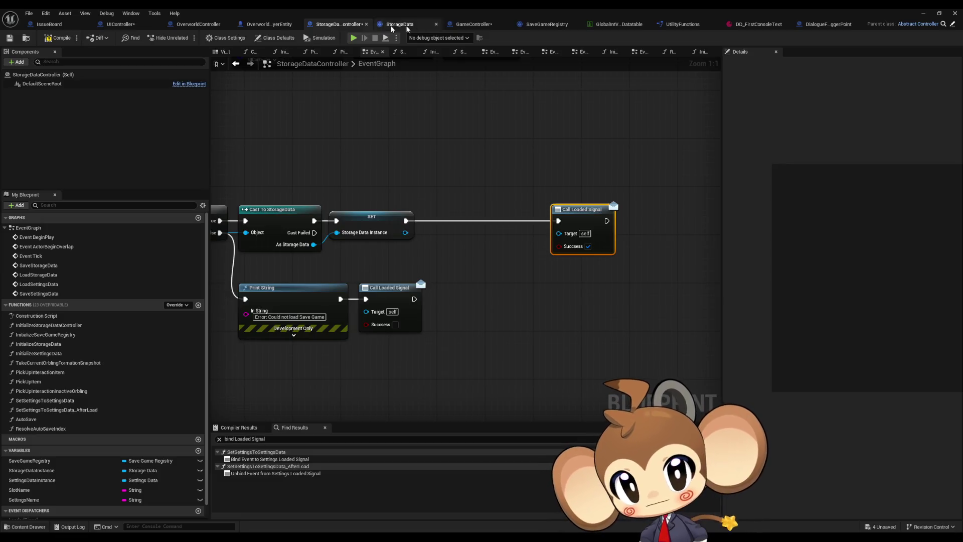
# Survey the StorageDataController event graph's SaveStorageData, LoadStorageData, LoadSettingsData events and Save Game to Slot branch.
pyautogui.click(477, 26)
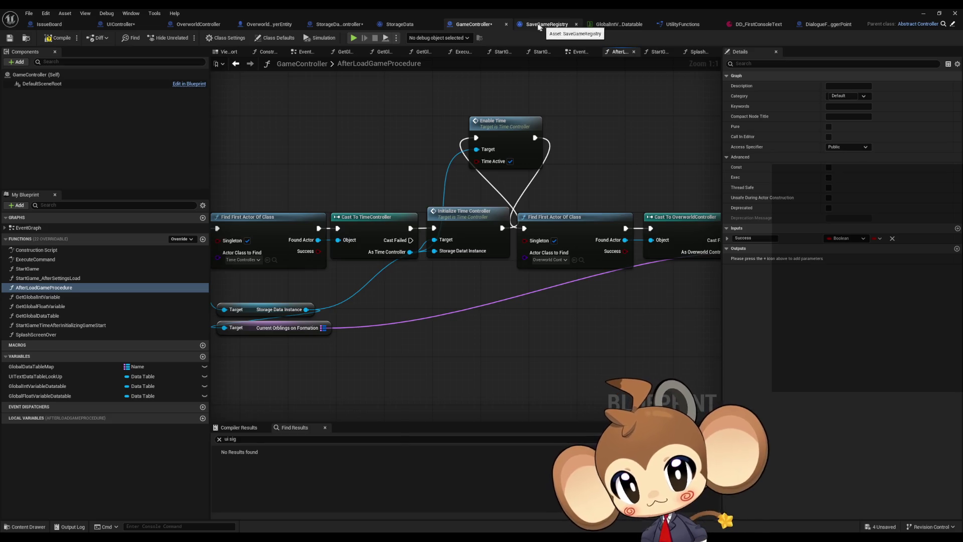
pyautogui.click(332, 28)
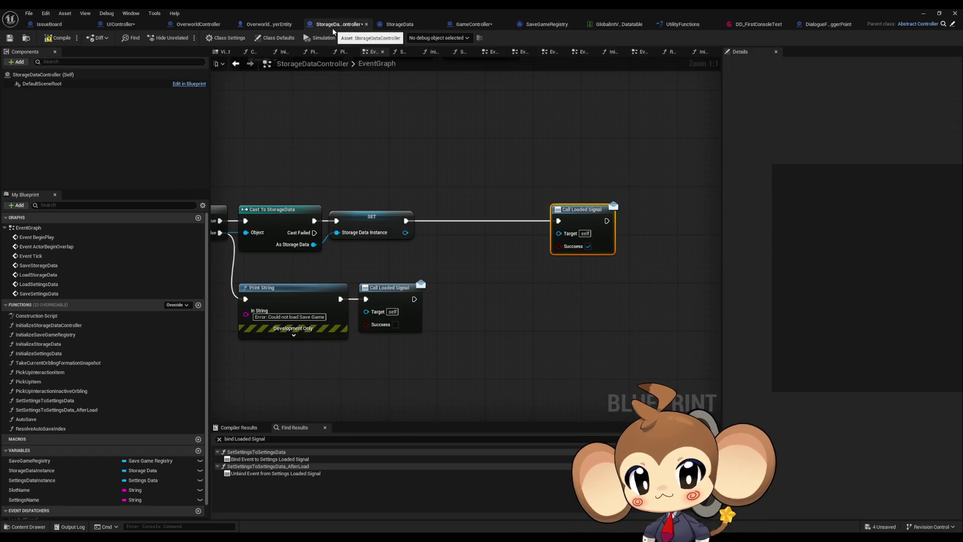
pyautogui.moveTo(385, 151); pyautogui.dragTo(590, 167)
pyautogui.scroll(-2, 469, 161)
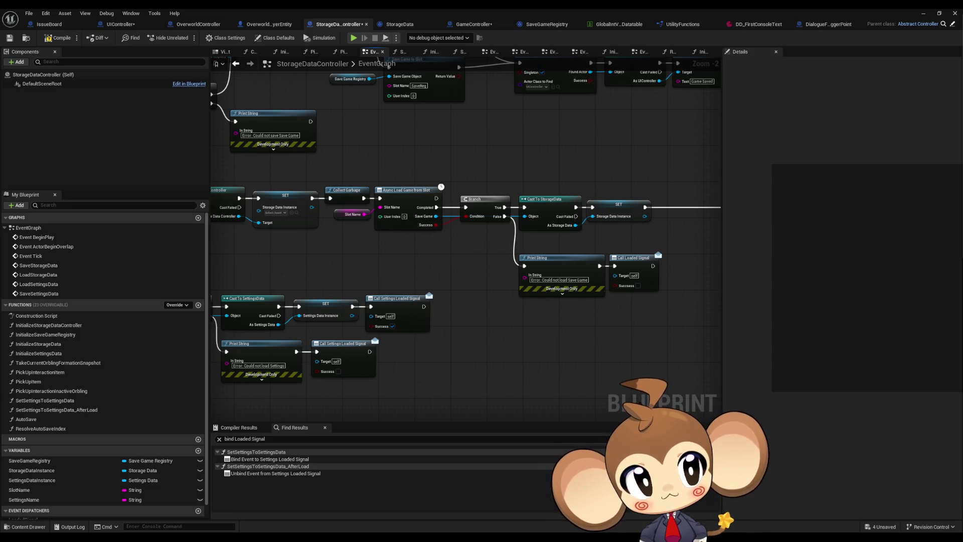
pyautogui.moveTo(366, 257)
pyautogui.mouseDown()
pyautogui.moveTo(459, 250)
pyautogui.moveTo(579, 271)
pyautogui.mouseUp()
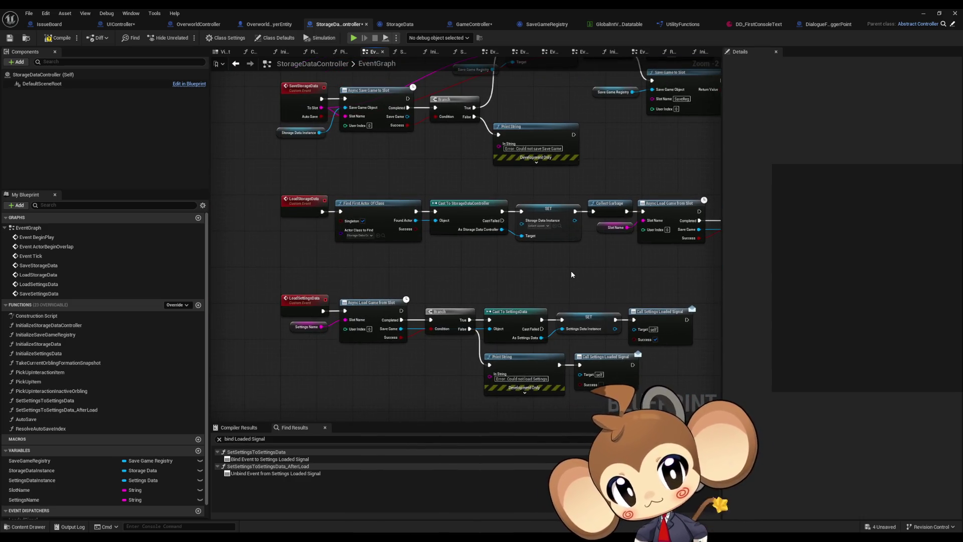
pyautogui.moveTo(651, 270); pyautogui.dragTo(311, 267)
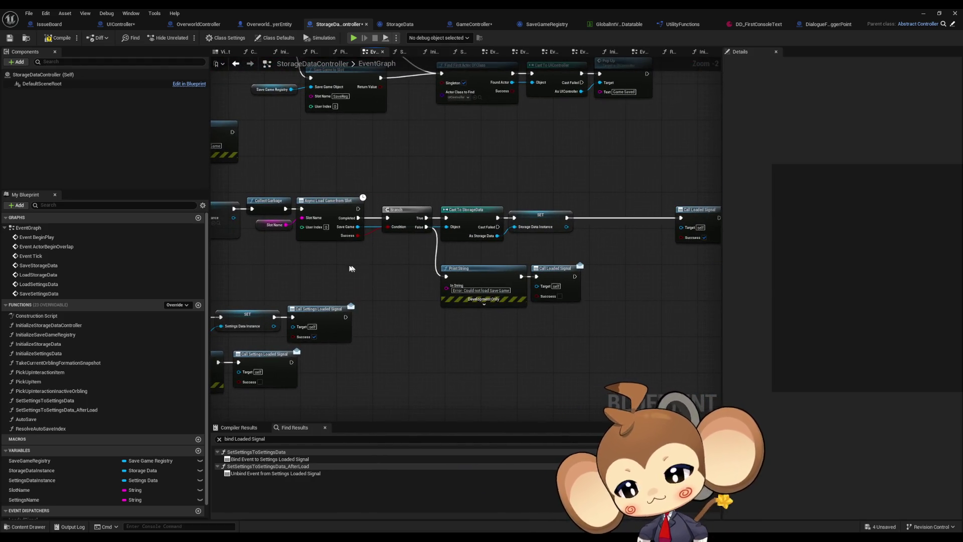
pyautogui.moveTo(346, 269)
pyautogui.mouseDown()
pyautogui.moveTo(415, 308)
pyautogui.moveTo(467, 286)
pyautogui.mouseUp()
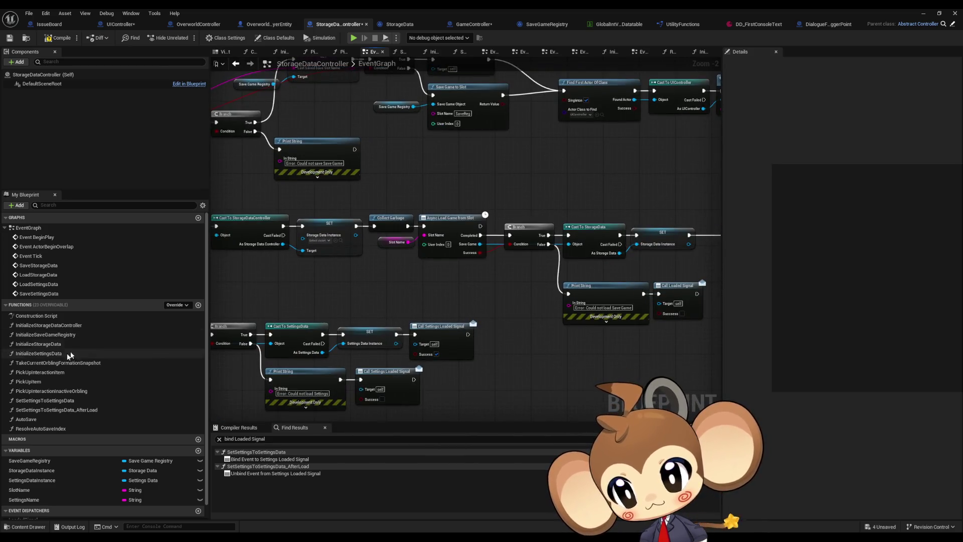
# Browse the ResolveAutoSaveIndex, AutoSave and InitializeStorageDataController function graphs.
pyautogui.doubleClick(39, 427)
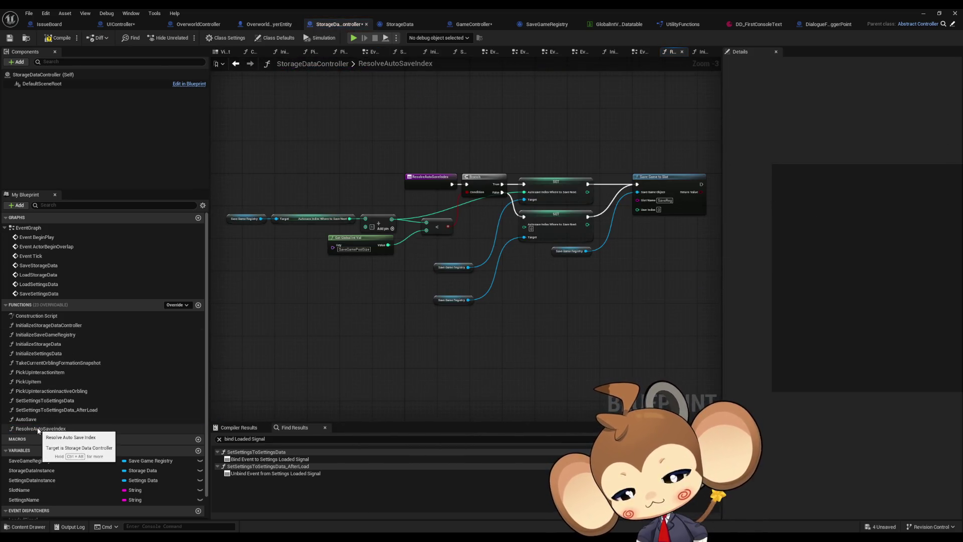
pyautogui.doubleClick(35, 421)
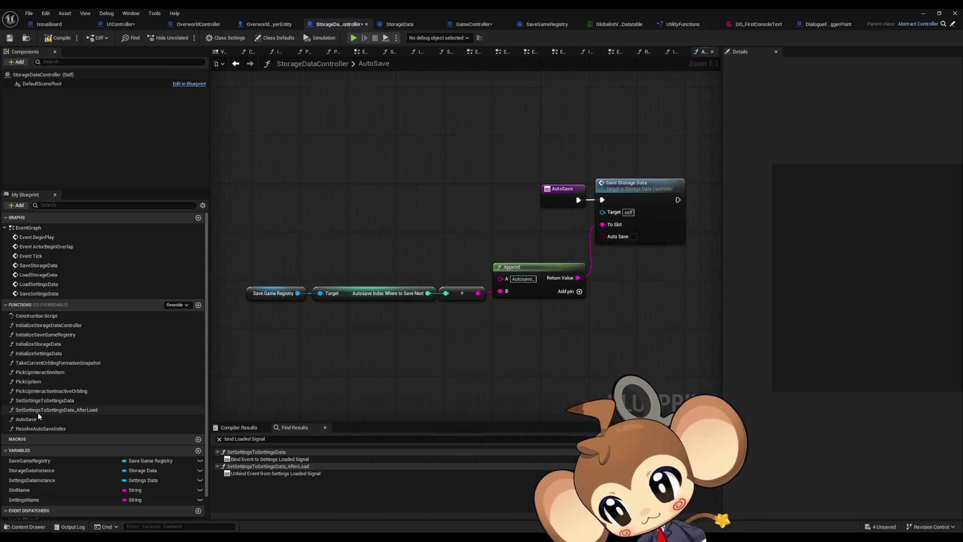
pyautogui.doubleClick(31, 325)
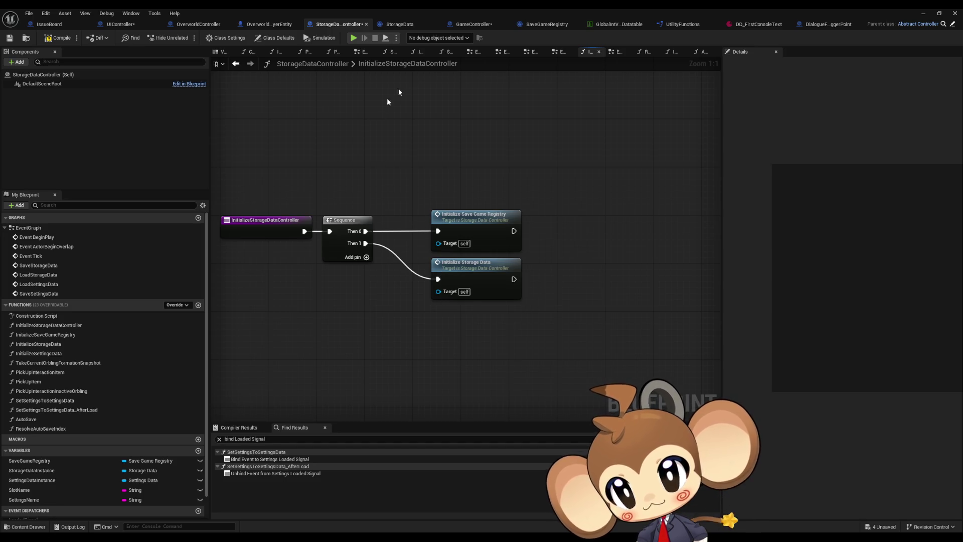
# In GameController's StartGame, follow the Initialize Settings Data node into its function graph.
pyautogui.click(473, 25)
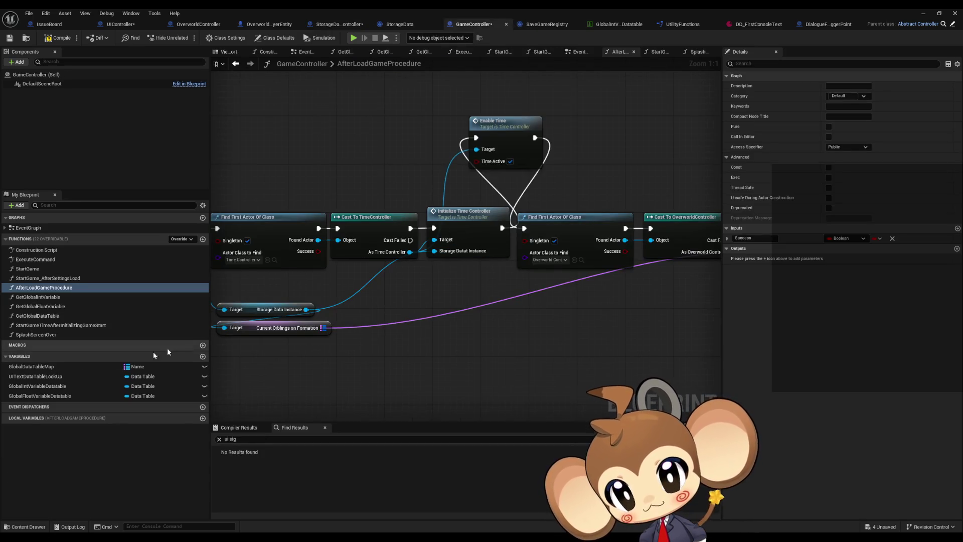
pyautogui.doubleClick(37, 270)
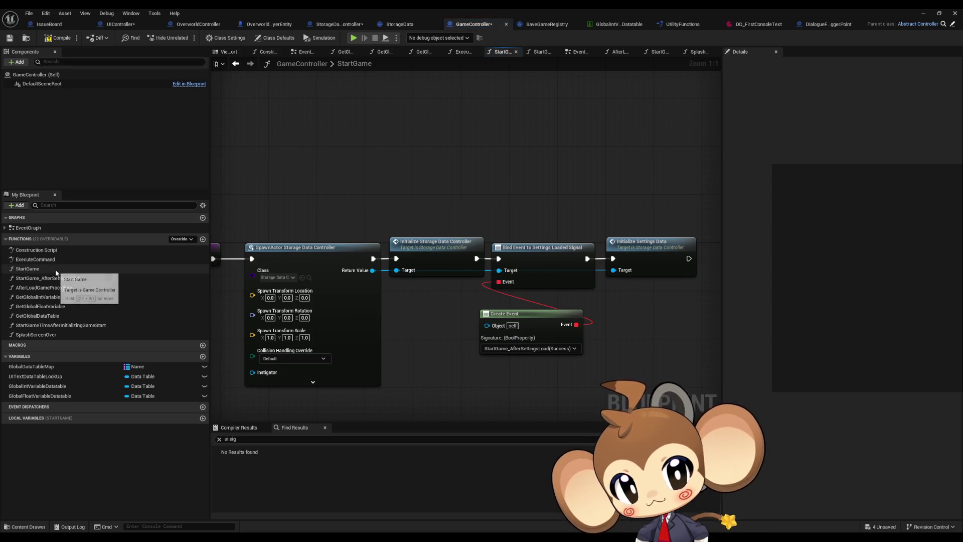
pyautogui.moveTo(645, 193); pyautogui.dragTo(668, 291)
pyautogui.doubleClick(649, 245)
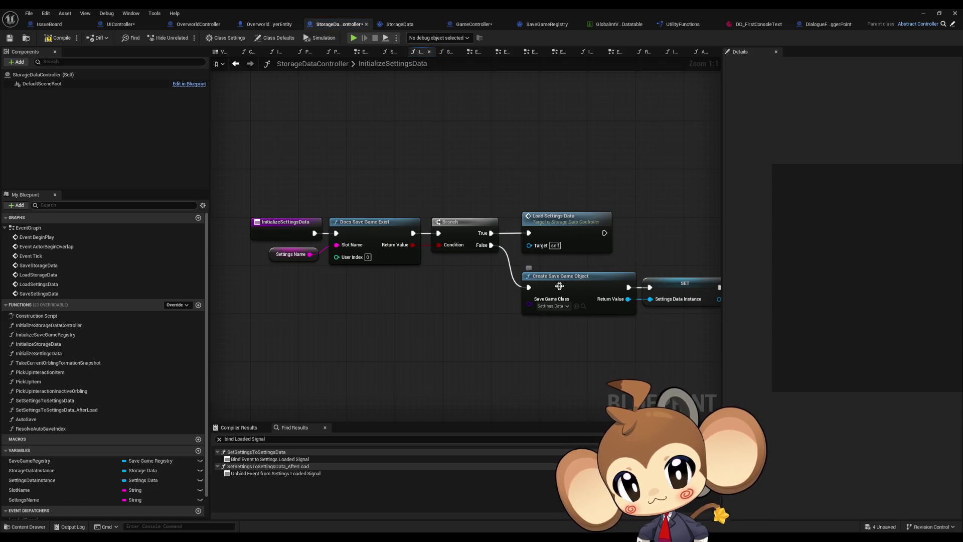
# Inspect the settings creation nodes and bring up actions for Call Settings Loaded Signal.
pyautogui.moveTo(439, 181)
pyautogui.mouseDown()
pyautogui.moveTo(456, 215)
pyautogui.moveTo(604, 327)
pyautogui.moveTo(636, 295)
pyautogui.moveTo(510, 301)
pyautogui.mouseUp()
pyautogui.click(556, 207)
pyautogui.click(585, 271)
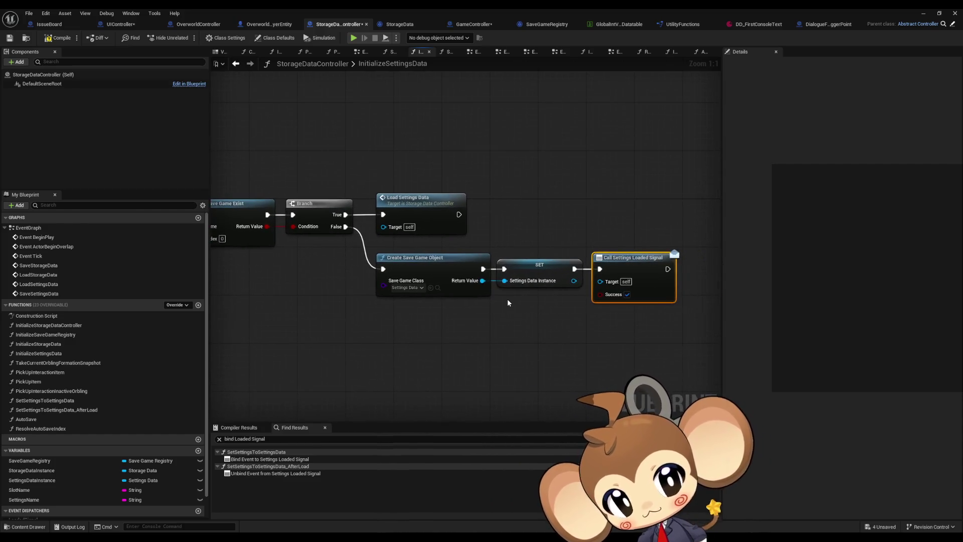
pyautogui.rightClick(630, 264)
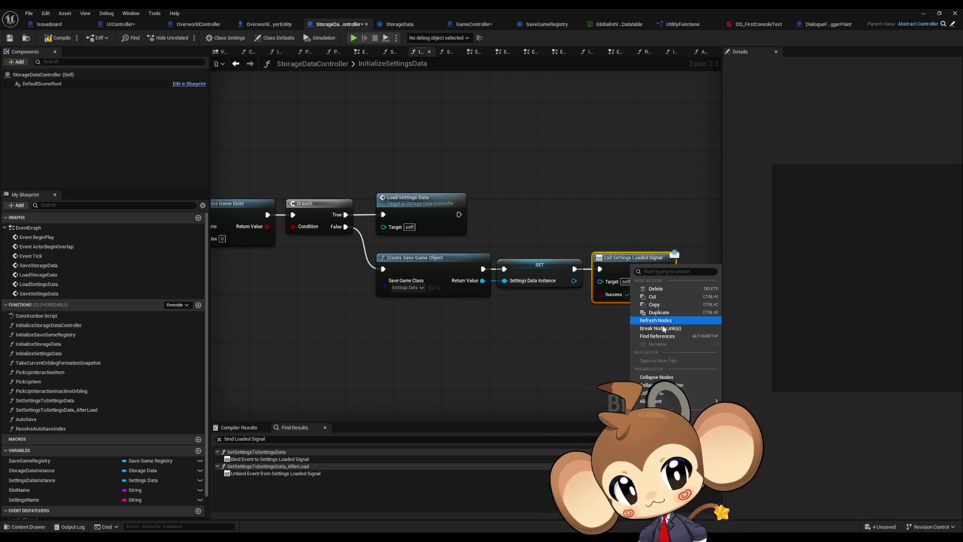
# Search references for 'bind' and jump to the Bind and Unbind Settings Loaded Signal usages.
pyautogui.click(654, 336)
pyautogui.doubleClick(228, 438)
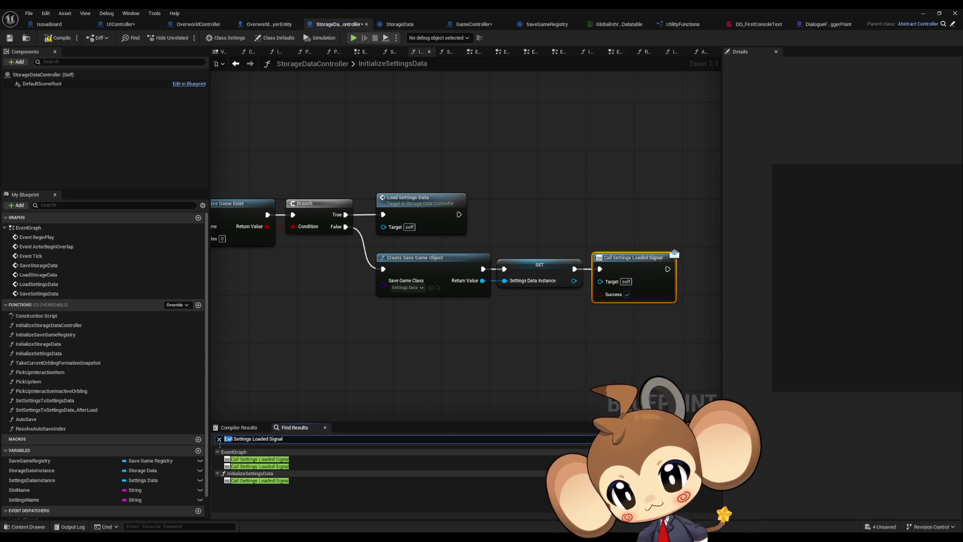
pyautogui.write('bind')
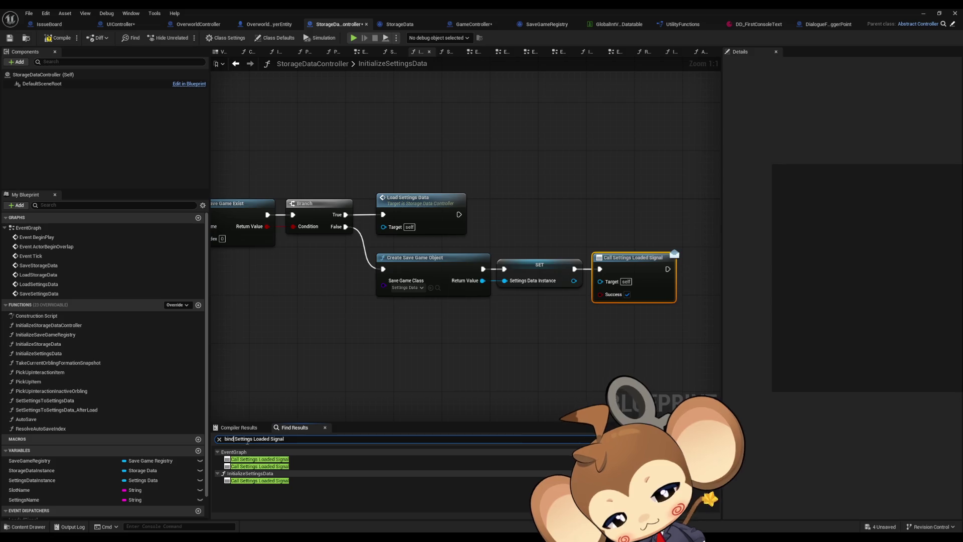
pyautogui.press('Return')
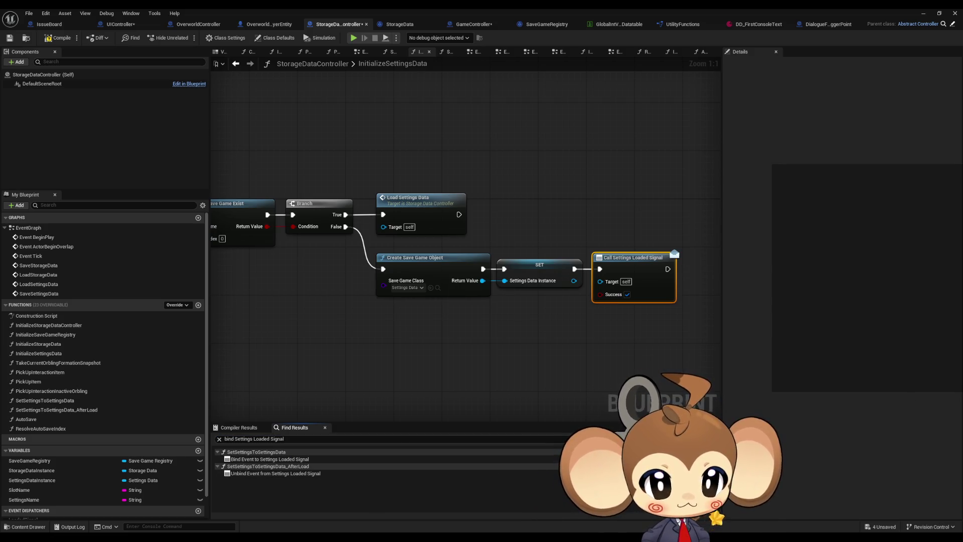
pyautogui.click(269, 459)
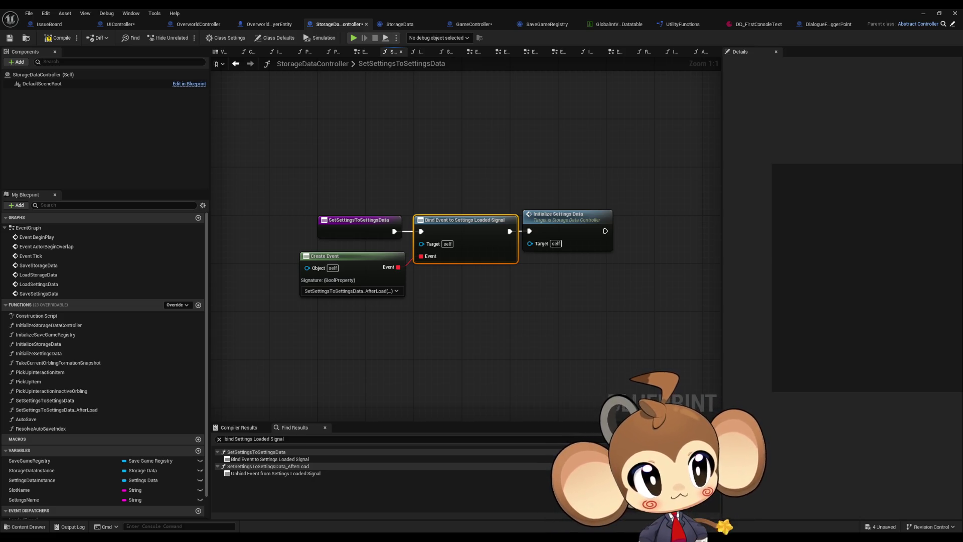
pyautogui.click(276, 473)
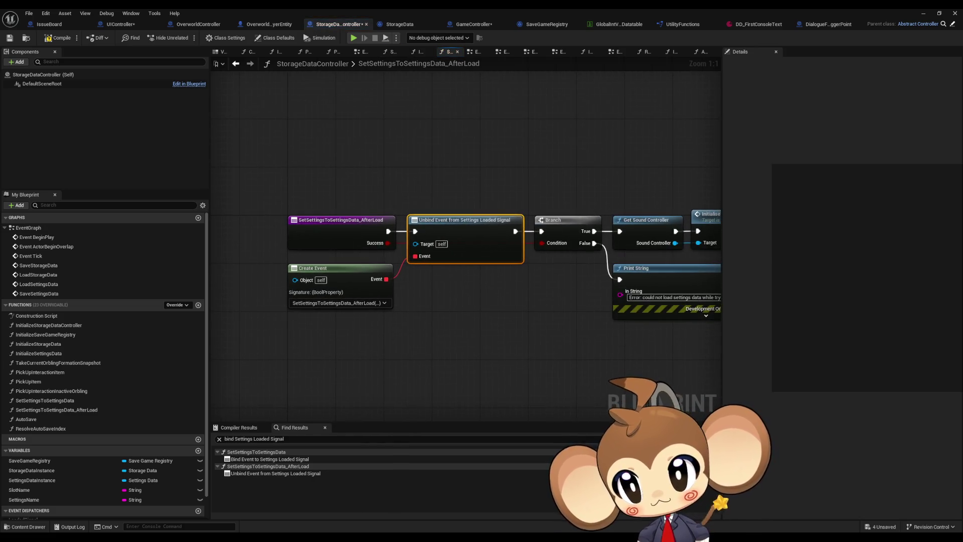
# Check the Print String nodes, then reopen Initialize Settings Data from GameController's StartGame.
pyautogui.moveTo(669, 290)
pyautogui.mouseDown()
pyautogui.moveTo(512, 301)
pyautogui.moveTo(616, 287)
pyautogui.mouseUp()
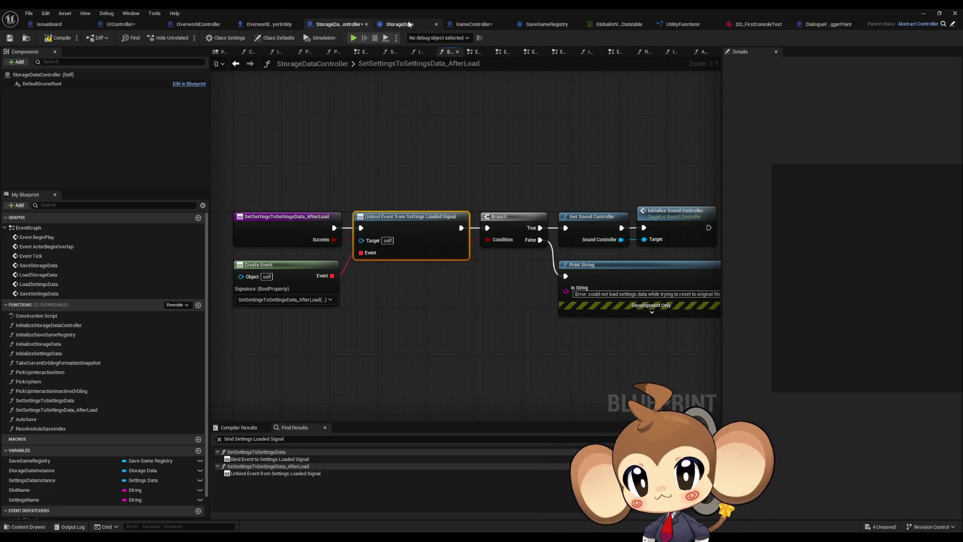
pyautogui.click(476, 26)
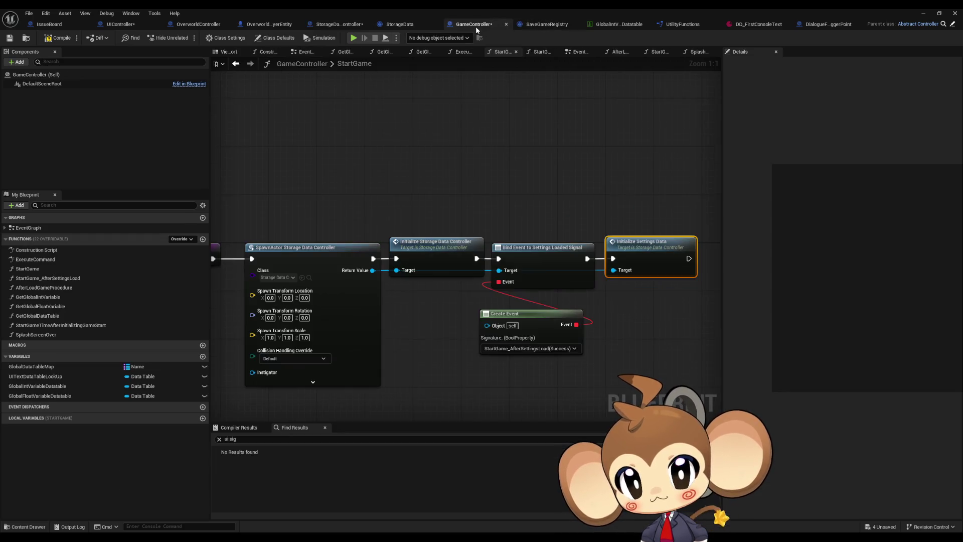
pyautogui.doubleClick(634, 257)
pyautogui.moveTo(337, 231)
pyautogui.mouseDown()
pyautogui.moveTo(502, 242)
pyautogui.moveTo(390, 237)
pyautogui.moveTo(476, 228)
pyautogui.moveTo(381, 225)
pyautogui.mouseUp()
# Follow Load Settings Data to the LoadSettingsData event and its Call Settings Loaded Signal chain.
pyautogui.click(468, 200)
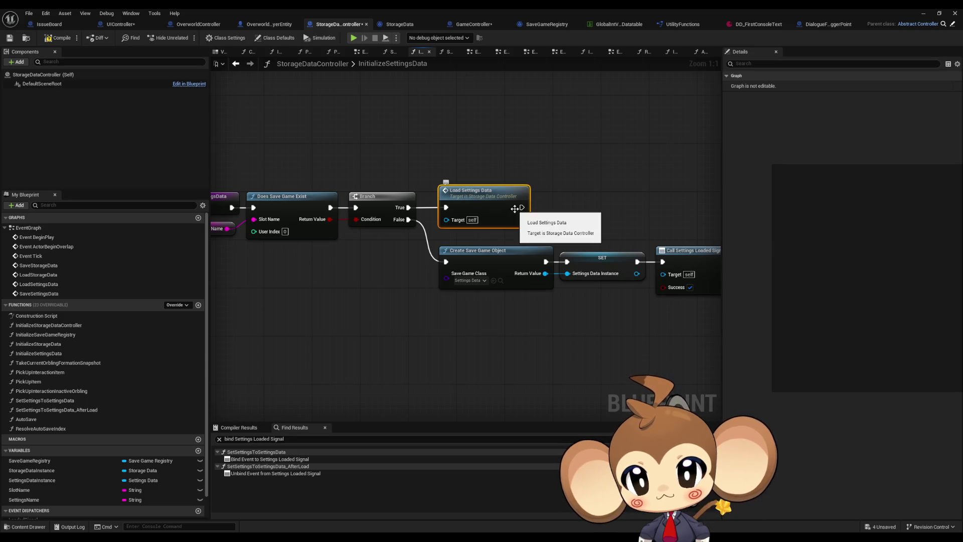
pyautogui.moveTo(508, 209); pyautogui.dragTo(398, 209)
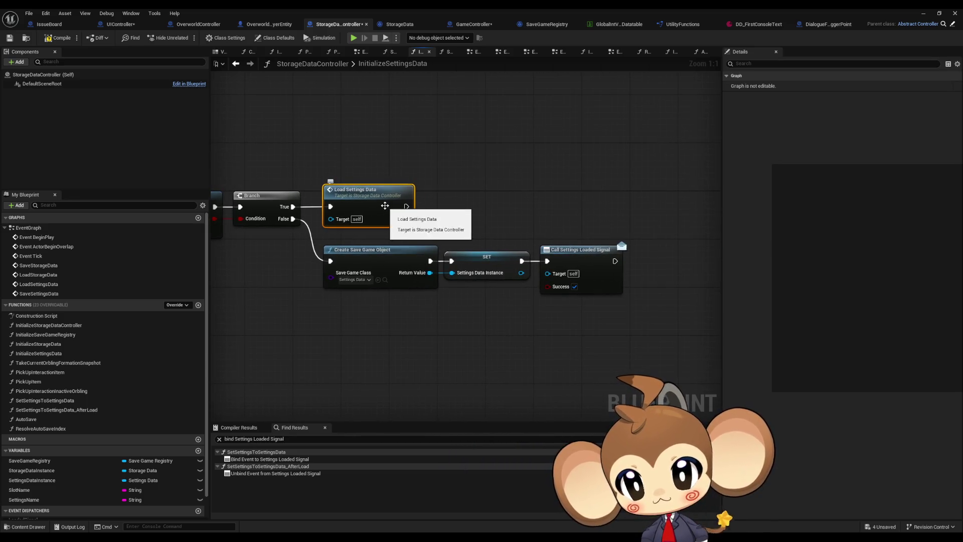
pyautogui.doubleClick(369, 201)
pyautogui.scroll(2, 536, 225)
pyautogui.moveTo(537, 224)
pyautogui.mouseDown()
pyautogui.moveTo(341, 196)
pyautogui.moveTo(211, 191)
pyautogui.mouseUp()
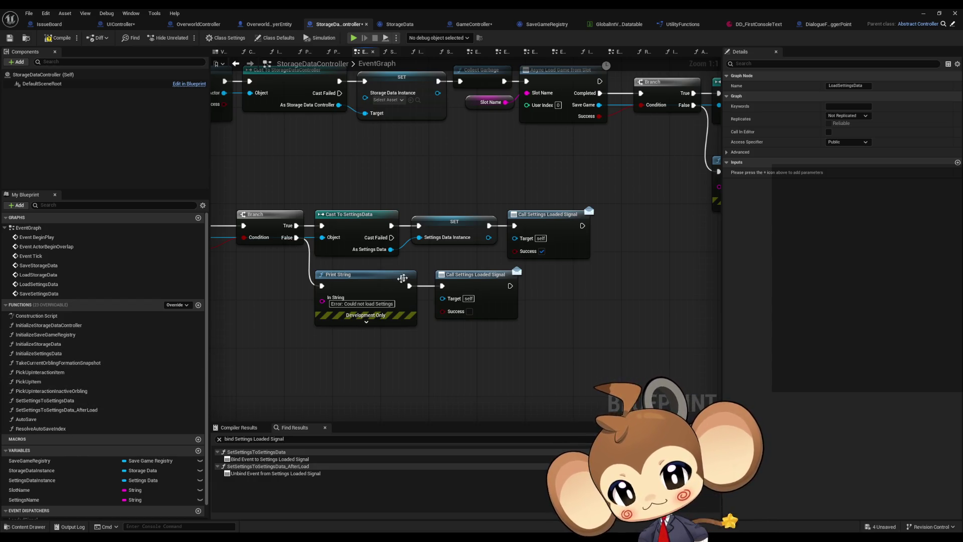
pyautogui.scroll(-4, 383, 333)
pyautogui.scroll(4, 391, 350)
pyautogui.moveTo(399, 295); pyautogui.dragTo(275, 386)
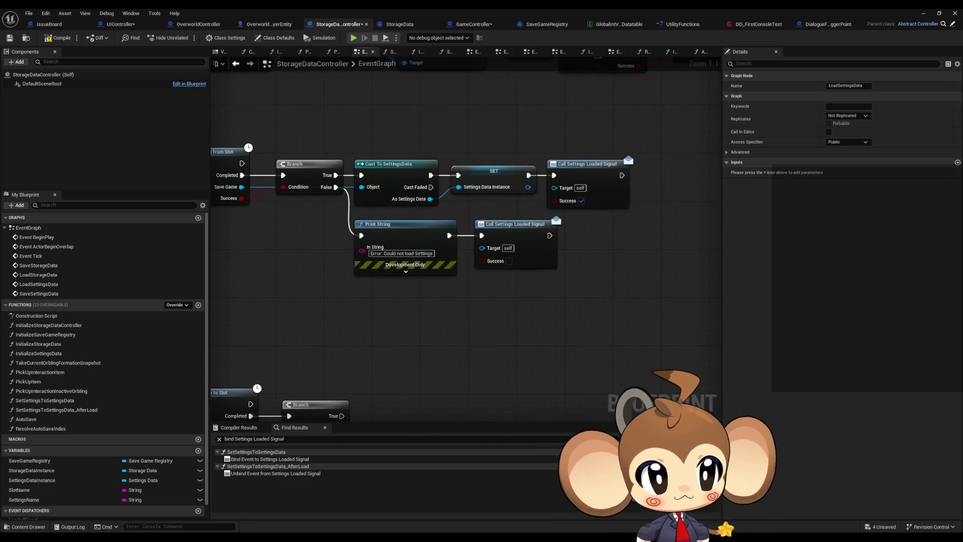
# Jump to the Bind Event usage, then return to GameController's StartGame graph.
pyautogui.doubleClick(270, 459)
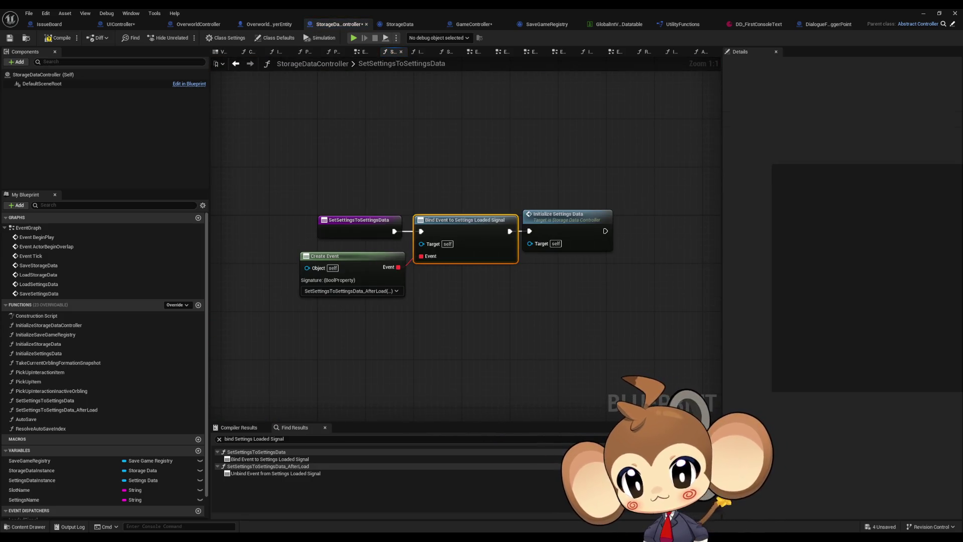
pyautogui.rightClick(566, 236)
pyautogui.press('Escape')
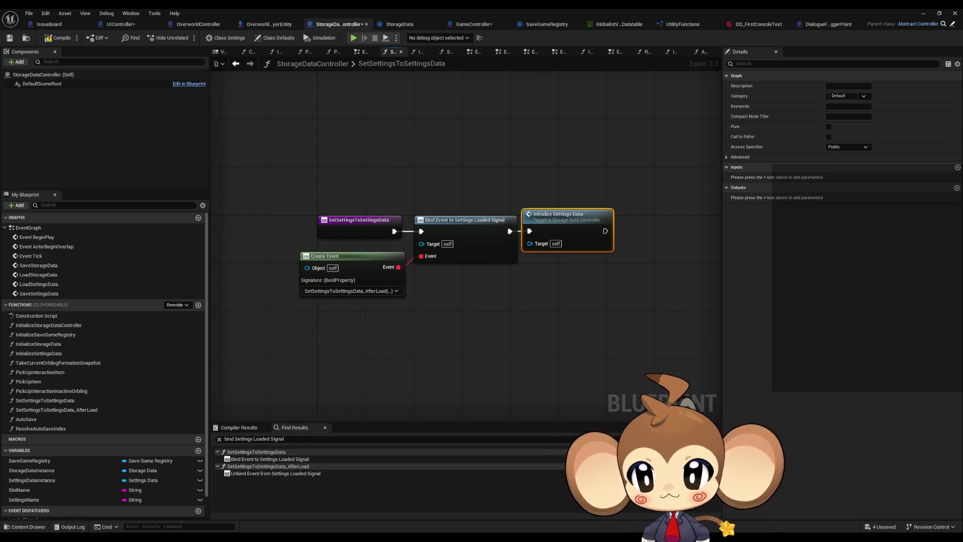
pyautogui.click(474, 24)
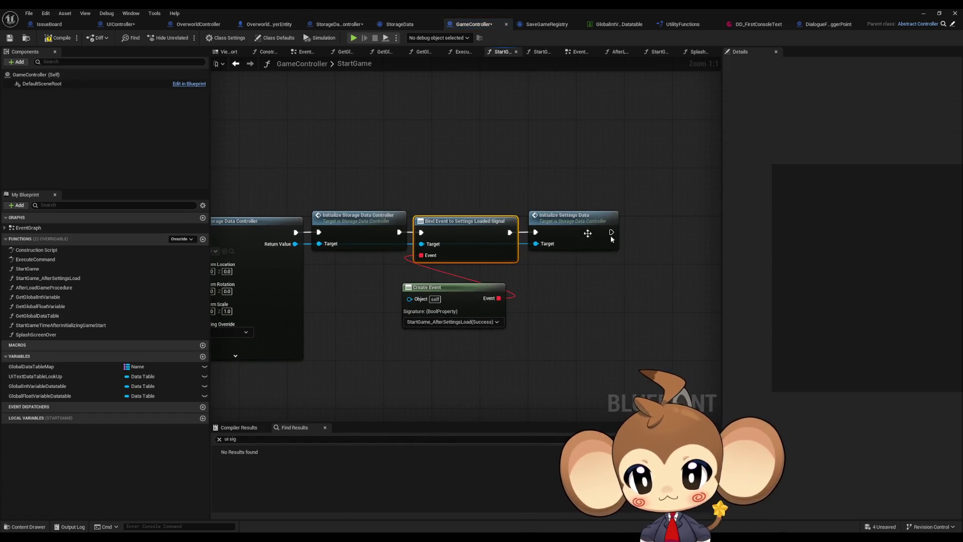
# Tuck the Create Event node beneath Bind Event in the StartGame graph.
pyautogui.moveTo(635, 284); pyautogui.dragTo(544, 279)
pyautogui.click(649, 284)
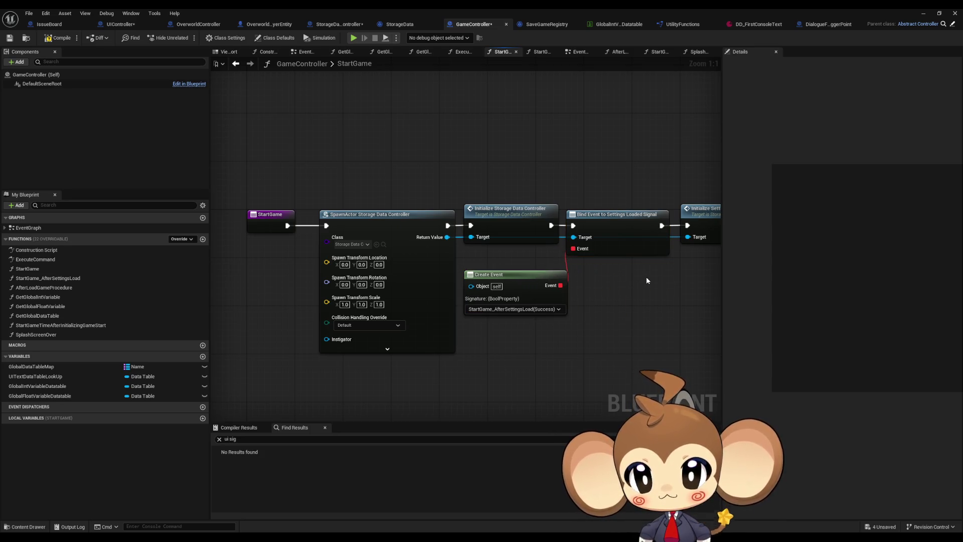
pyautogui.moveTo(646, 279); pyautogui.dragTo(584, 279)
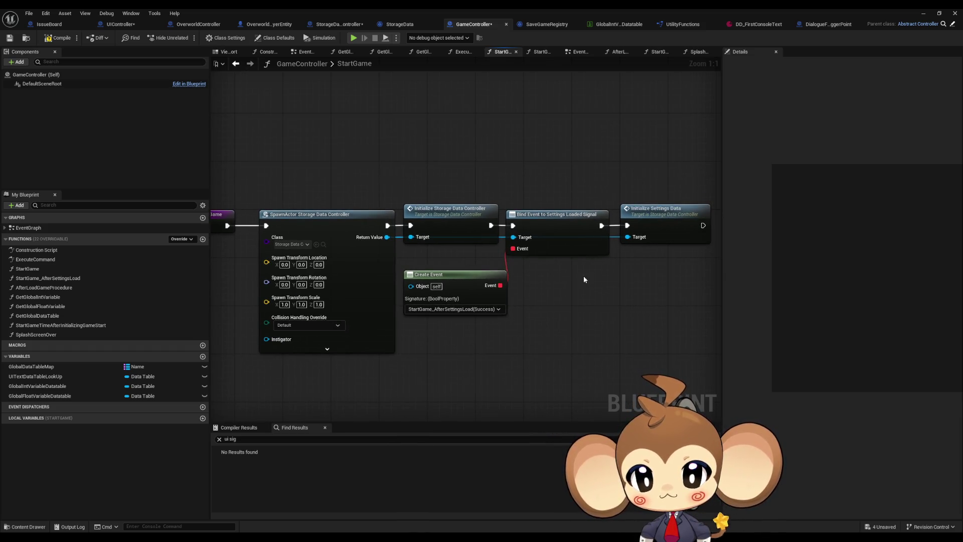
# Open StartGame_AfterSettingsLoad, nudge its Create Event node left and reveal the Branch.
pyautogui.click(41, 279)
pyautogui.doubleClick(41, 279)
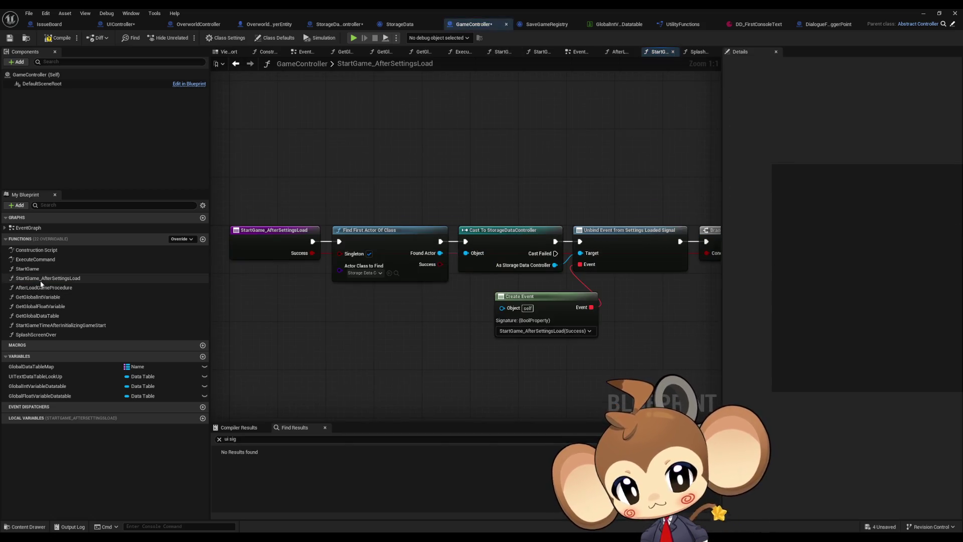
pyautogui.click(560, 304)
pyautogui.moveTo(561, 305); pyautogui.dragTo(524, 305)
pyautogui.click(564, 300)
pyautogui.moveTo(590, 310); pyautogui.dragTo(454, 303)
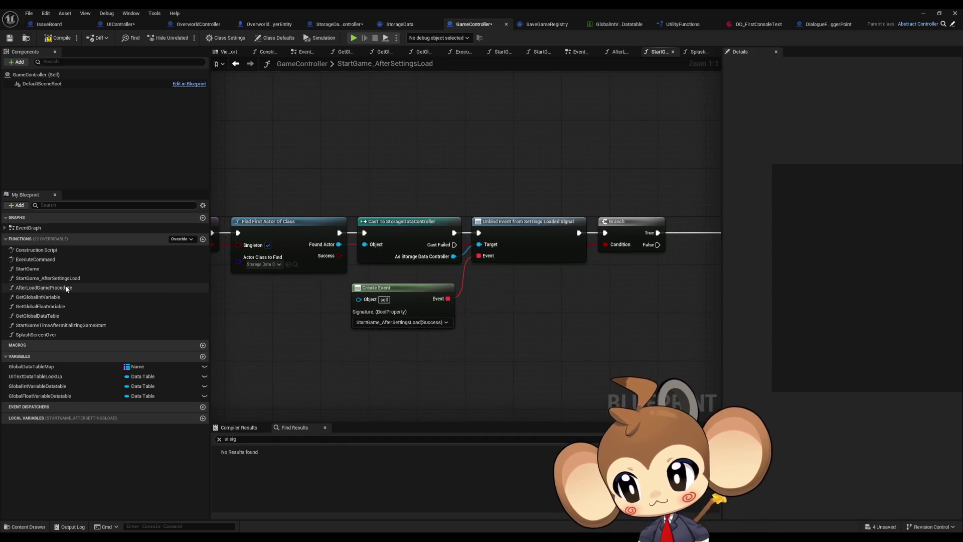
# From StartGame, follow Initialize Storage Data Controller into InitializeSaveGameRegistry and step back.
pyautogui.doubleClick(58, 269)
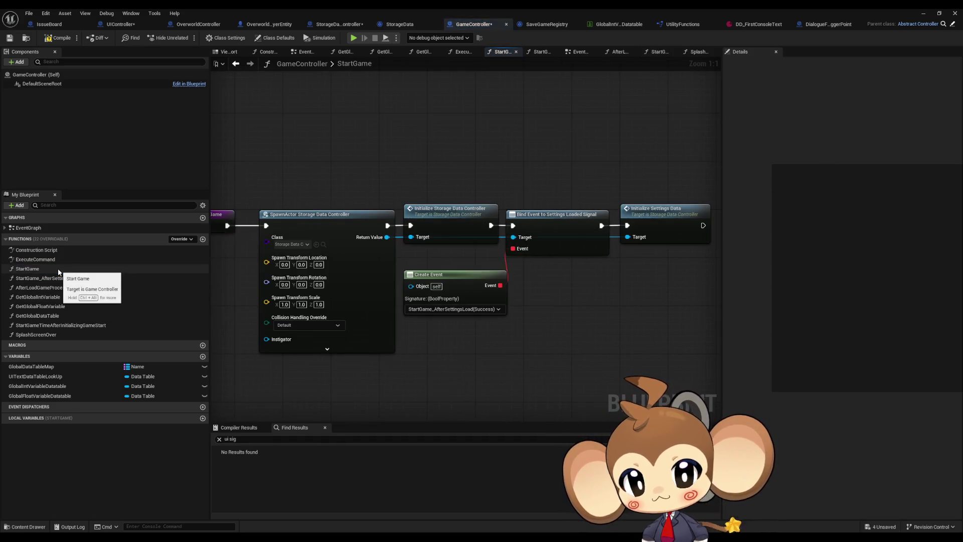
pyautogui.doubleClick(443, 228)
pyautogui.doubleClick(446, 238)
pyautogui.moveTo(576, 293)
pyautogui.mouseDown()
pyautogui.moveTo(165, 256)
pyautogui.moveTo(431, 257)
pyautogui.mouseUp()
pyautogui.click(238, 65)
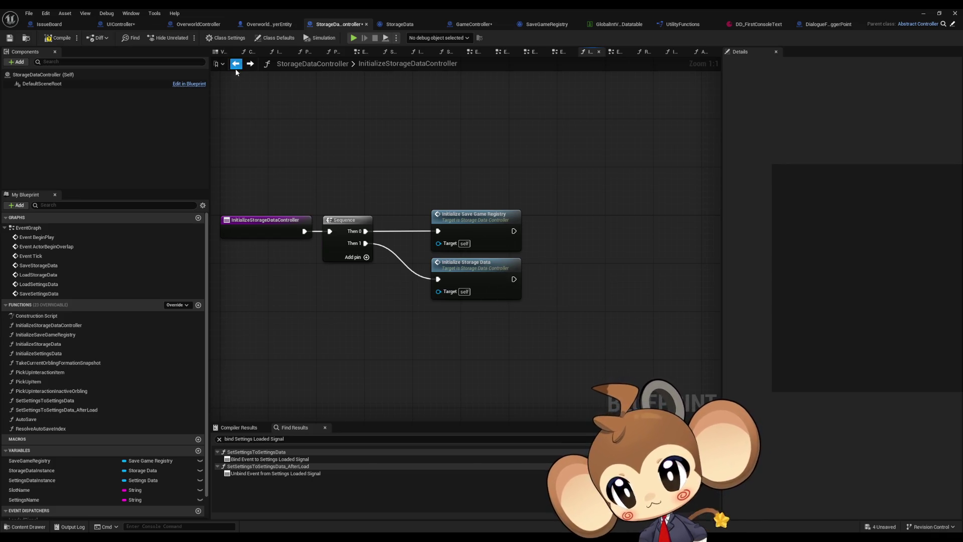
# Return to InitializeStorageDataController and open its InitializeStorageData function.
pyautogui.click(250, 64)
pyautogui.click(253, 66)
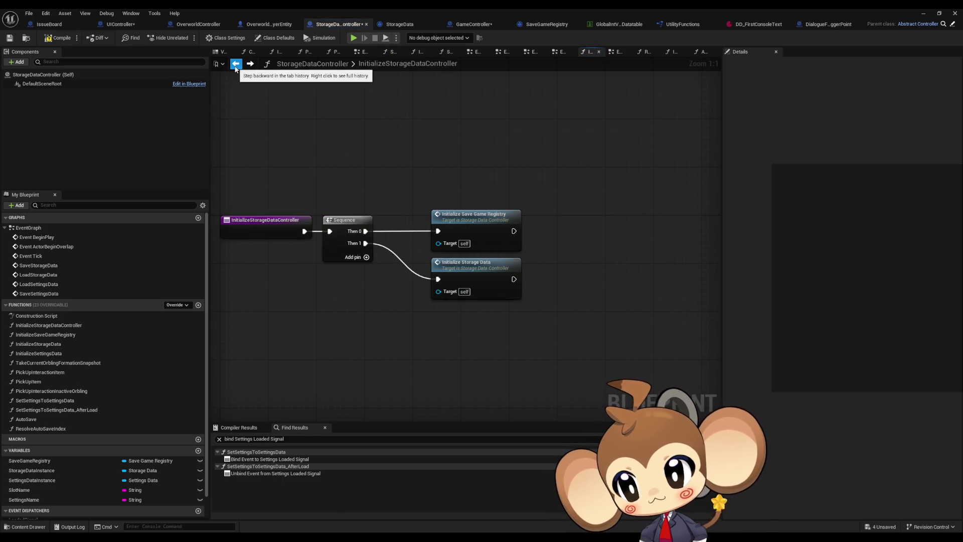
pyautogui.doubleClick(486, 275)
pyautogui.moveTo(547, 298); pyautogui.dragTo(374, 262)
pyautogui.moveTo(326, 295); pyautogui.dragTo(509, 281)
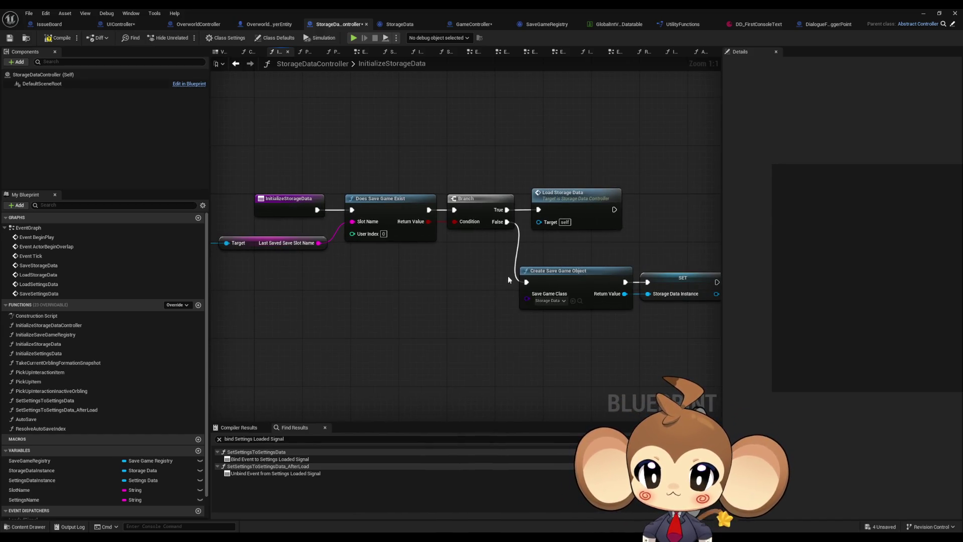
# Follow the Load Storage Data call to its LoadStorageData event definition.
pyautogui.click(587, 205)
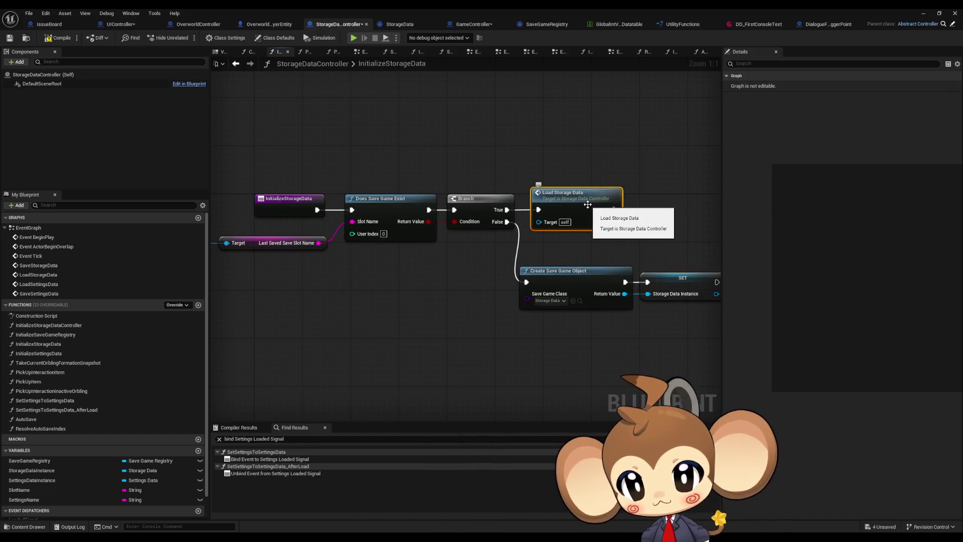
pyautogui.scroll(-1, 604, 247)
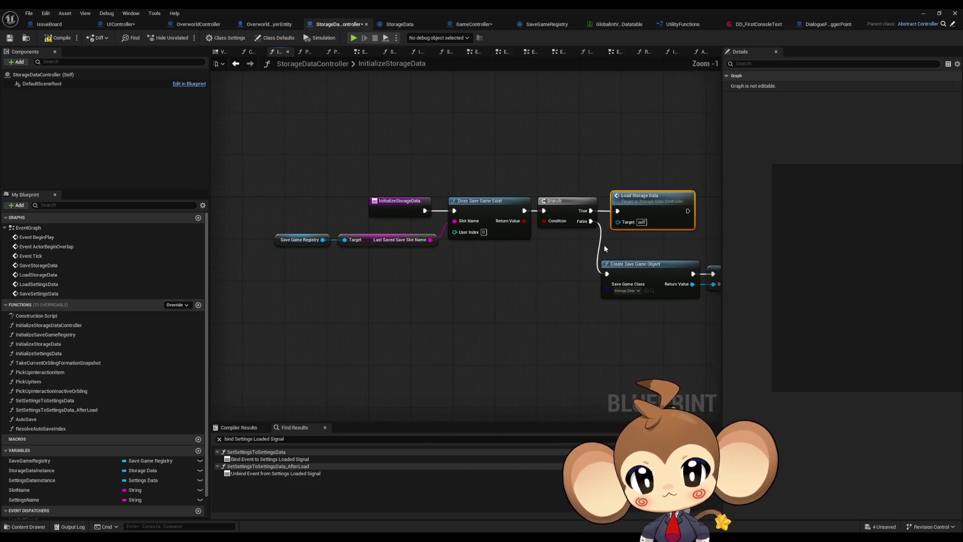
pyautogui.moveTo(642, 243); pyautogui.dragTo(518, 251)
pyautogui.doubleClick(529, 219)
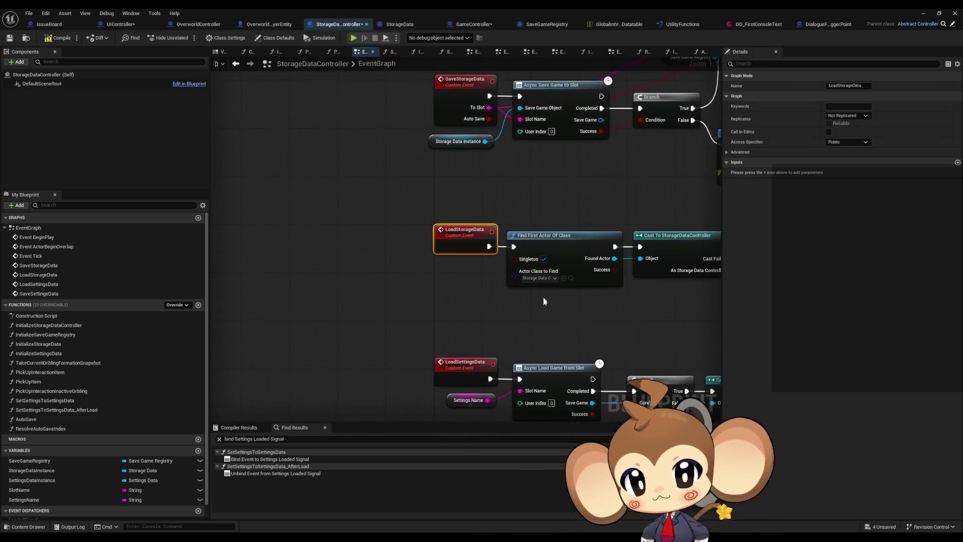
# Add a String input named SlotName to LoadStorageData, wired to the async load's Slot Name.
pyautogui.scroll(2, 544, 303)
pyautogui.moveTo(543, 303); pyautogui.dragTo(432, 302)
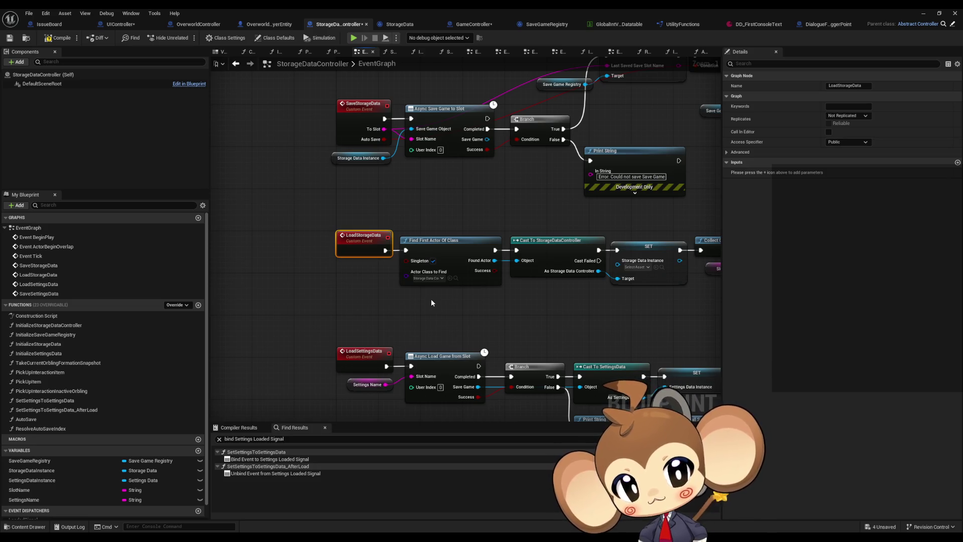
pyautogui.moveTo(432, 302); pyautogui.dragTo(389, 295)
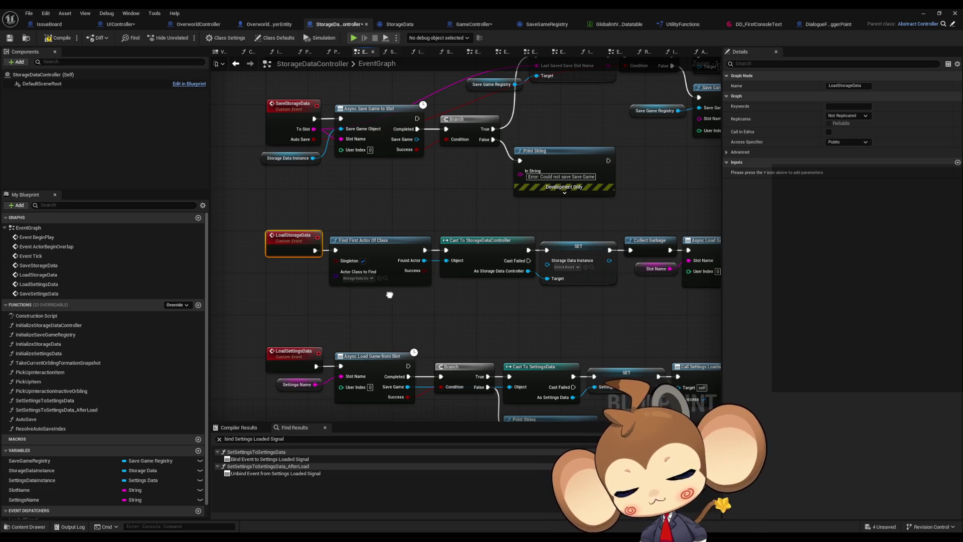
pyautogui.moveTo(390, 295)
pyautogui.mouseDown()
pyautogui.moveTo(308, 301)
pyautogui.moveTo(400, 291)
pyautogui.mouseUp()
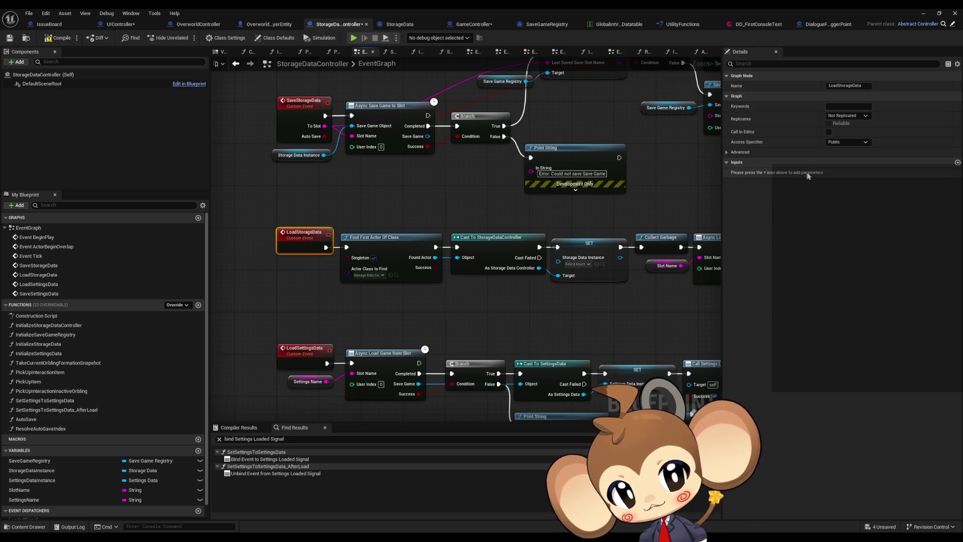
pyautogui.click(957, 163)
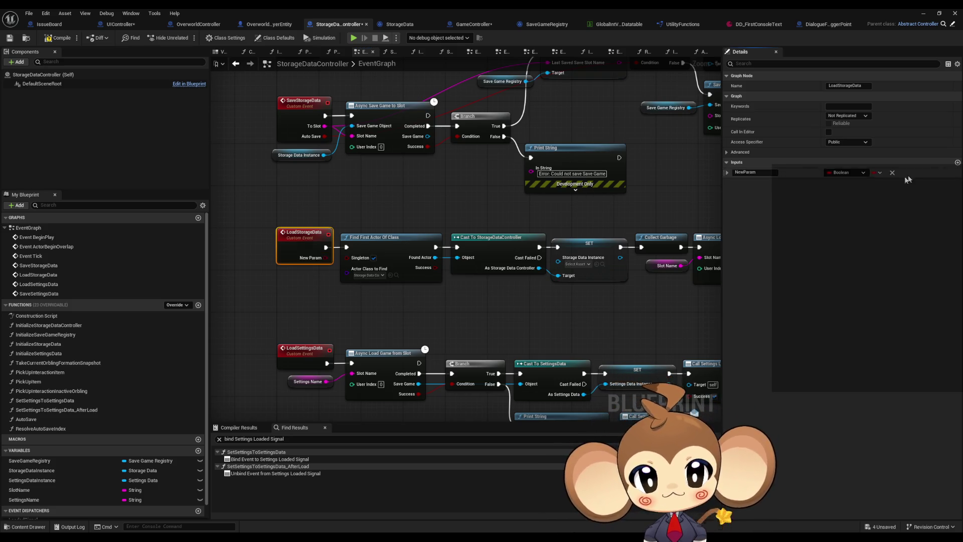
pyautogui.click(845, 173)
pyautogui.click(761, 173)
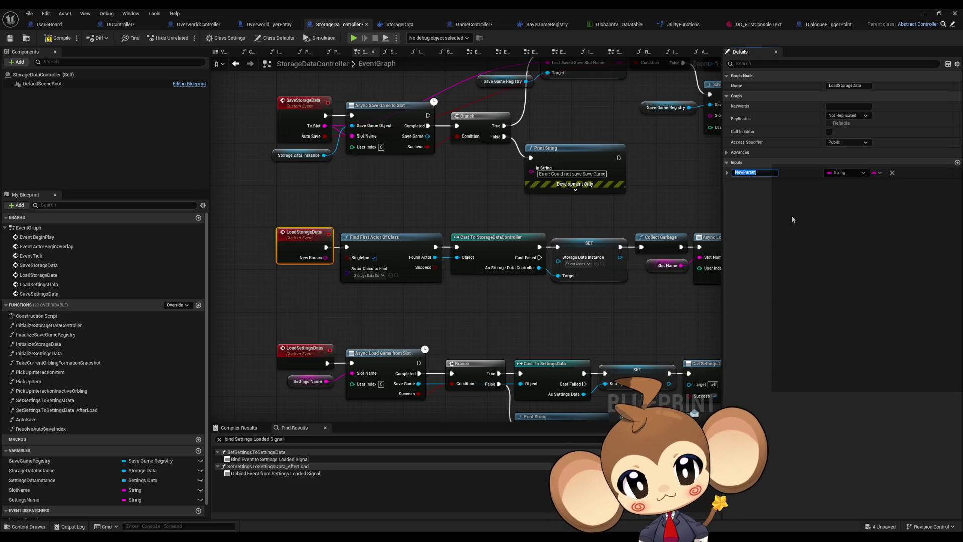
pyautogui.write('SlotName')
pyautogui.press('Return')
pyautogui.moveTo(325, 257)
pyautogui.mouseDown()
pyautogui.moveTo(713, 266)
pyautogui.moveTo(700, 257)
pyautogui.mouseUp()
# Follow the load result branch and open SetSettingsToSettingsData.
pyautogui.click(629, 331)
pyautogui.moveTo(653, 318)
pyautogui.mouseDown()
pyautogui.moveTo(239, 293)
pyautogui.moveTo(275, 289)
pyautogui.mouseUp()
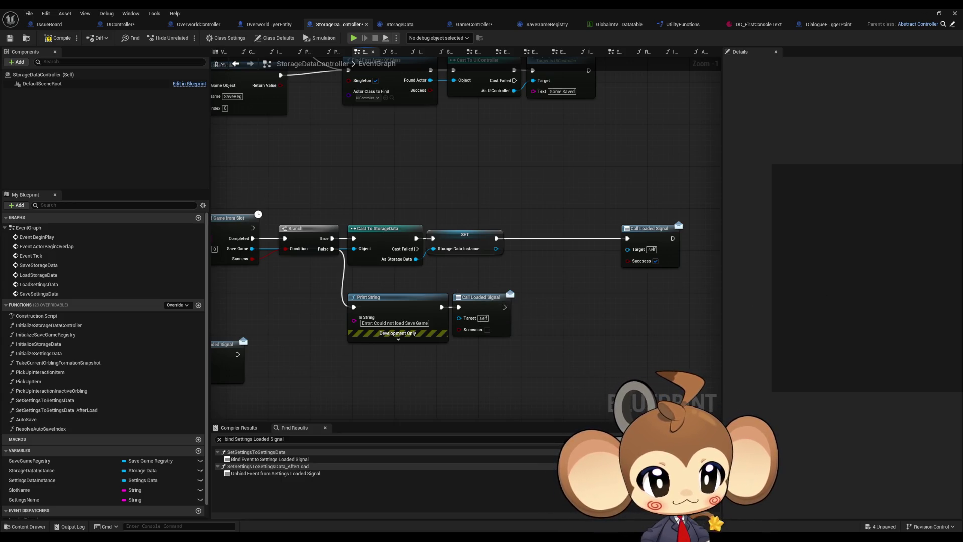
pyautogui.doubleClick(270, 459)
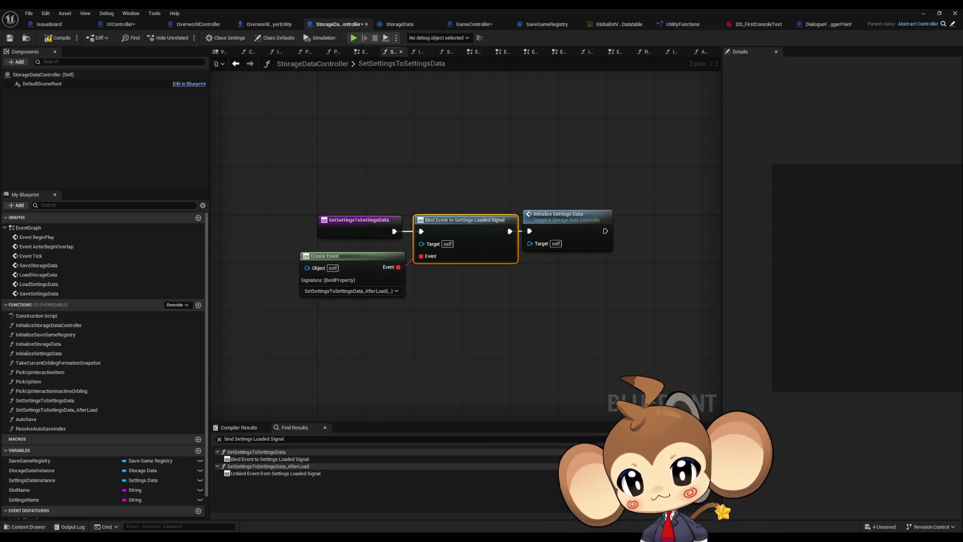
# Navigate from GameController's StartGame to LoadStorageData and bring up Call Loaded Signal's actions.
pyautogui.click(474, 24)
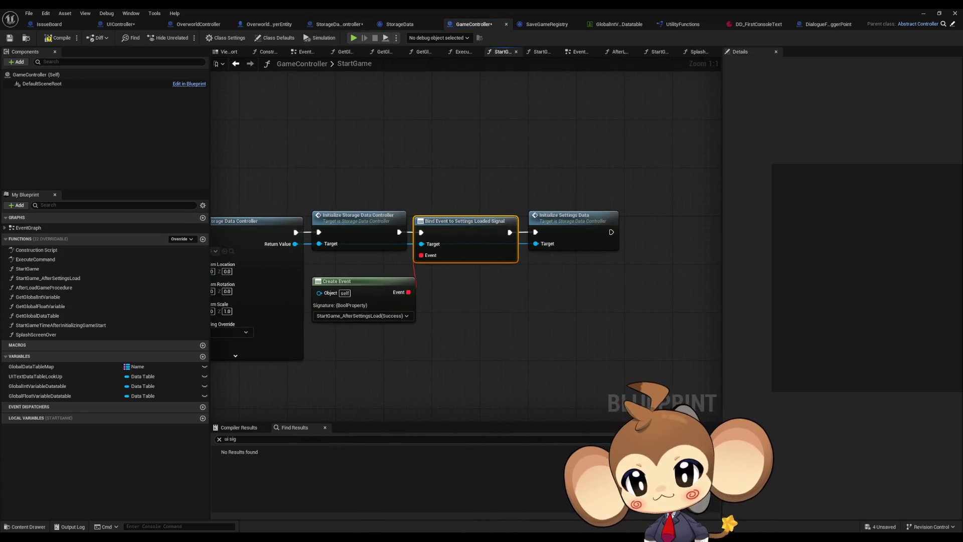
pyautogui.moveTo(477, 287); pyautogui.dragTo(602, 293)
pyautogui.scroll(-2, 602, 296)
pyautogui.scroll(2, 601, 296)
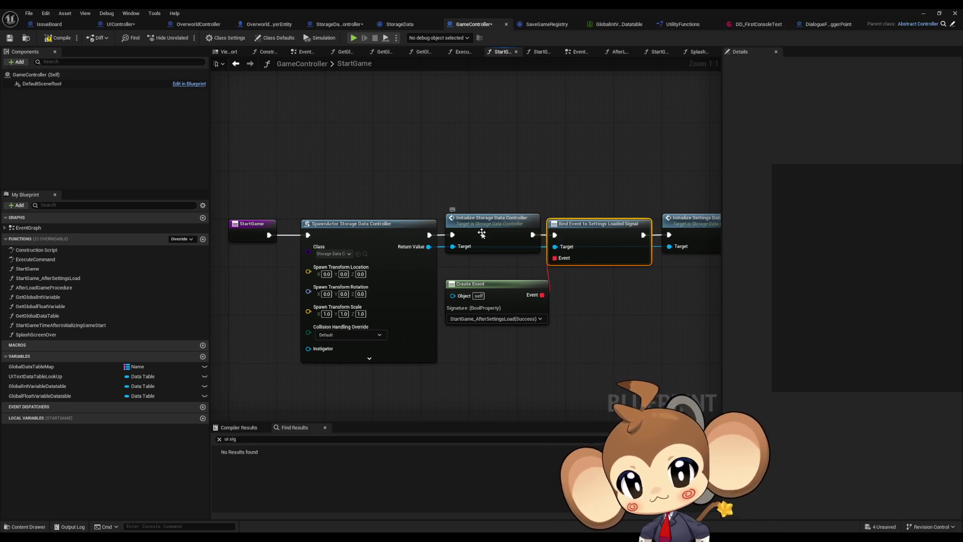
pyautogui.doubleClick(463, 236)
pyautogui.doubleClick(475, 264)
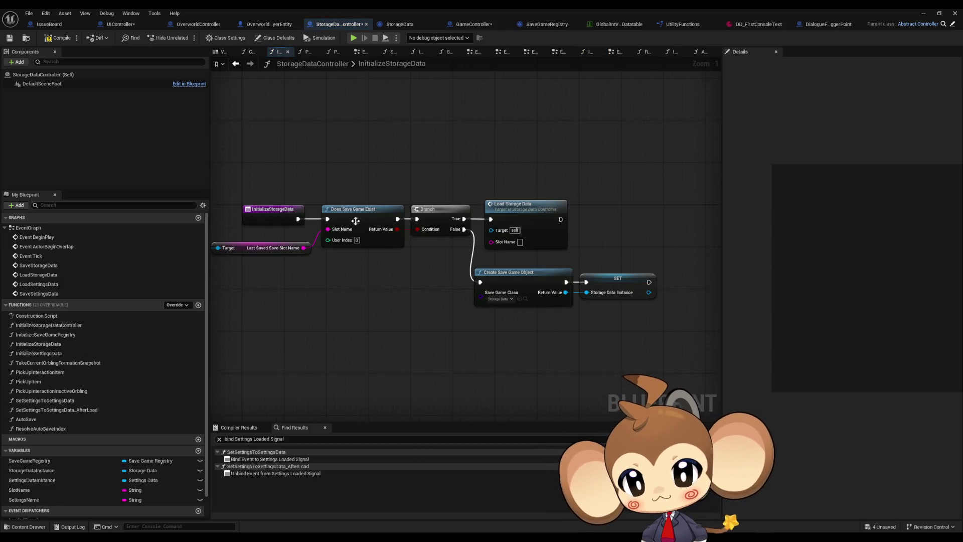
pyautogui.doubleClick(516, 251)
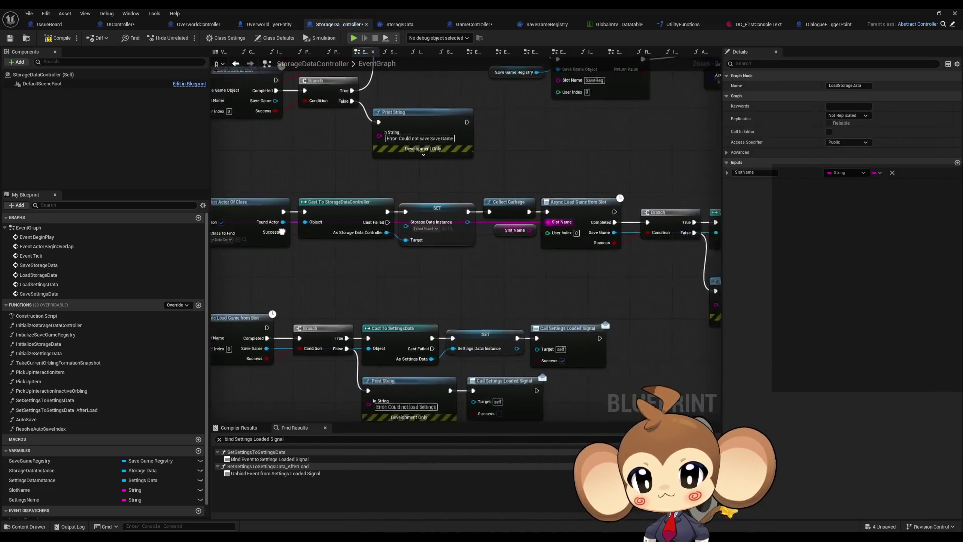
pyautogui.moveTo(618, 231); pyautogui.dragTo(463, 219)
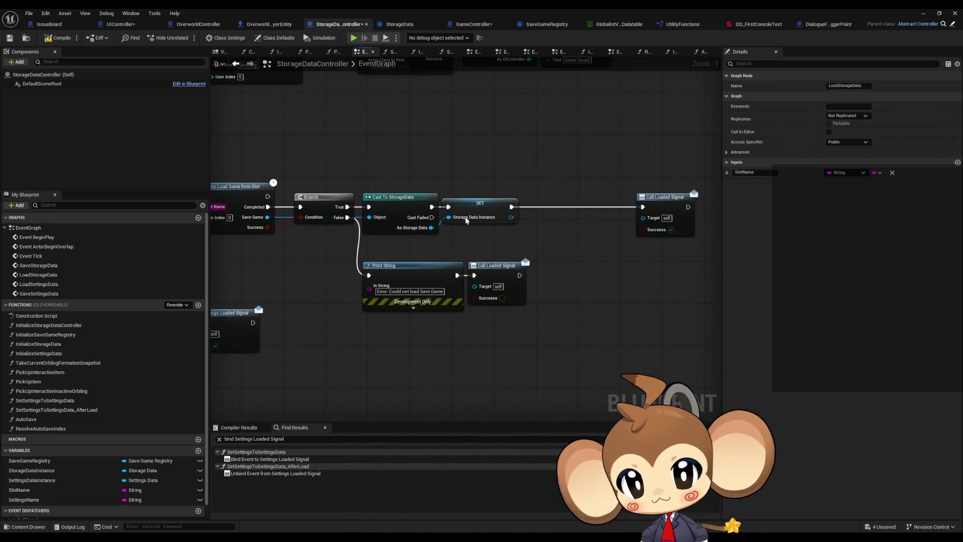
pyautogui.rightClick(494, 270)
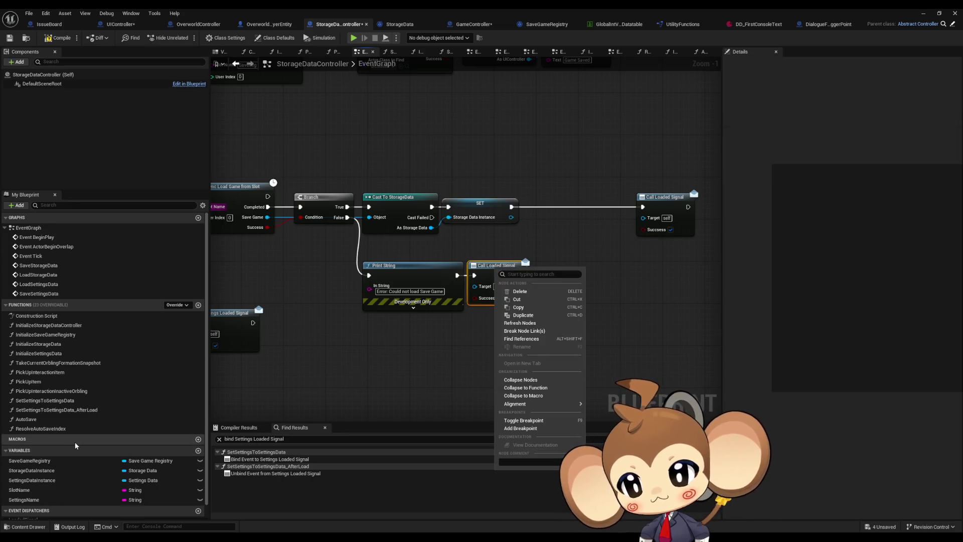
# List all references to the LoadedSignal dispatcher, then return to GameController.
pyautogui.scroll(-1, 100, 452)
pyautogui.click(55, 509)
pyautogui.rightClick(64, 509)
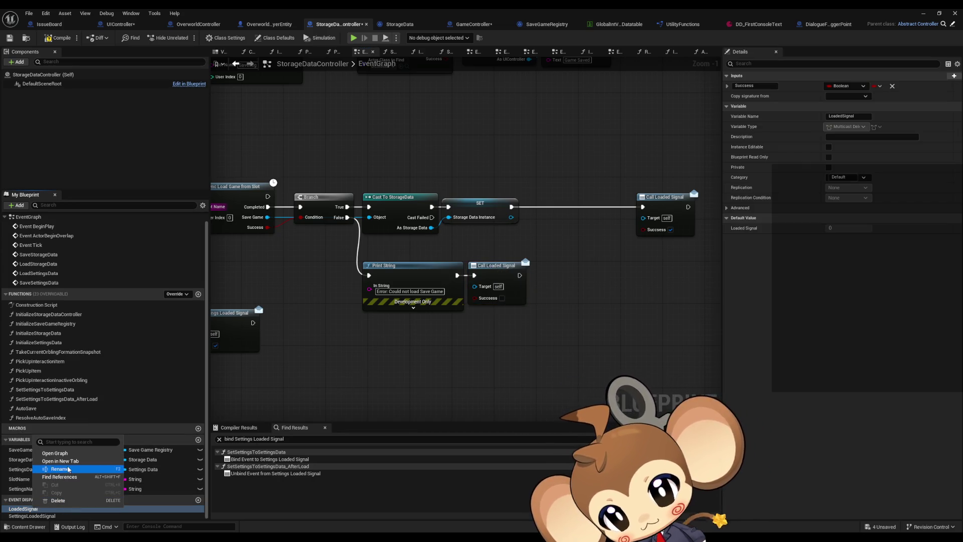
pyautogui.click(59, 476)
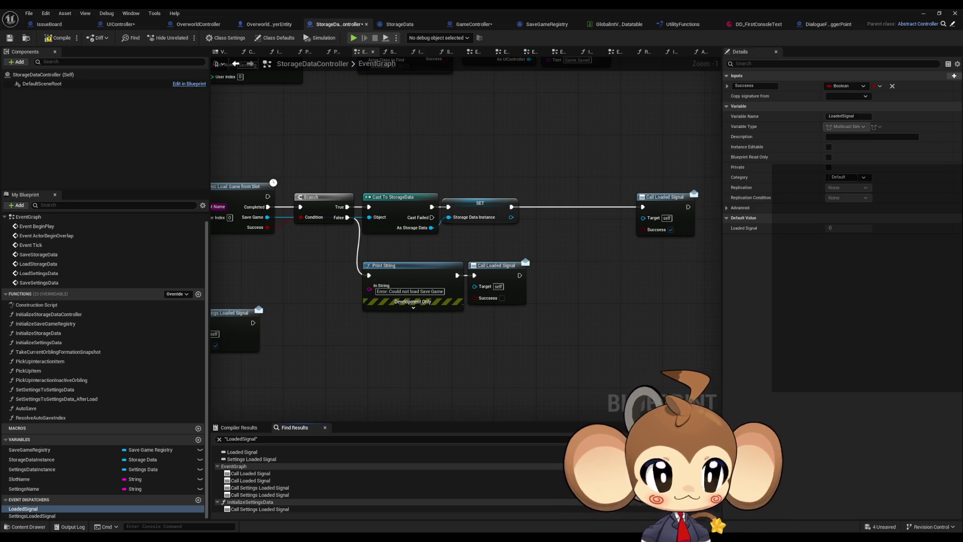
pyautogui.click(474, 24)
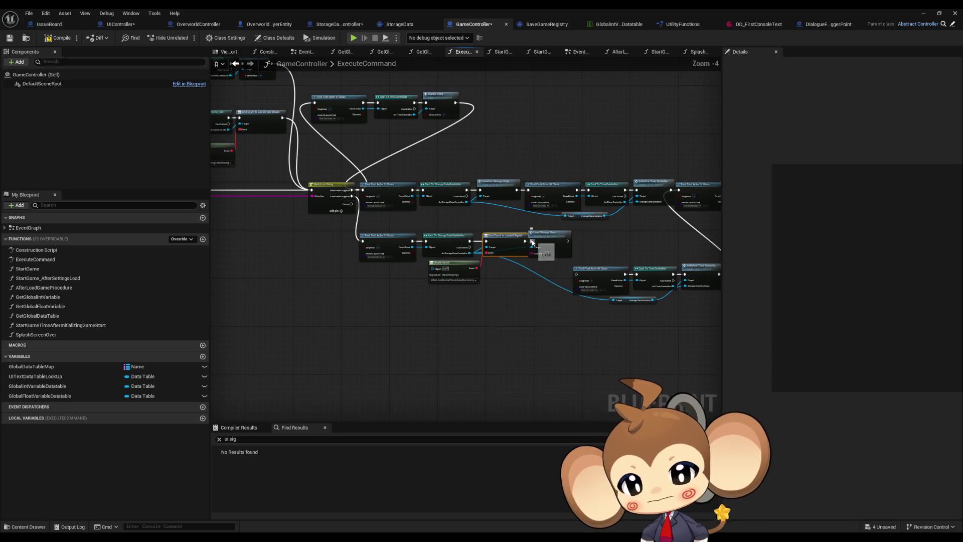
# Look over the ExecuteCommand graph, then open the StartGame function.
pyautogui.scroll(4, 533, 242)
pyautogui.moveTo(558, 265)
pyautogui.mouseDown()
pyautogui.moveTo(592, 300)
pyautogui.moveTo(503, 271)
pyautogui.moveTo(721, 281)
pyautogui.moveTo(679, 287)
pyautogui.mouseUp()
pyautogui.scroll(-4, 597, 293)
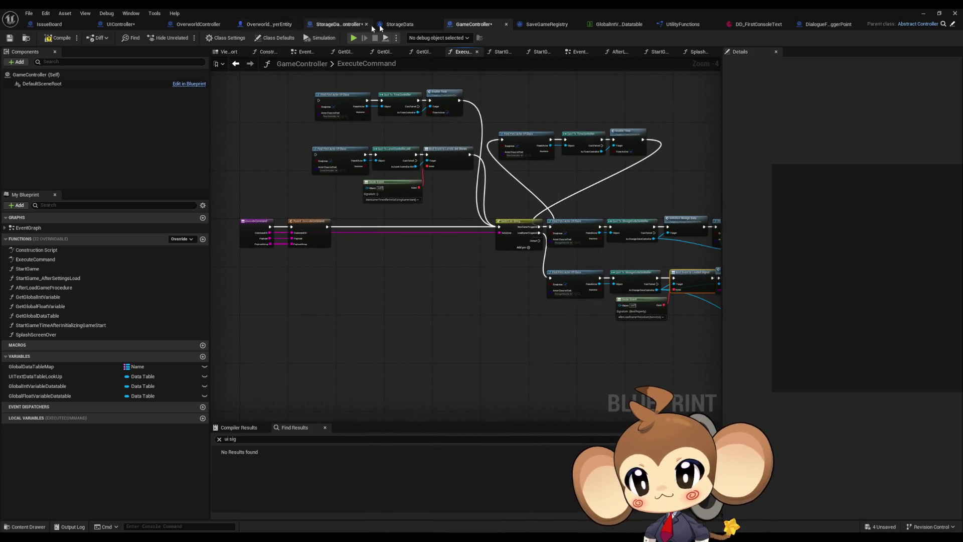
pyautogui.doubleClick(46, 269)
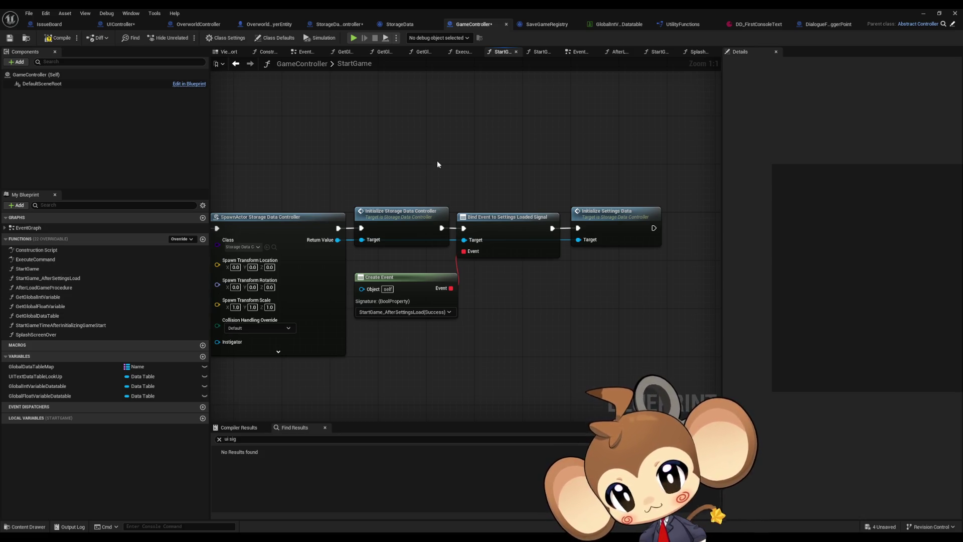
# Add a 'maybe also wait for load game' comment in StartGame, then open StartGame_AfterSettingsLoad.
pyautogui.write('cma')
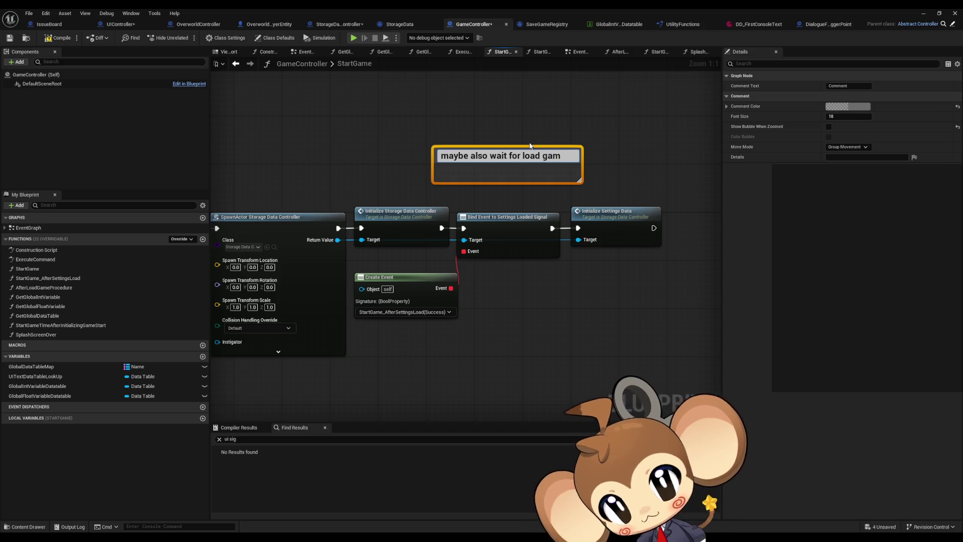
pyautogui.press('Return')
pyautogui.moveTo(506, 155); pyautogui.dragTo(459, 155)
pyautogui.click(523, 114)
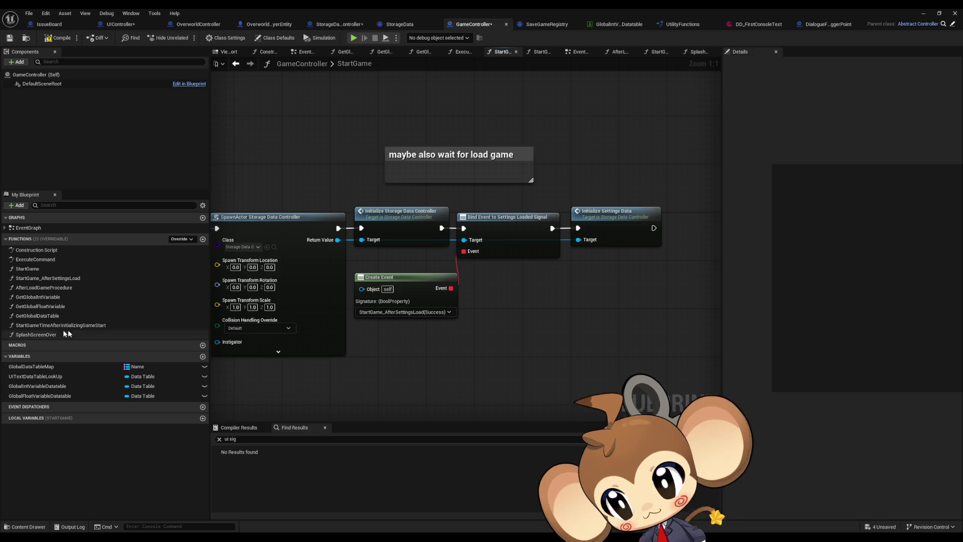
pyautogui.doubleClick(55, 279)
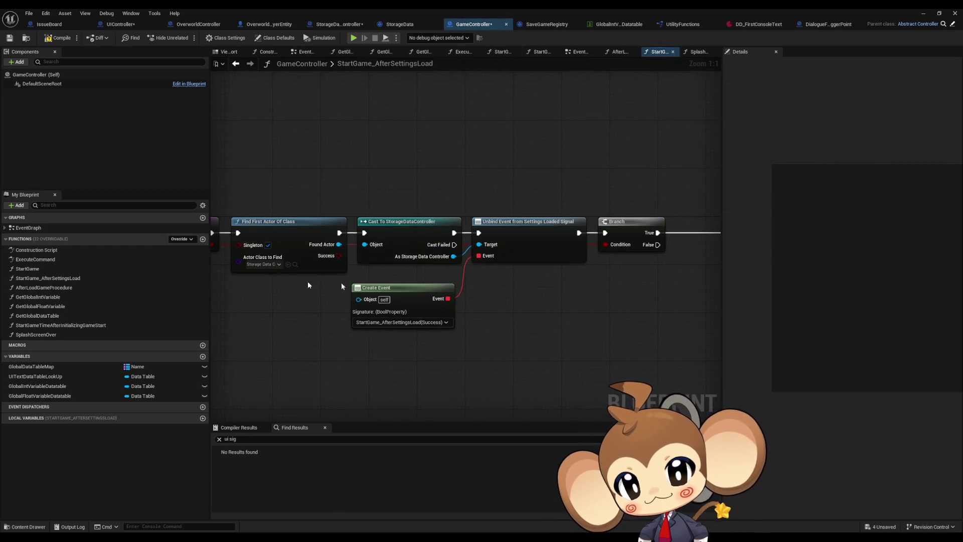
# Pan StartGame_AfterSettingsLoad to review its earlier nodes, Bind Event and Create Event.
pyautogui.scroll(3, 345, 297)
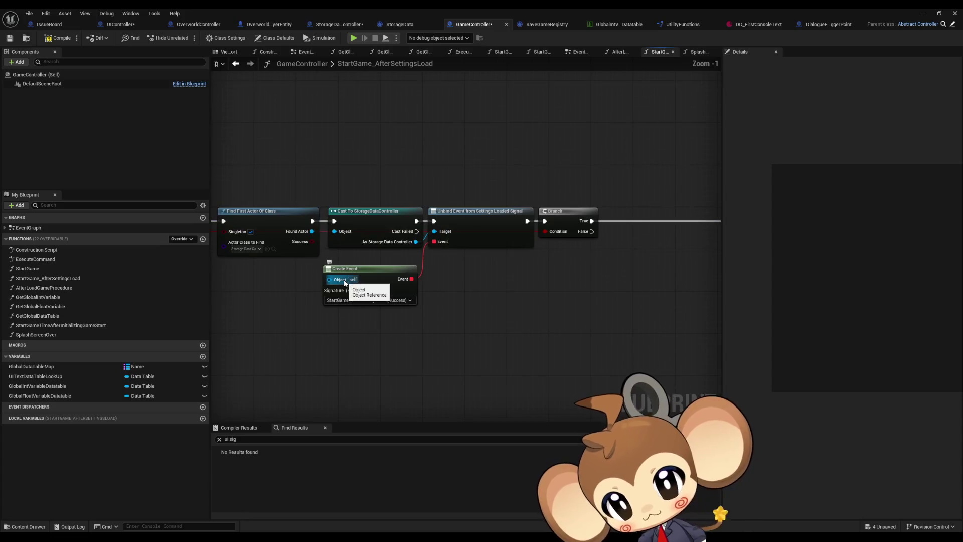
pyautogui.scroll(-1, 345, 282)
pyautogui.moveTo(345, 282)
pyautogui.mouseDown()
pyautogui.moveTo(517, 273)
pyautogui.moveTo(384, 279)
pyautogui.mouseUp()
pyautogui.scroll(2, 532, 279)
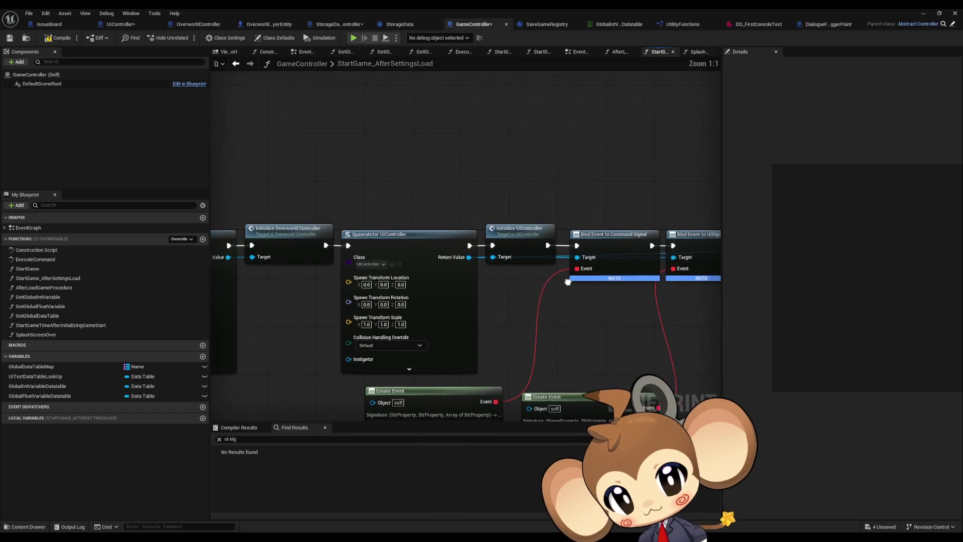
pyautogui.moveTo(532, 279); pyautogui.dragTo(433, 242)
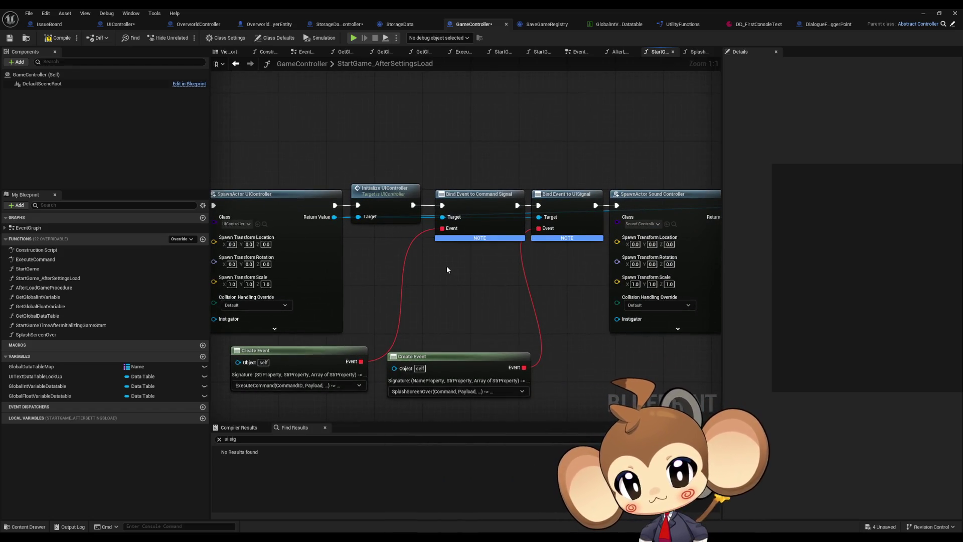
pyautogui.scroll(-1, 433, 341)
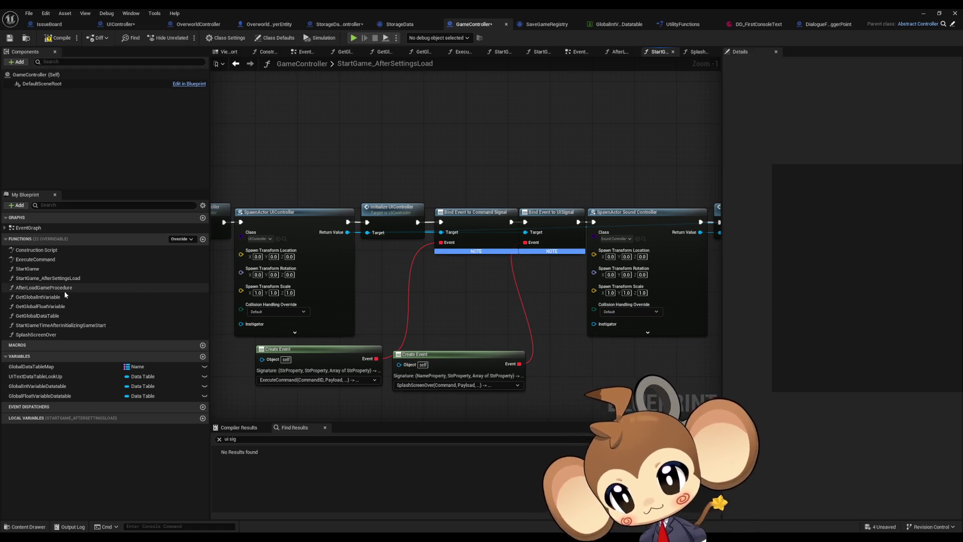
# Open SplashScreenOver and move it higher in the functions list.
pyautogui.click(40, 335)
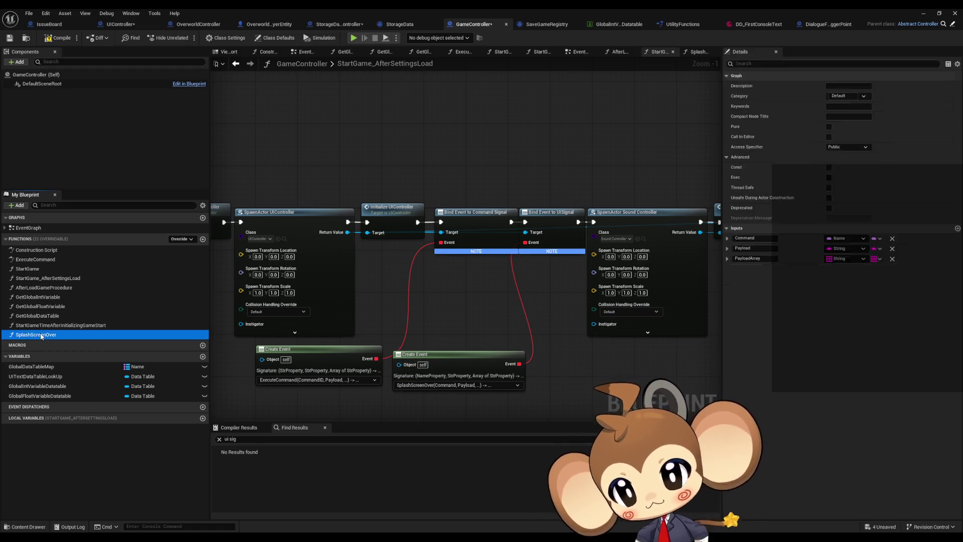
pyautogui.doubleClick(41, 336)
pyautogui.moveTo(41, 334); pyautogui.dragTo(35, 300)
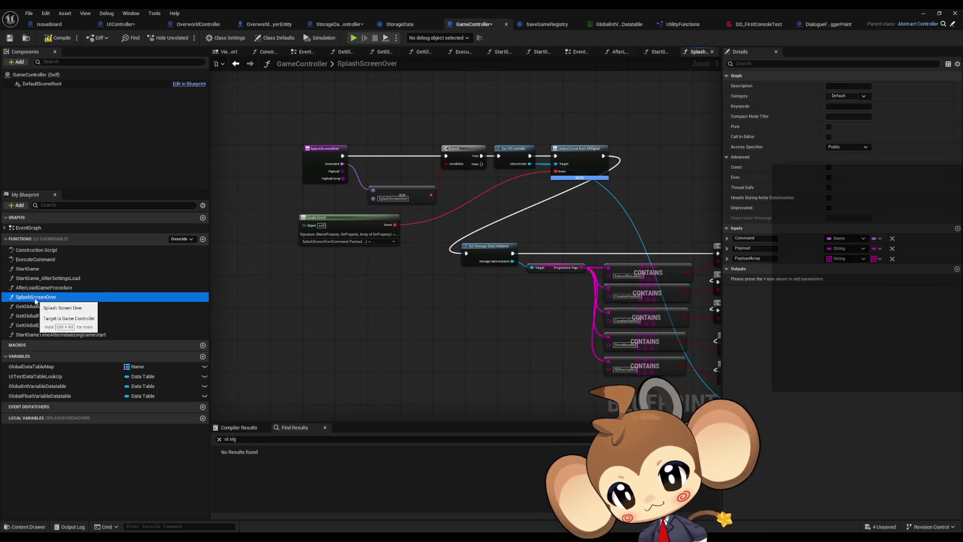
# Find where StartGameTimeAfterInitializingGameStart is used and inspect that ExecuteCommand reference.
pyautogui.rightClick(97, 335)
pyautogui.moveTo(131, 377)
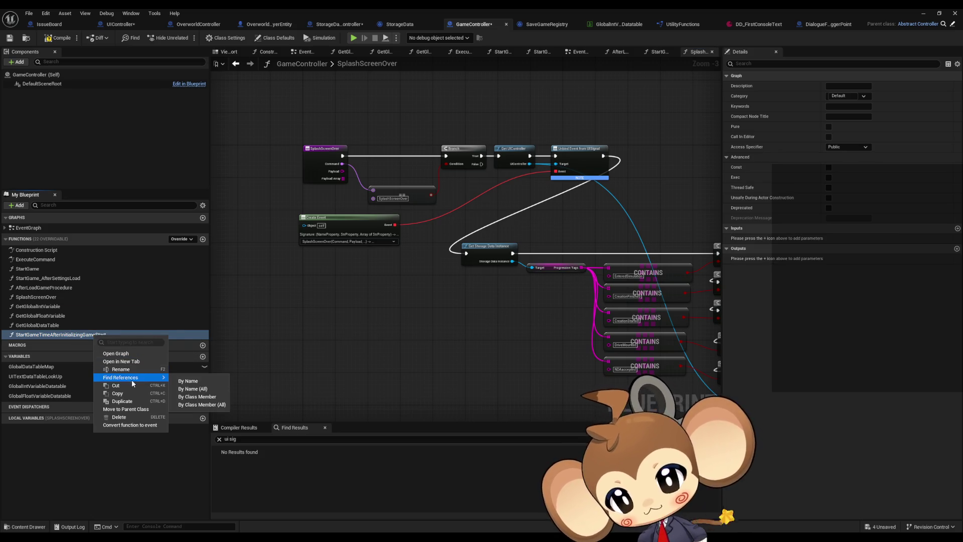
pyautogui.click(191, 387)
pyautogui.doubleClick(252, 467)
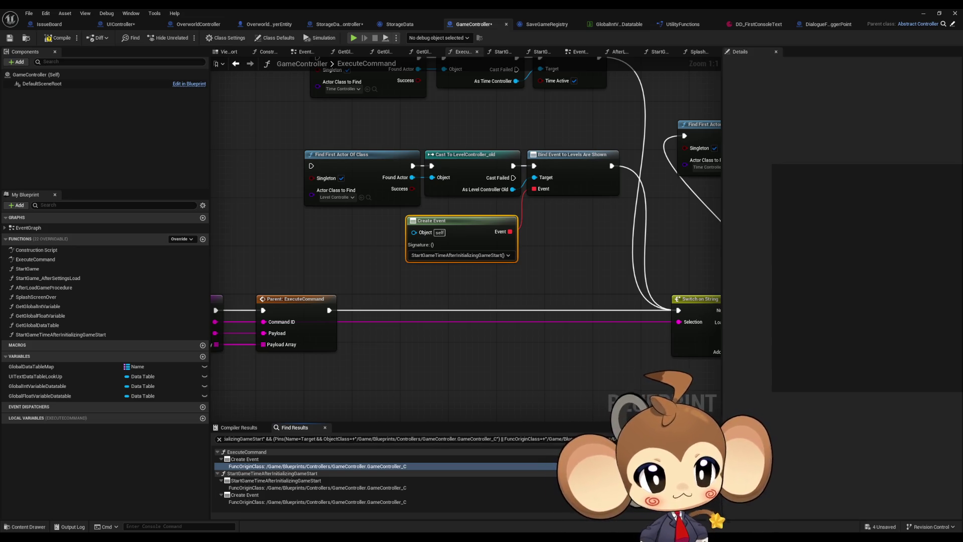
pyautogui.doubleClick(318, 501)
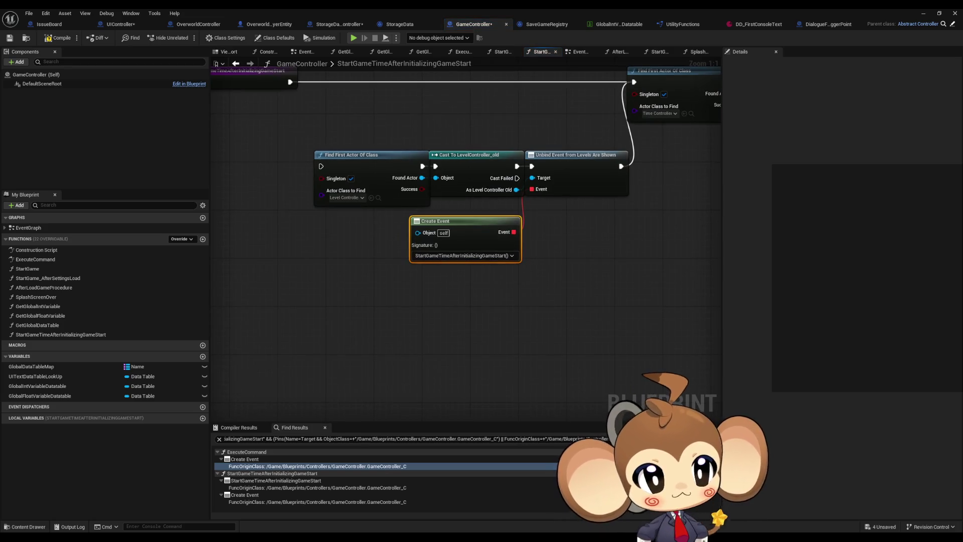
pyautogui.doubleClick(318, 466)
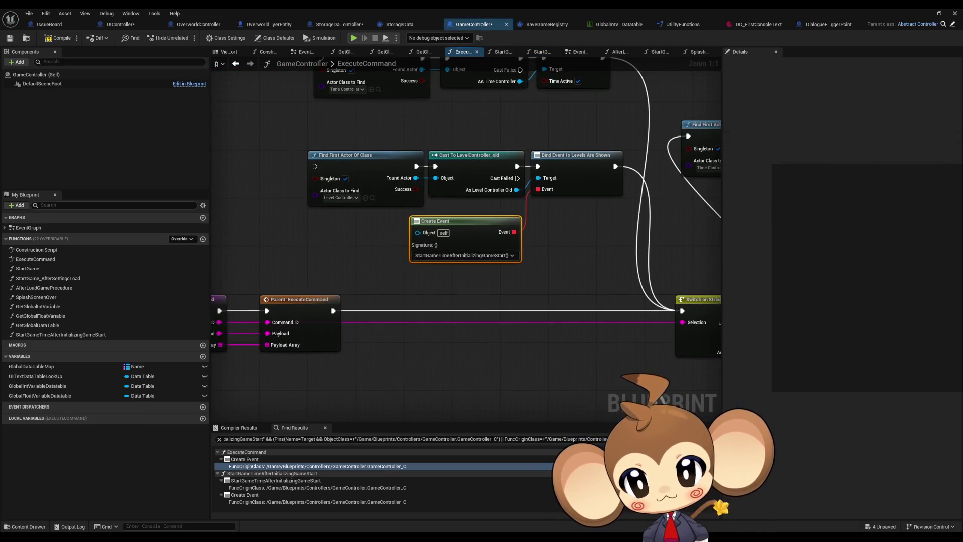
# Cut the level controller binding and Create Event nodes, paste them, then delete the pasted copy.
pyautogui.click(64, 335)
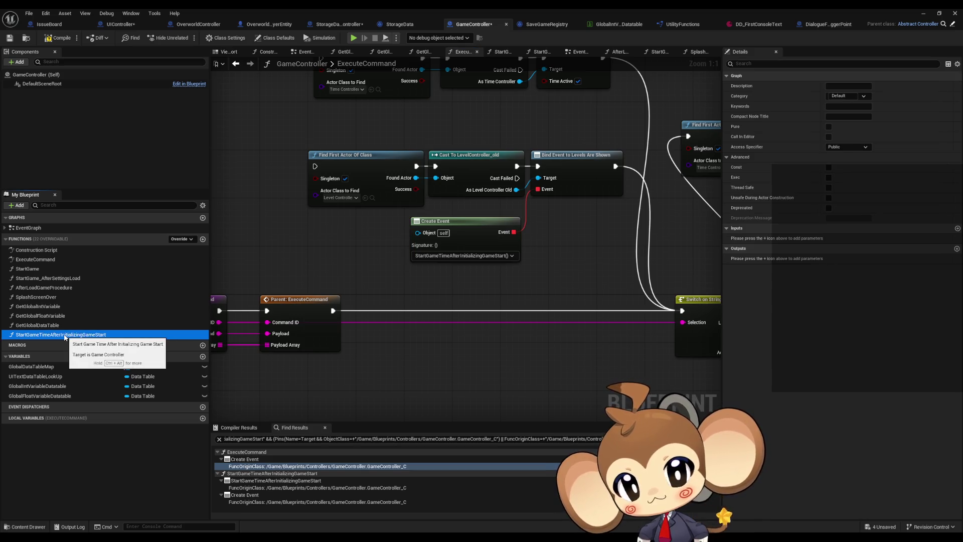
pyautogui.moveTo(290, 135)
pyautogui.mouseDown()
pyautogui.moveTo(535, 255)
pyautogui.moveTo(564, 249)
pyautogui.mouseUp()
pyautogui.moveTo(284, 118)
pyautogui.mouseDown()
pyautogui.moveTo(408, 194)
pyautogui.moveTo(567, 336)
pyautogui.mouseUp()
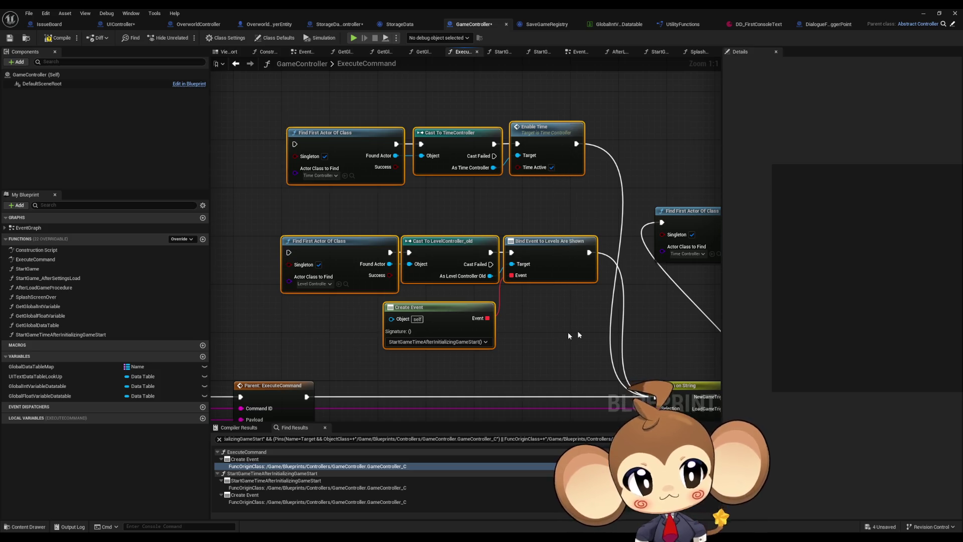
pyautogui.hotkey('ctrl', 'x')
pyautogui.click(542, 52)
pyautogui.hotkey('ctrl', 'v')
pyautogui.moveTo(312, 149)
pyautogui.mouseDown()
pyautogui.moveTo(593, 277)
pyautogui.moveTo(611, 270)
pyautogui.mouseUp()
pyautogui.press('Delete')
# Move the time controller nodes beside the entry node and delete StartGameTimeAfterInitializingGameStart.
pyautogui.scroll(-5, 611, 270)
pyautogui.scroll(5, 547, 203)
pyautogui.moveTo(547, 203)
pyautogui.mouseDown()
pyautogui.moveTo(265, 205)
pyautogui.moveTo(578, 228)
pyautogui.moveTo(539, 222)
pyautogui.mouseUp()
pyautogui.click(46, 334)
pyautogui.press('Delete')
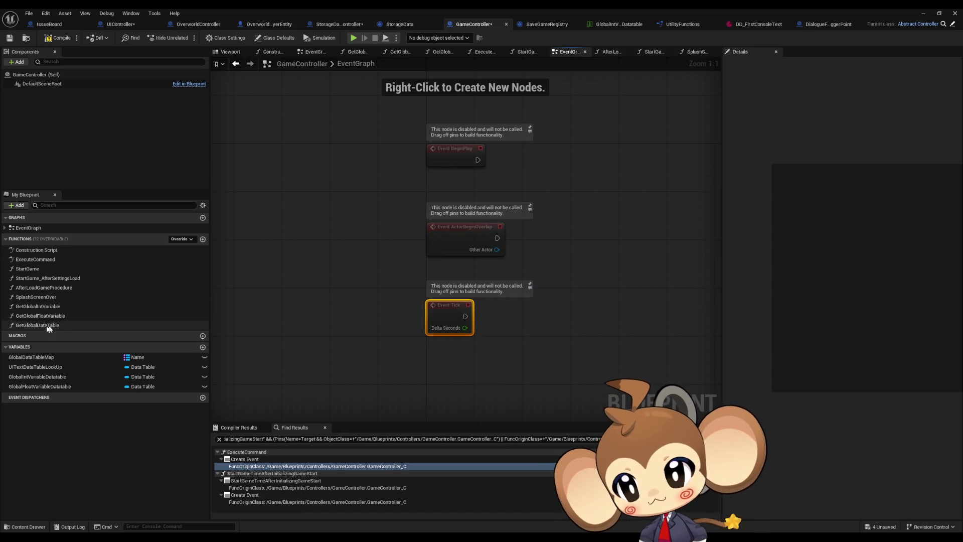
# Check SplashScreenOver's Get Storage Data Instance, then go via StartGame into InitializeStorageDataController.
pyautogui.doubleClick(36, 297)
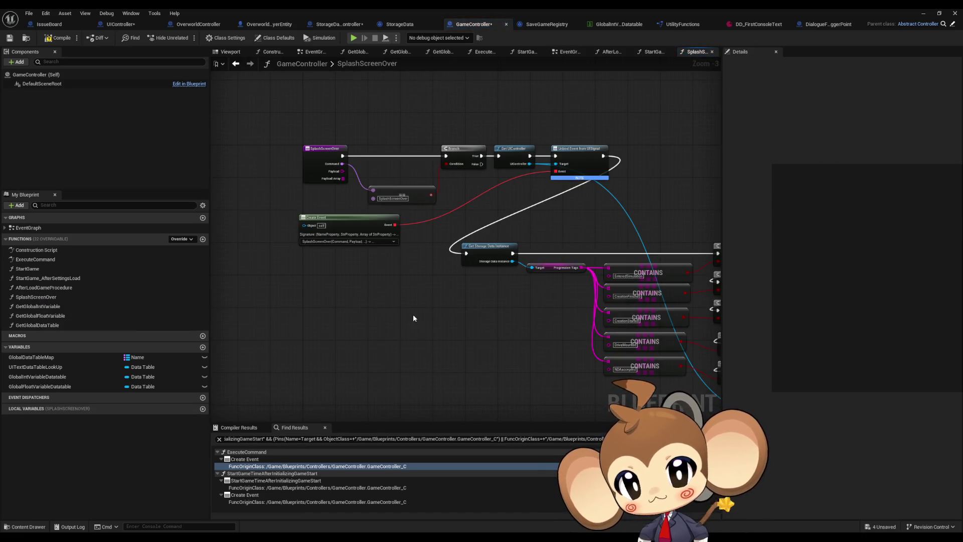
pyautogui.scroll(-2, 414, 318)
pyautogui.scroll(1, 602, 338)
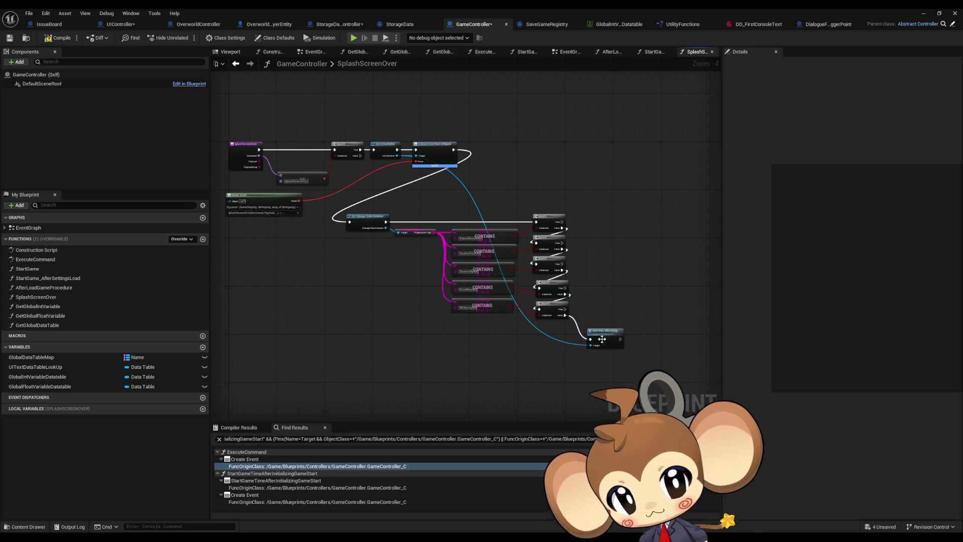
pyautogui.scroll(2, 602, 338)
pyautogui.scroll(1, 536, 393)
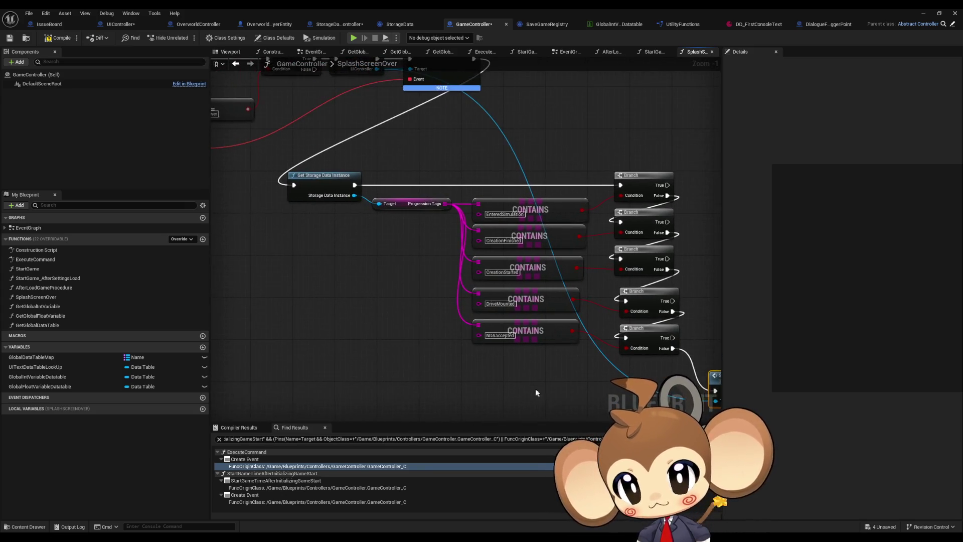
pyautogui.click(346, 193)
pyautogui.moveTo(361, 211); pyautogui.dragTo(374, 283)
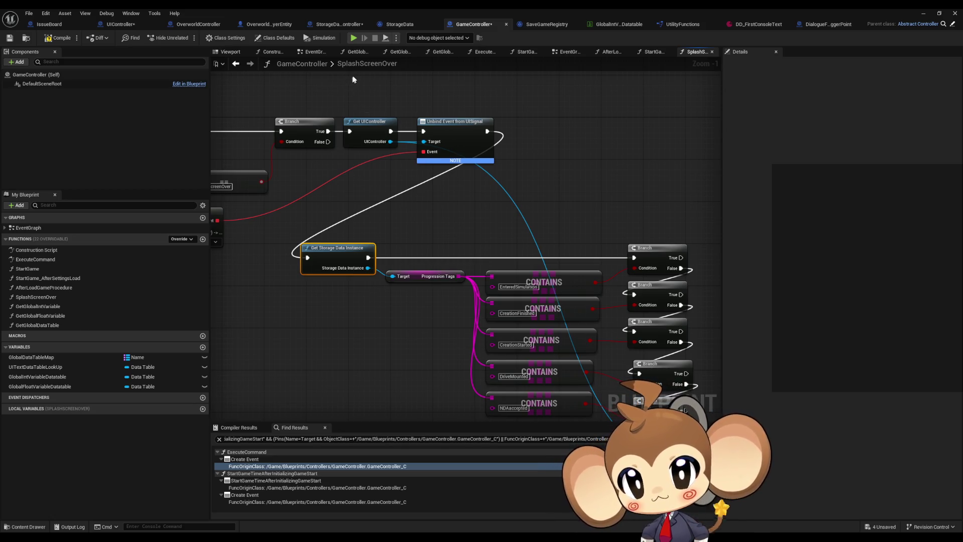
pyautogui.doubleClick(40, 270)
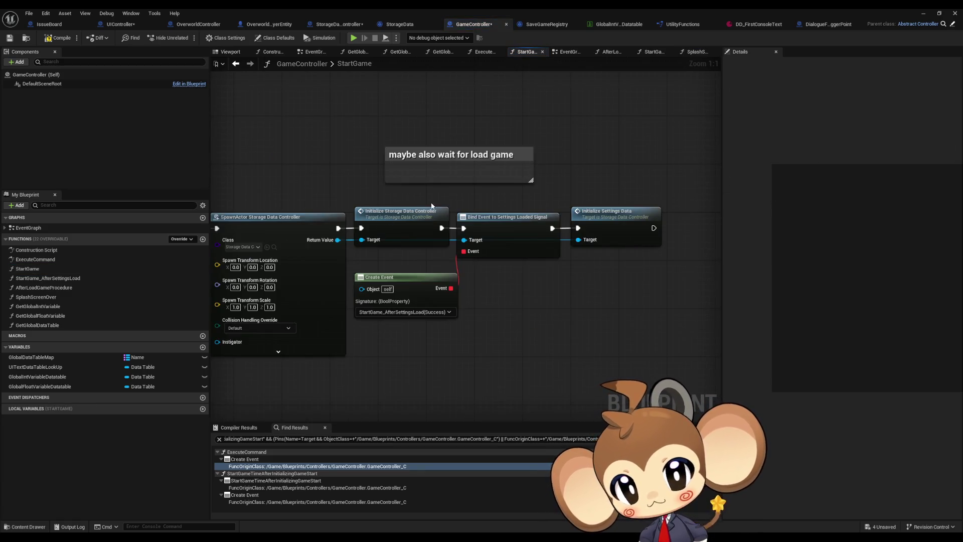
pyautogui.doubleClick(400, 221)
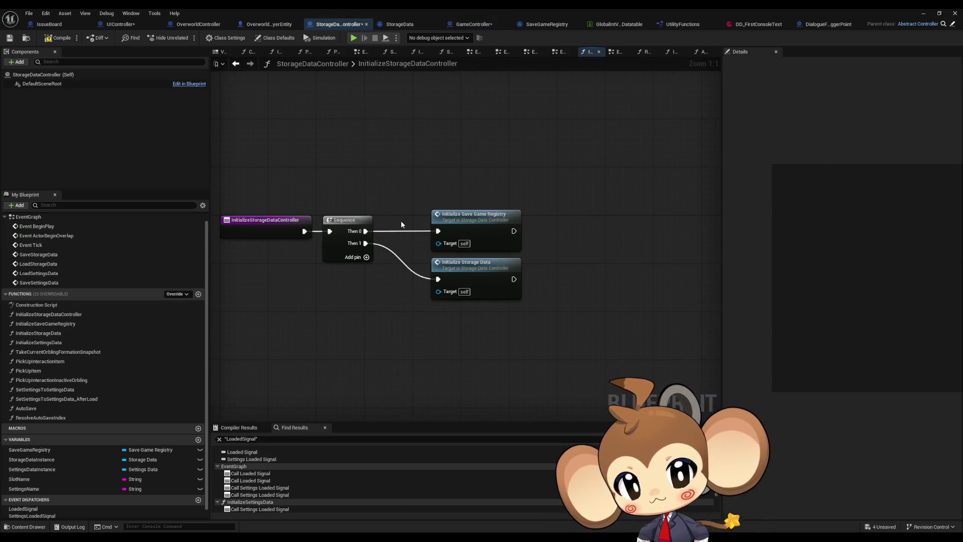
# Open the Initialize Storage Data function and inspect its Create Save Game Object, SET and Load Storage Data nodes.
pyautogui.doubleClick(486, 278)
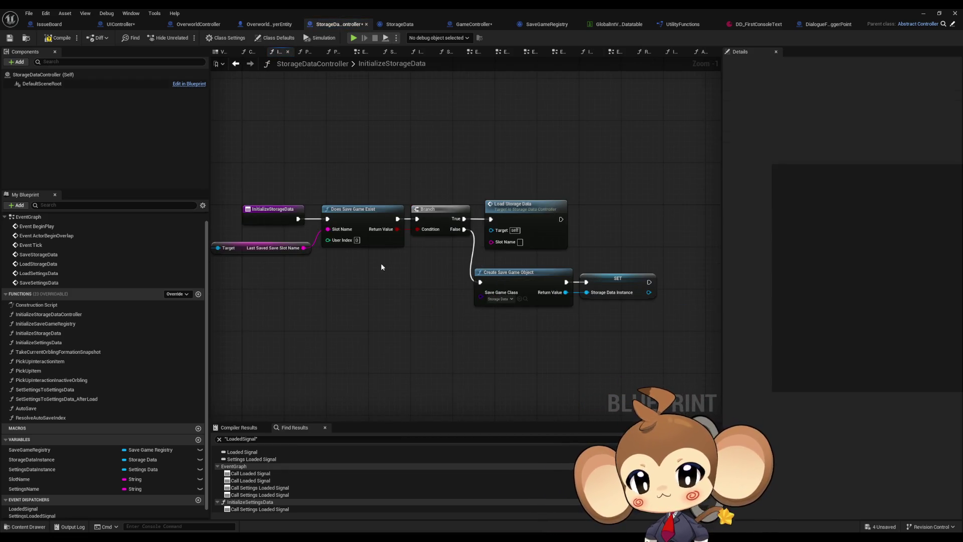
pyautogui.moveTo(419, 265); pyautogui.dragTo(616, 311)
pyautogui.click(554, 241)
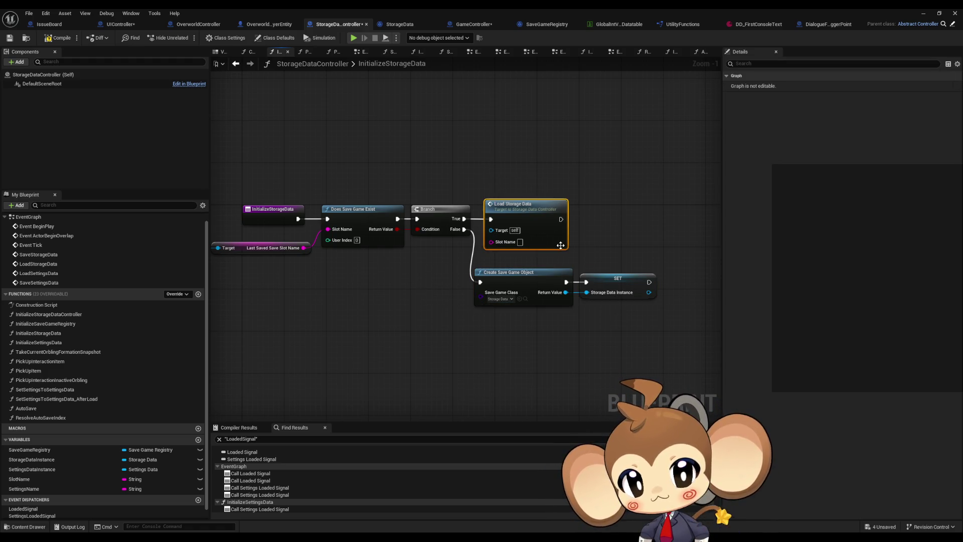
pyautogui.click(274, 219)
pyautogui.click(414, 283)
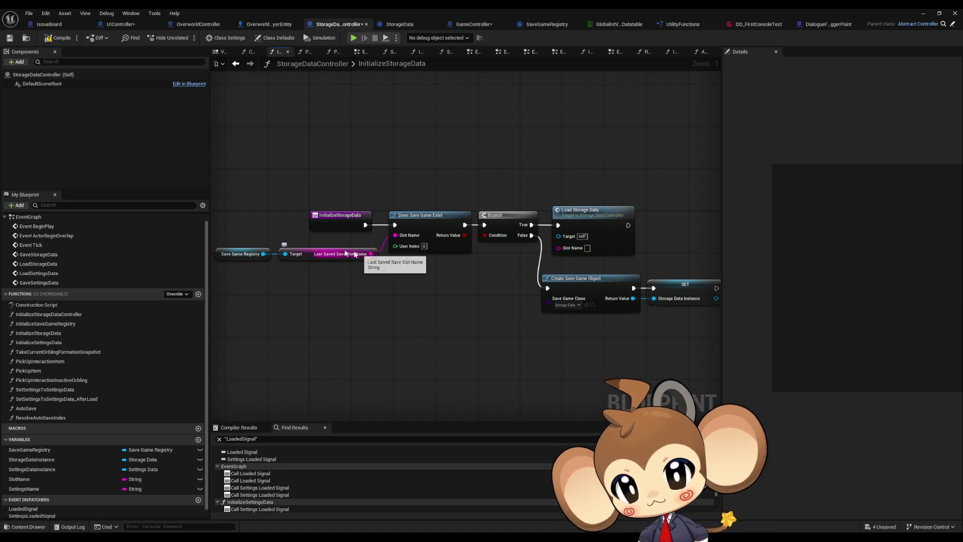
# Duplicate the save registry and slot name nodes and wire the copied slot name into Load Storage Data.
pyautogui.moveTo(244, 242); pyautogui.dragTo(300, 259)
pyautogui.hotkey('ctrl', 'c')
pyautogui.hotkey('ctrl', 'v')
pyautogui.moveTo(558, 248)
pyautogui.mouseDown()
pyautogui.moveTo(532, 285)
pyautogui.moveTo(470, 276)
pyautogui.mouseUp()
pyautogui.click(514, 261)
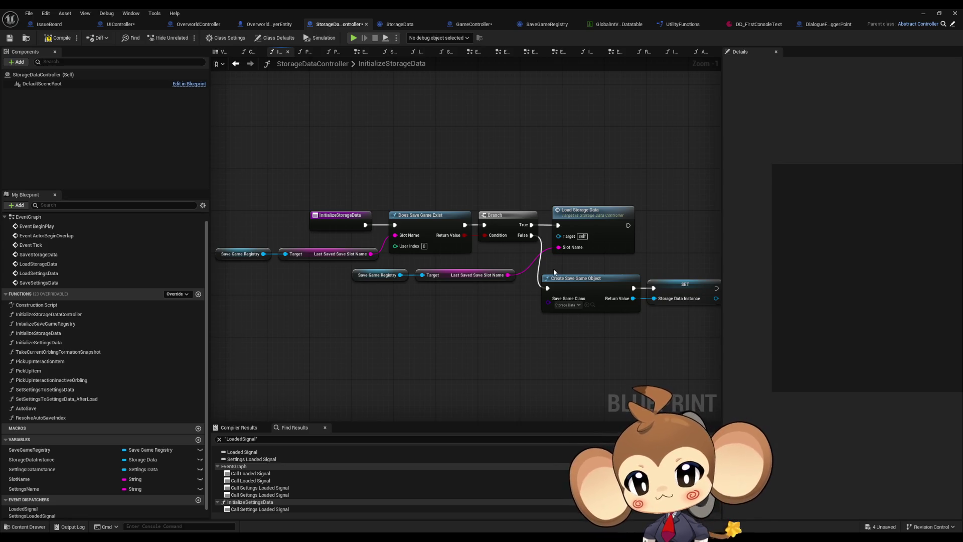
# Jump to the LoadStorageData event in the EventGraph and review its node chain.
pyautogui.moveTo(581, 265); pyautogui.dragTo(436, 266)
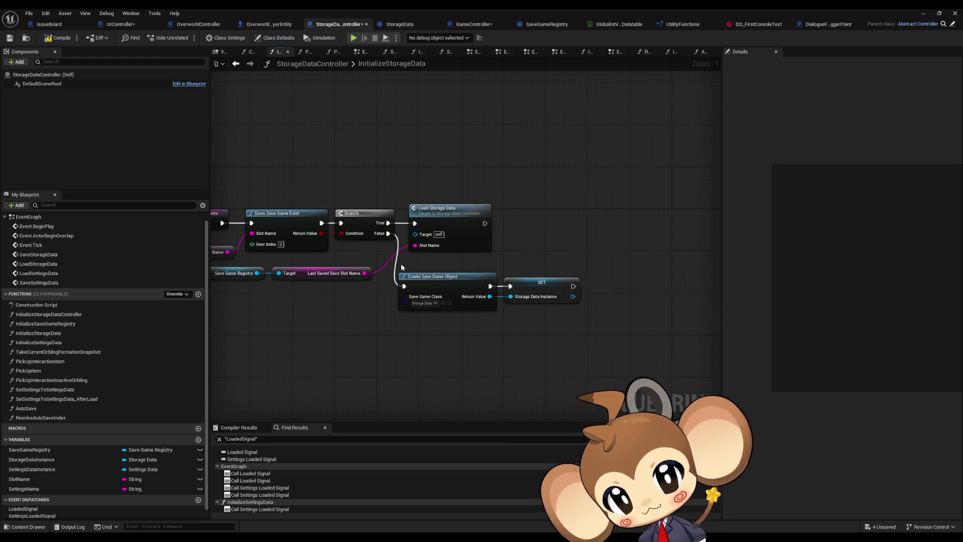
pyautogui.doubleClick(459, 237)
pyautogui.scroll(-4, 521, 257)
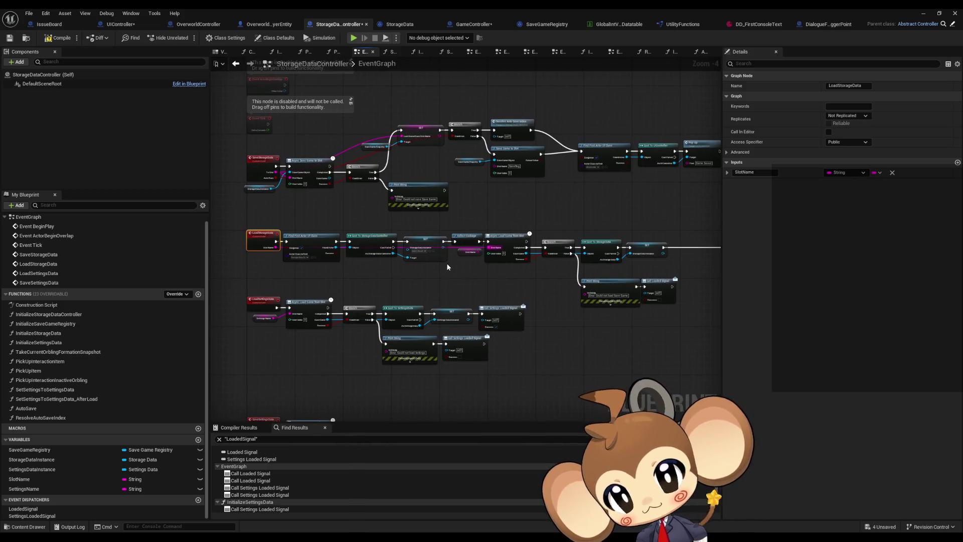
pyautogui.scroll(3, 502, 281)
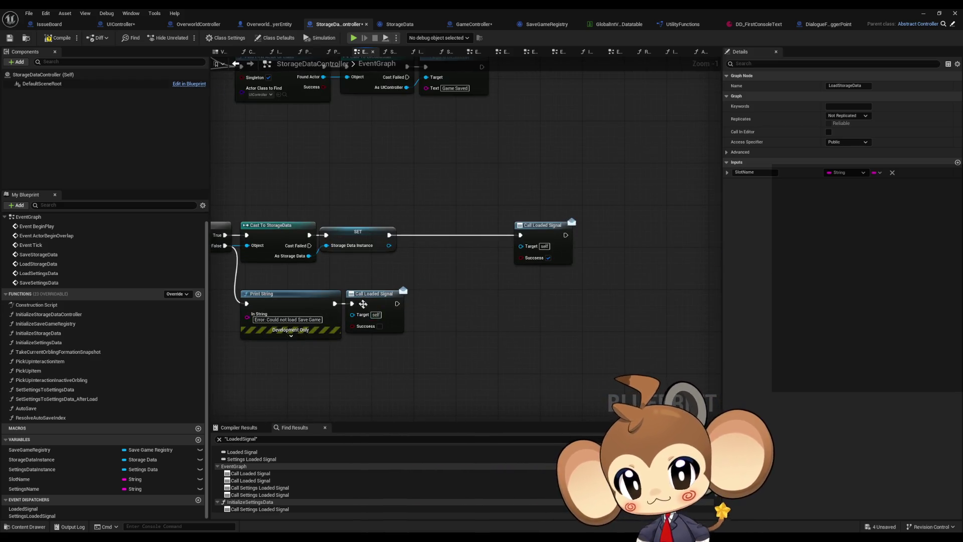
pyautogui.scroll(-3, 498, 289)
pyautogui.scroll(2, 382, 254)
pyautogui.moveTo(382, 253); pyautogui.dragTo(259, 245)
# Back in GameController, open StartGame_AfterSettingsLoad, then the SplashScreenOver function graph.
pyautogui.click(474, 24)
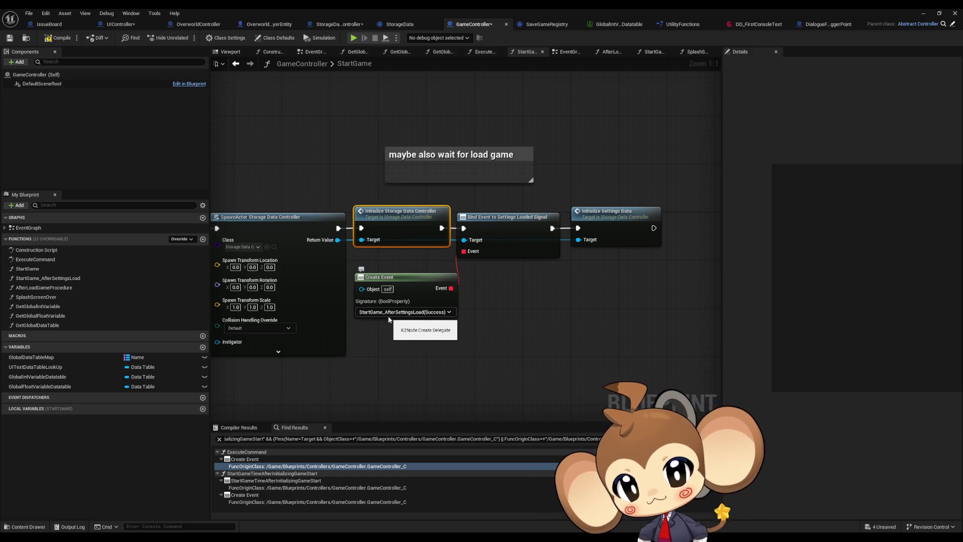
pyautogui.click(67, 280)
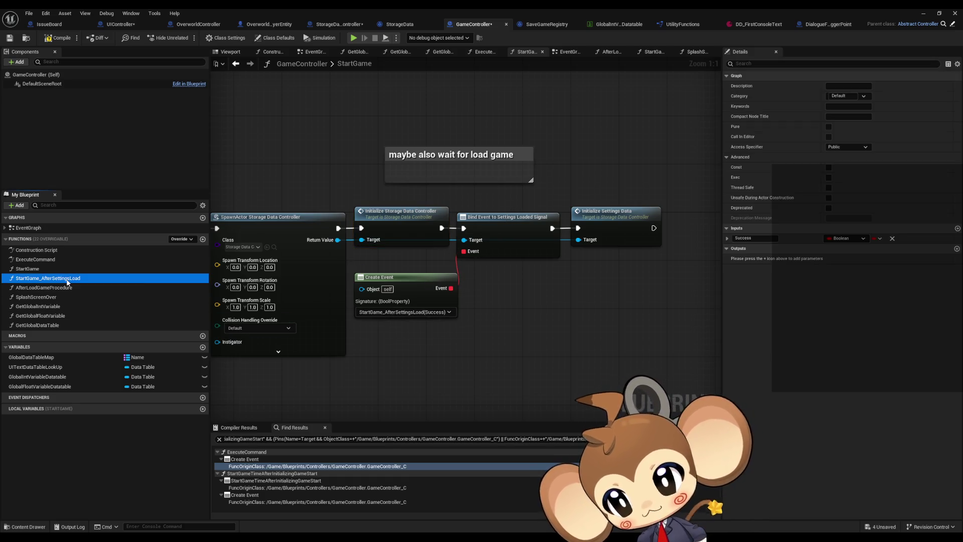
pyautogui.doubleClick(67, 279)
pyautogui.scroll(-2, 216, 269)
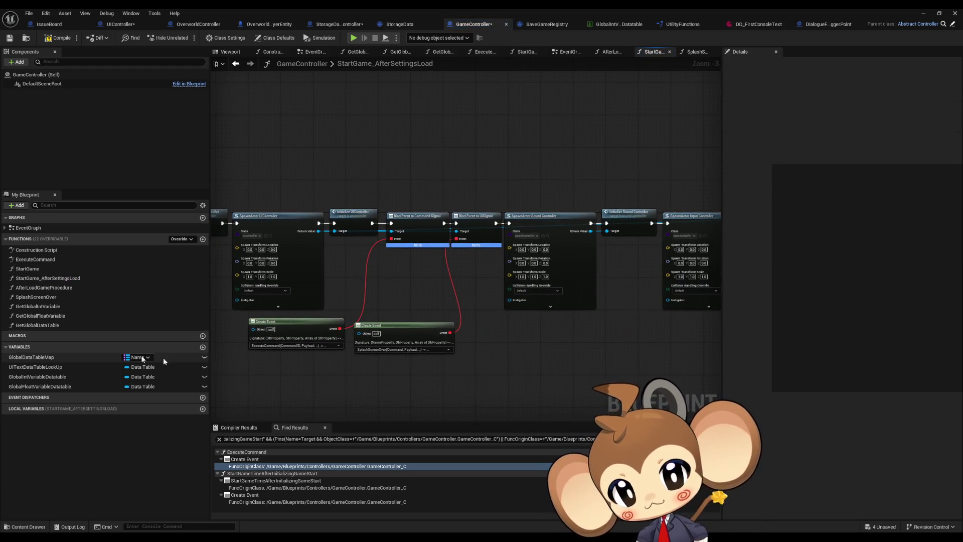
pyautogui.doubleClick(55, 296)
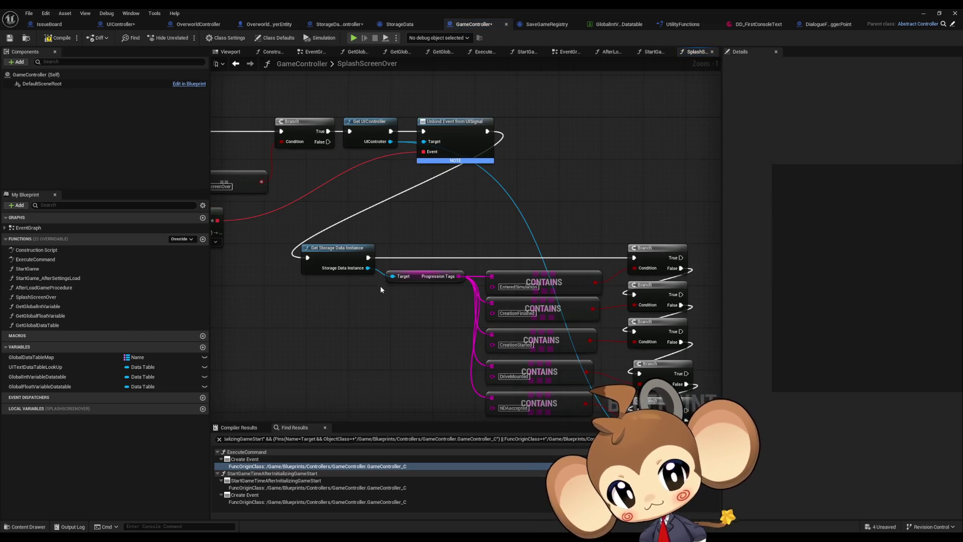
# Inspect SplashScreenOver's CONTAINS checks, Branch nodes and Start Intro After Delay node.
pyautogui.moveTo(380, 285); pyautogui.dragTo(327, 231)
pyautogui.moveTo(385, 171)
pyautogui.mouseDown()
pyautogui.moveTo(548, 323)
pyautogui.moveTo(552, 351)
pyautogui.mouseUp()
pyautogui.moveTo(590, 172); pyautogui.dragTo(649, 374)
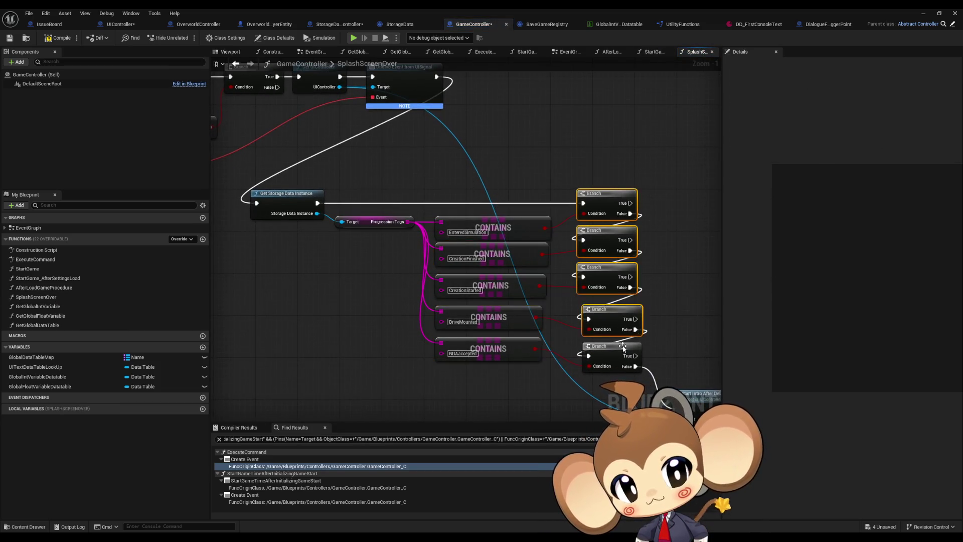
pyautogui.click(590, 339)
pyautogui.moveTo(590, 341)
pyautogui.mouseDown()
pyautogui.moveTo(796, 421)
pyautogui.moveTo(742, 423)
pyautogui.moveTo(665, 394)
pyautogui.mouseUp()
# Save all Blueprints with Ctrl+Shift+S, minimize the Blueprint editor, and open the Output Log menu.
pyautogui.hotkey('ctrl', 'shift', 's')
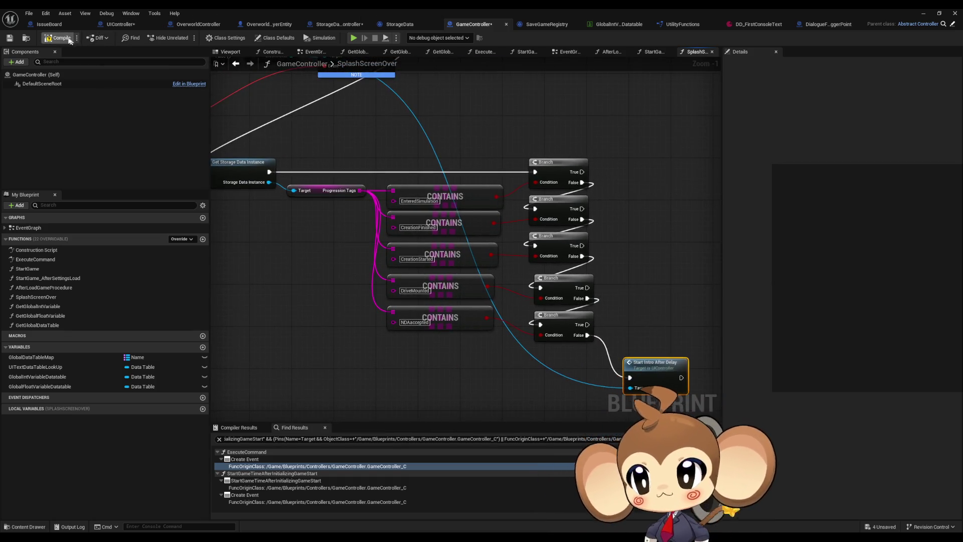
pyautogui.click(918, 11)
pyautogui.rightClick(169, 375)
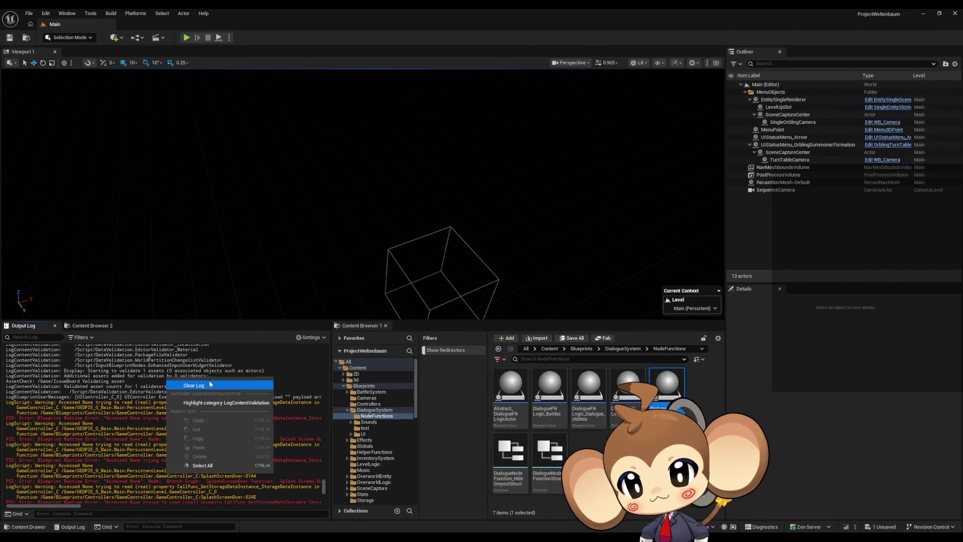
# Clear the output log, run and stop a Play test, then restore the GameController window.
pyautogui.click(194, 385)
pyautogui.click(188, 36)
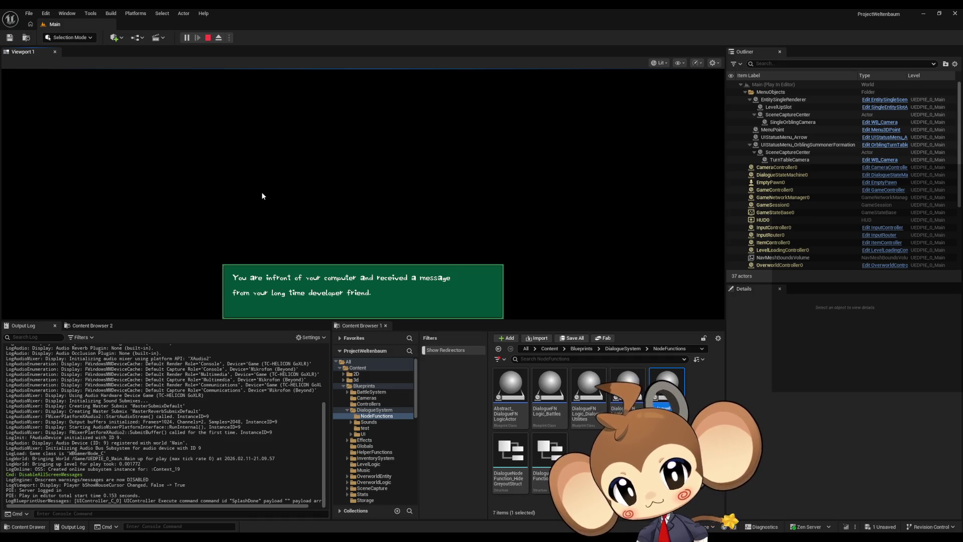
pyautogui.click(209, 40)
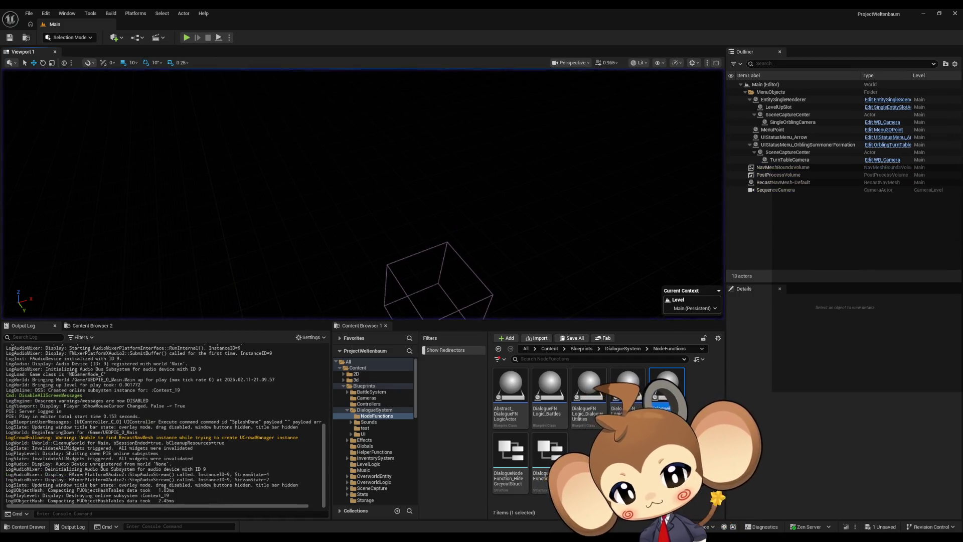
pyautogui.moveTo(391, 537)
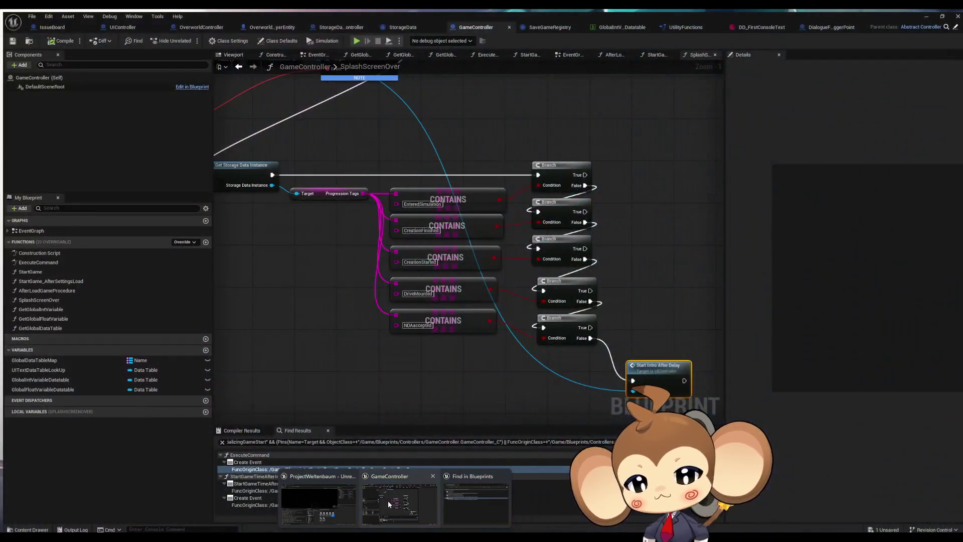
pyautogui.click(388, 500)
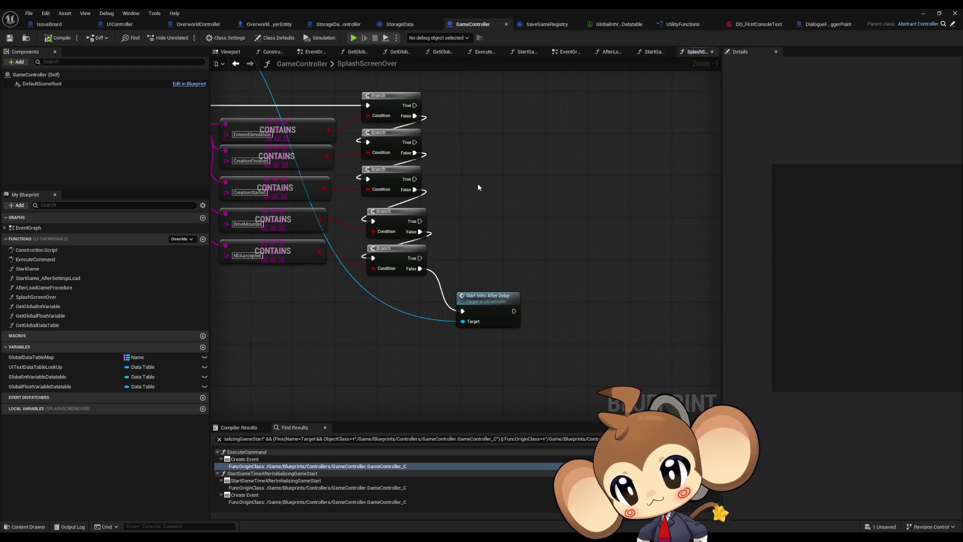
# Pan to the SplashScreenOver Branch chain and select the fourth and fifth Branch nodes.
pyautogui.moveTo(481, 184); pyautogui.dragTo(516, 224)
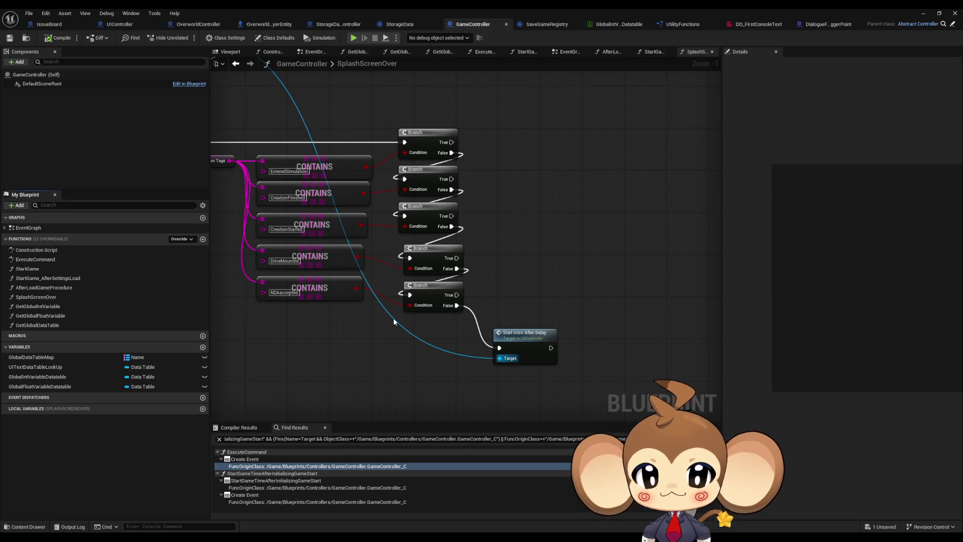
pyautogui.moveTo(392, 256); pyautogui.dragTo(414, 308)
# Align the last two Branch nodes with the rest of the Branch chain.
pyautogui.scroll(1, 398, 269)
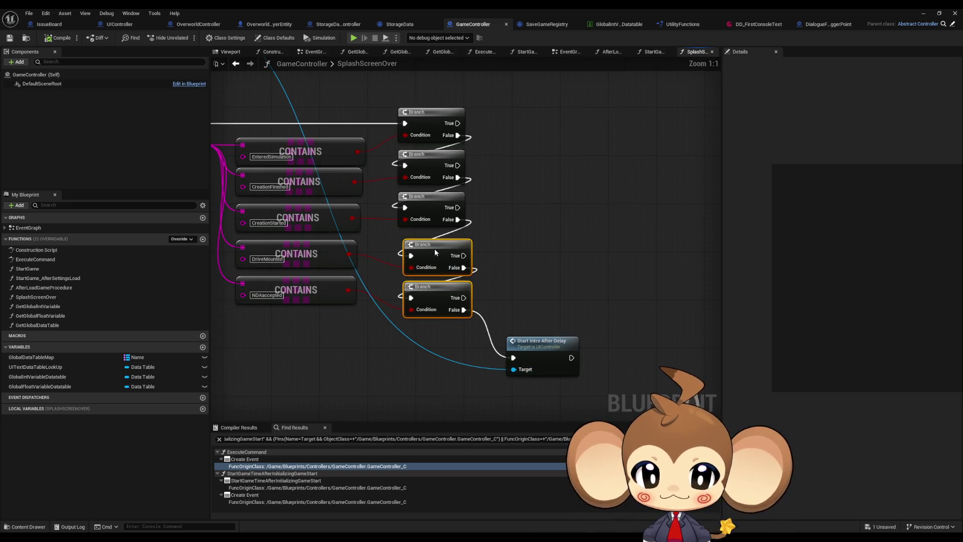
pyautogui.moveTo(435, 248); pyautogui.dragTo(430, 242)
pyautogui.click(550, 214)
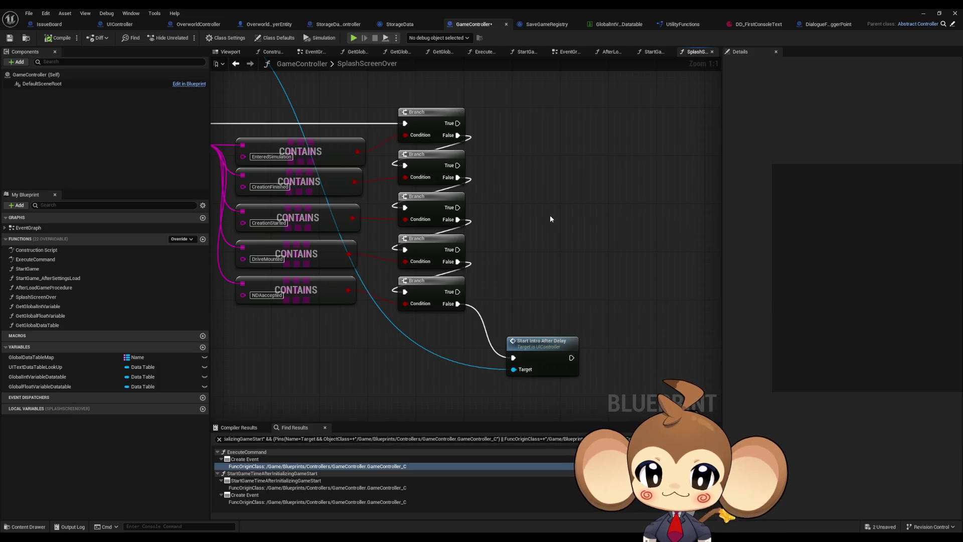
pyautogui.moveTo(519, 207)
pyautogui.mouseDown()
pyautogui.moveTo(521, 240)
pyautogui.moveTo(527, 214)
pyautogui.mouseUp()
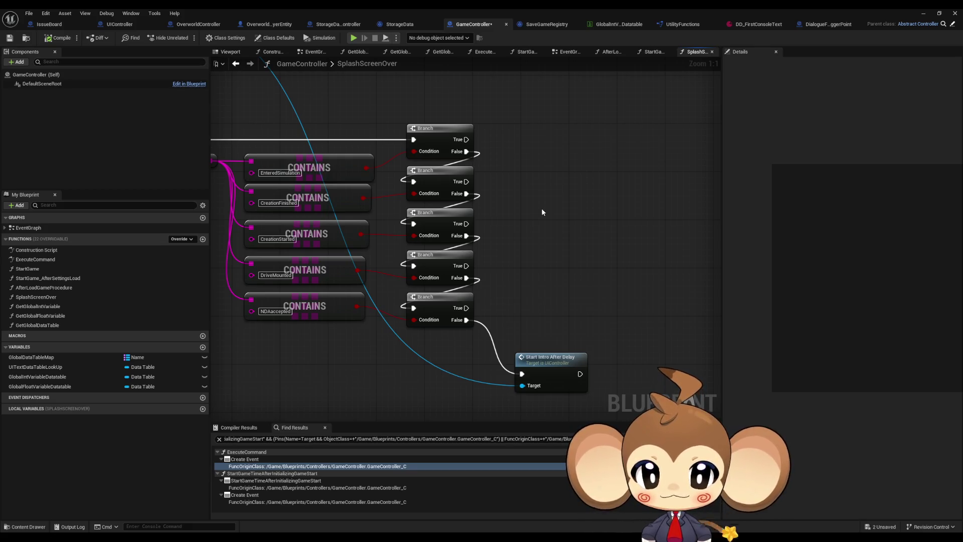
# Move the Get Storage Data Instance, CONTAINS and Branch nodes up beside Unbind Event.
pyautogui.scroll(-2, 541, 212)
pyautogui.moveTo(542, 209); pyautogui.dragTo(532, 237)
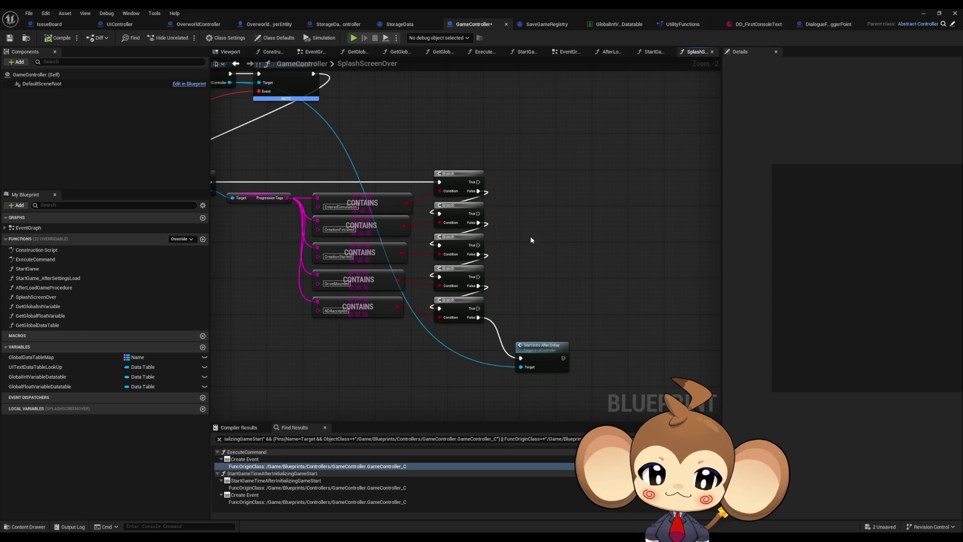
pyautogui.moveTo(528, 242); pyautogui.dragTo(547, 299)
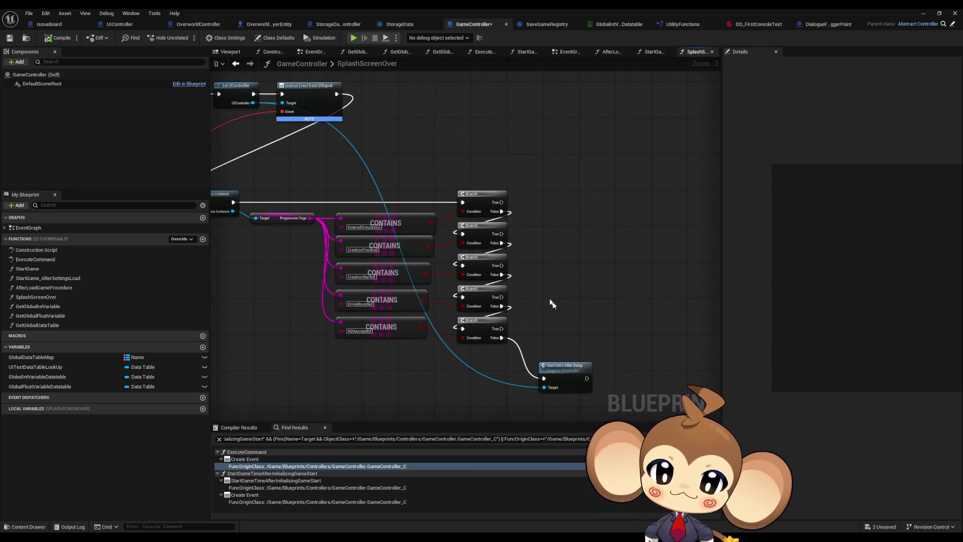
pyautogui.moveTo(426, 337); pyautogui.dragTo(469, 301)
pyautogui.moveTo(331, 263); pyautogui.dragTo(396, 366)
pyautogui.scroll(-2, 423, 315)
pyautogui.moveTo(315, 242); pyautogui.dragTo(571, 384)
pyautogui.scroll(2, 359, 248)
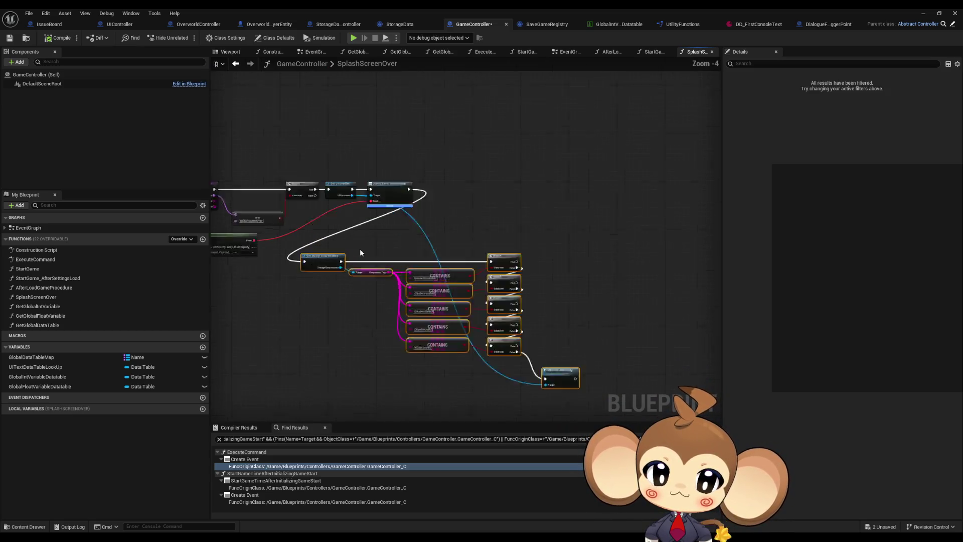
pyautogui.moveTo(311, 263)
pyautogui.mouseDown()
pyautogui.moveTo(498, 174)
pyautogui.moveTo(481, 159)
pyautogui.mouseUp()
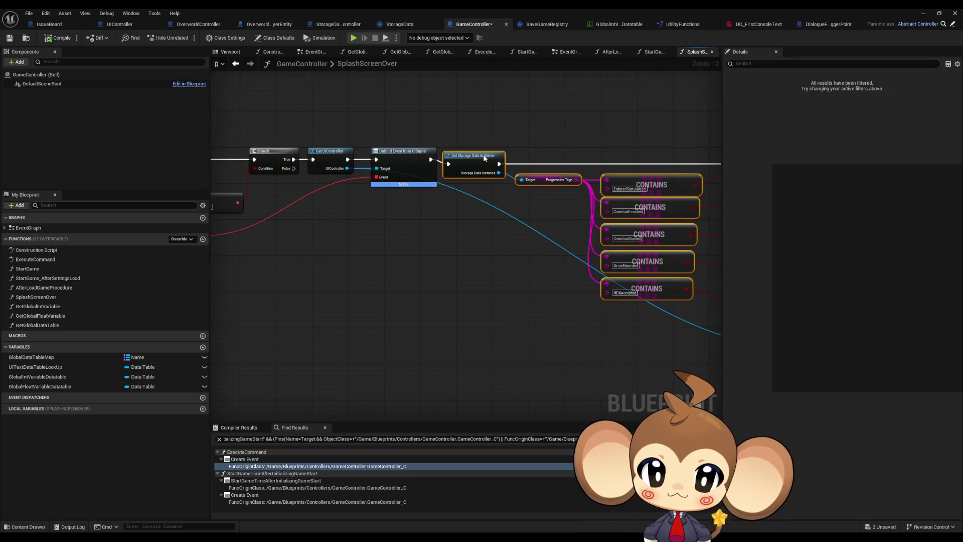
pyautogui.click(498, 223)
pyautogui.moveTo(498, 223); pyautogui.dragTo(396, 281)
pyautogui.scroll(2, 398, 301)
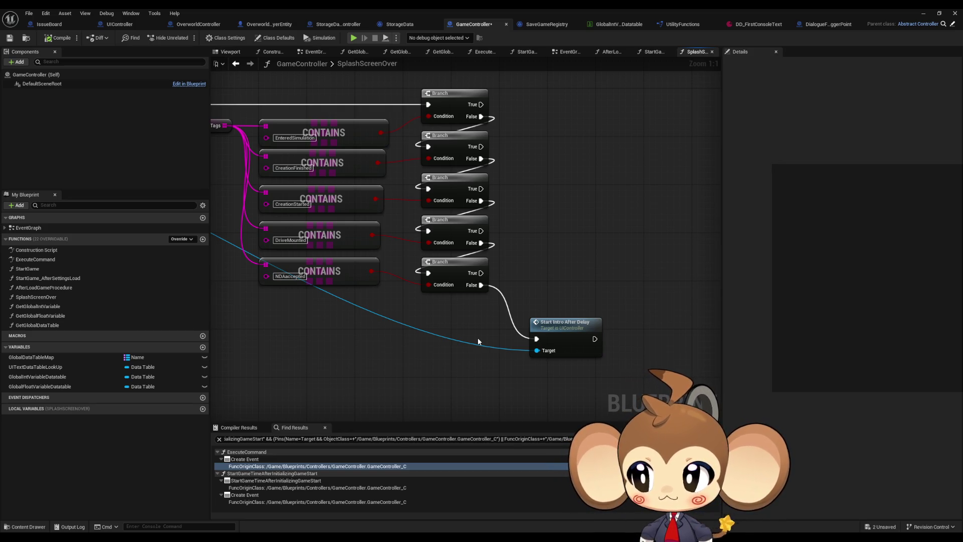
# Review the SplashScreenOver checks, then bring Notepad over the graph with Default.sav open.
pyautogui.moveTo(477, 338)
pyautogui.mouseDown()
pyautogui.moveTo(573, 369)
pyautogui.moveTo(465, 354)
pyautogui.mouseUp()
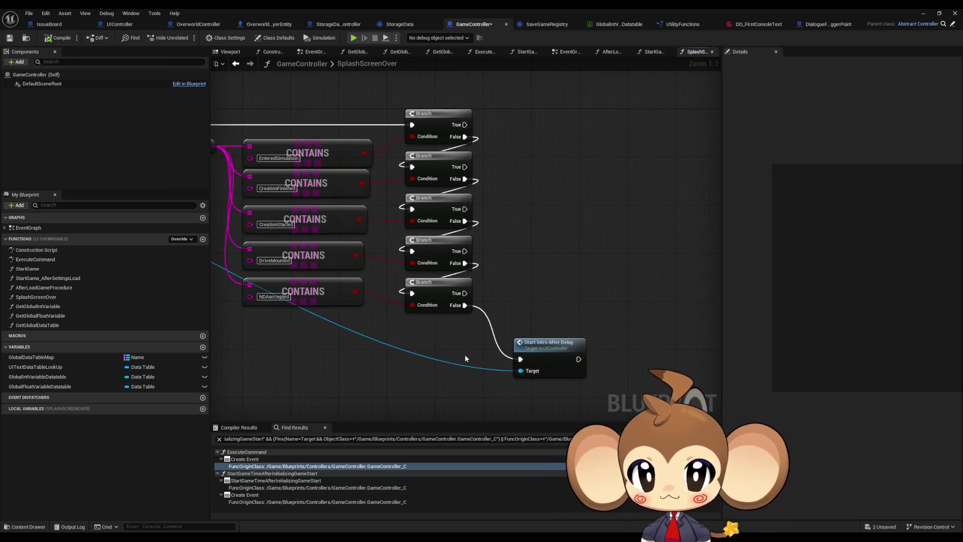
pyautogui.scroll(-1, 465, 355)
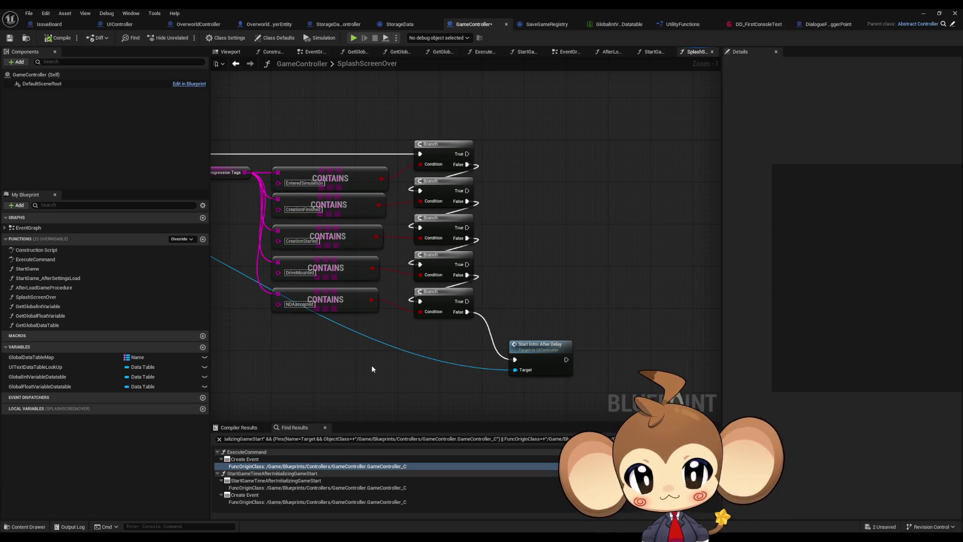
pyautogui.moveTo(371, 368)
pyautogui.mouseDown()
pyautogui.moveTo(474, 375)
pyautogui.moveTo(442, 375)
pyautogui.moveTo(527, 366)
pyautogui.mouseUp()
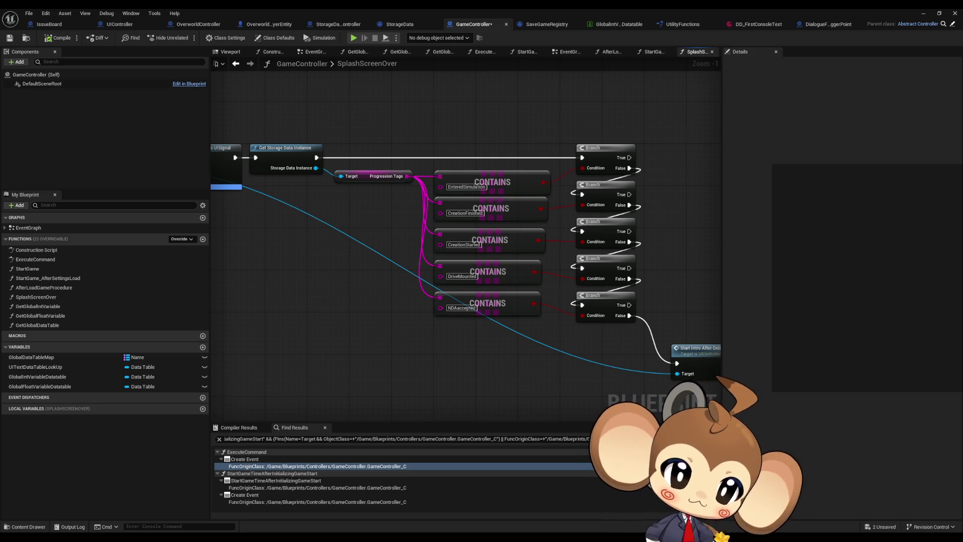
pyautogui.moveTo(962, 149); pyautogui.dragTo(371, 151)
pyautogui.moveTo(962, 220); pyautogui.dragTo(396, 230)
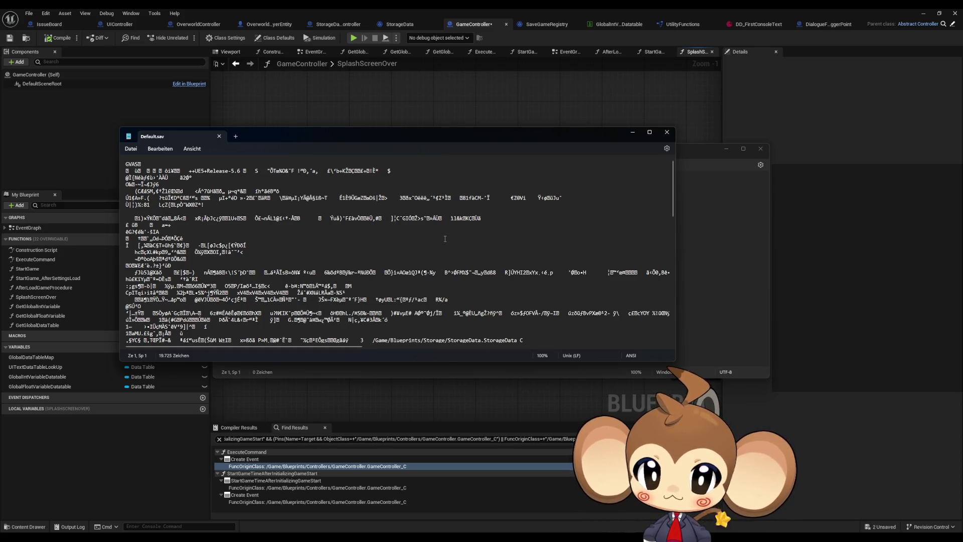
# Scroll through Default.sav's binary save data, then close it and the untitled Notepad window.
pyautogui.scroll(-14, 510, 221)
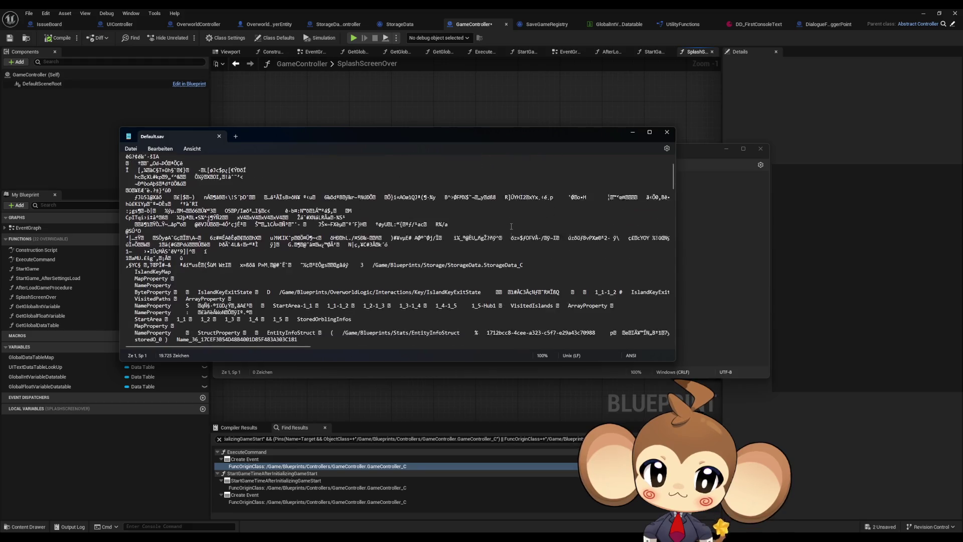
pyautogui.scroll(-2, 512, 229)
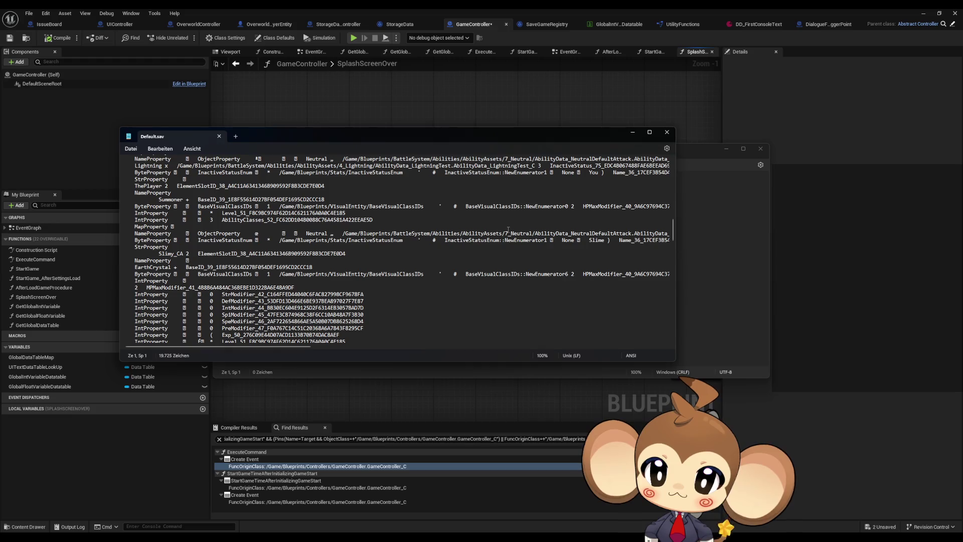
pyautogui.scroll(-7, 508, 230)
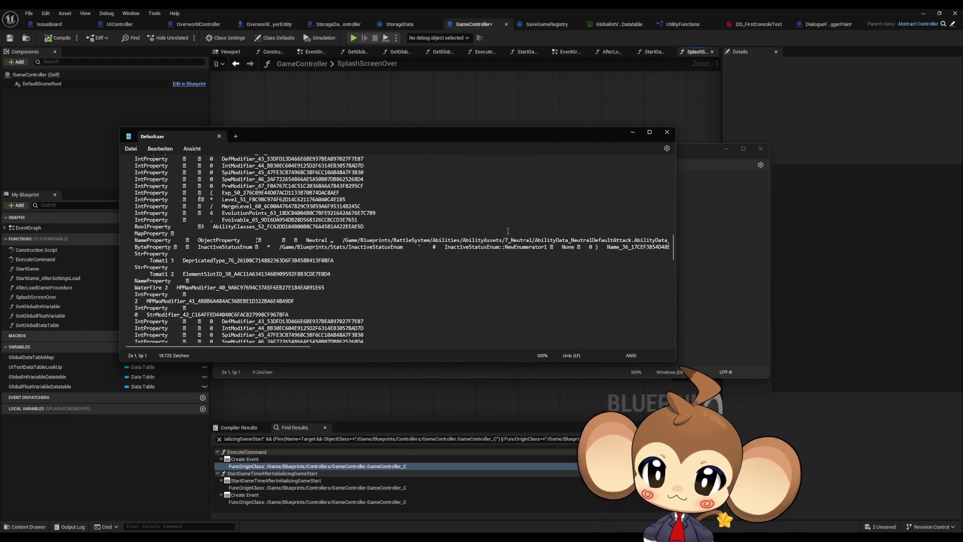
pyautogui.scroll(-15, 508, 231)
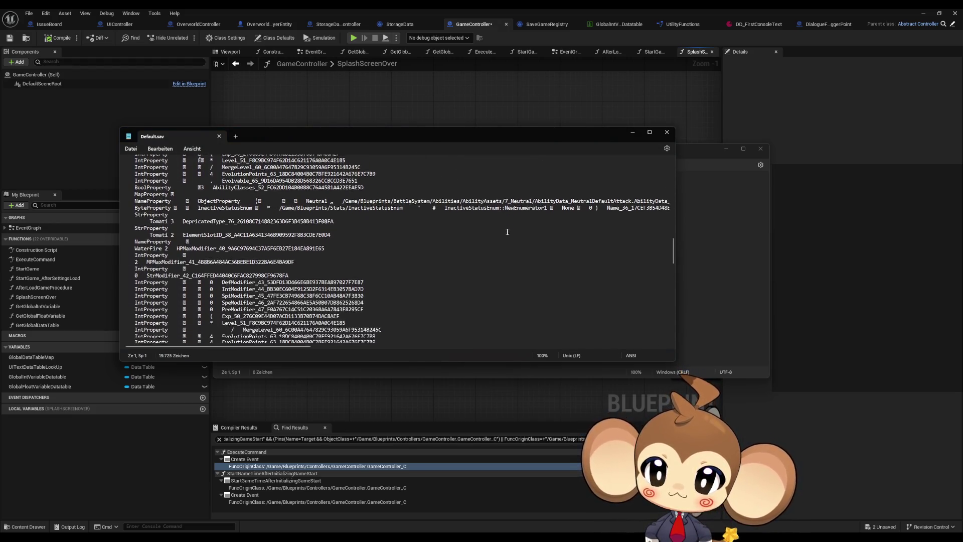
pyautogui.scroll(-8, 502, 233)
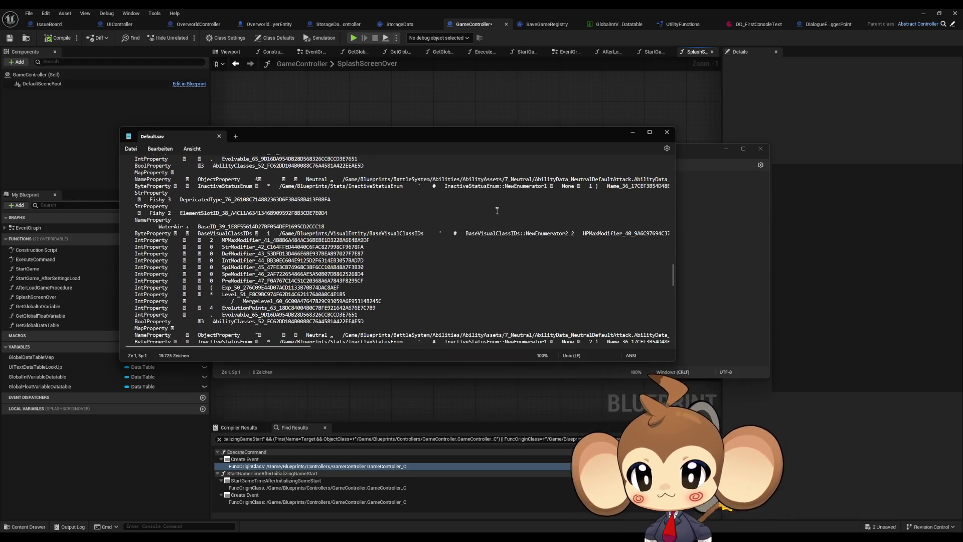
pyautogui.scroll(-4, 470, 222)
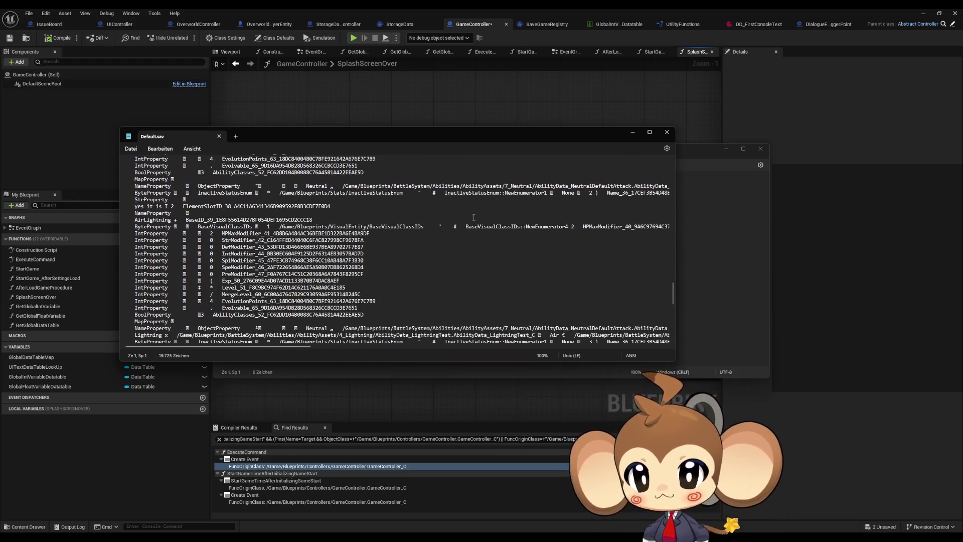
pyautogui.scroll(-1, 474, 217)
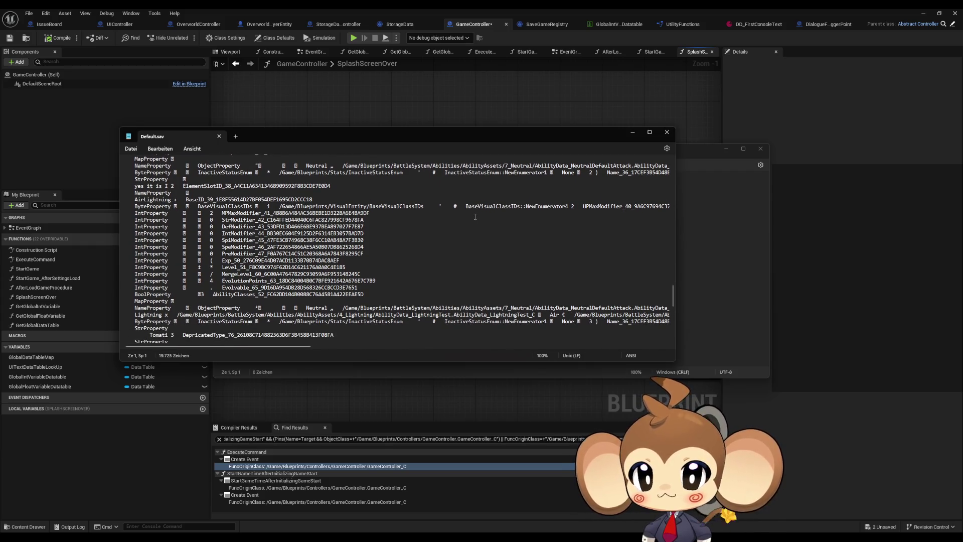
pyautogui.scroll(-2, 475, 216)
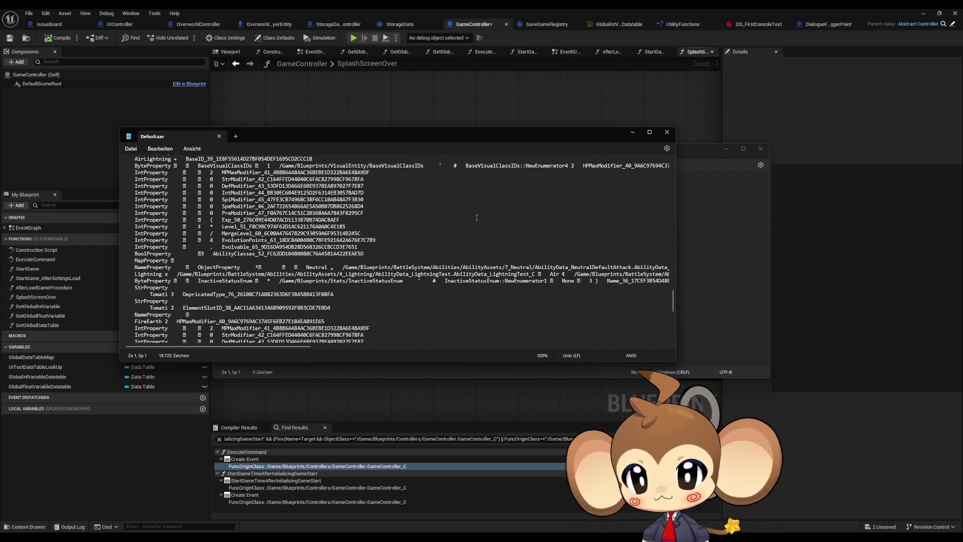
pyautogui.scroll(-3, 477, 217)
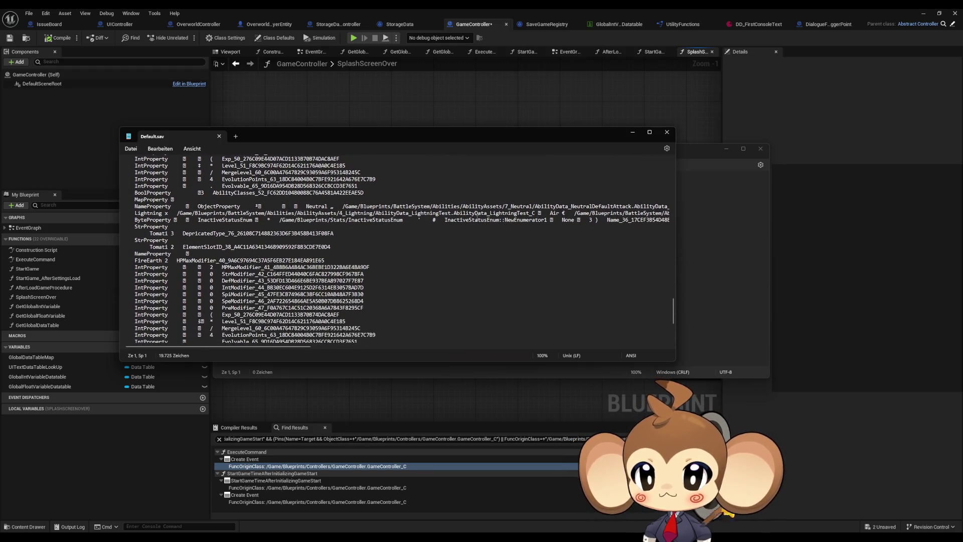
pyautogui.scroll(-7, 477, 220)
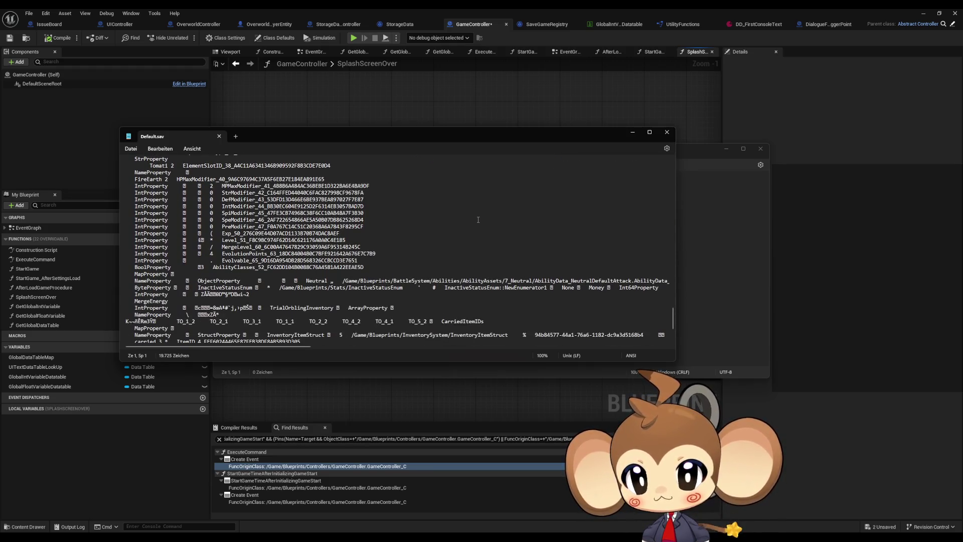
pyautogui.scroll(-3, 478, 221)
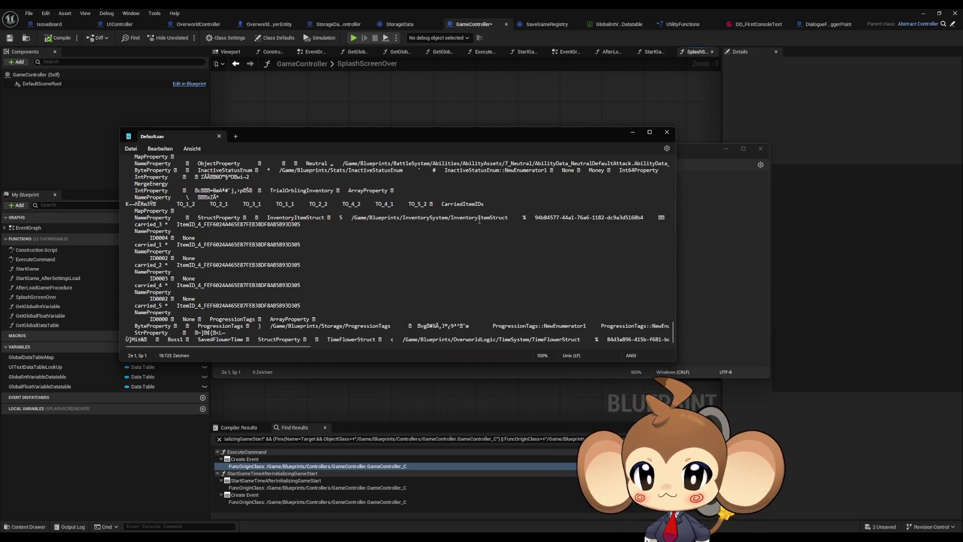
pyautogui.moveTo(230, 345)
pyautogui.mouseDown()
pyautogui.moveTo(388, 339)
pyautogui.moveTo(220, 340)
pyautogui.mouseUp()
pyautogui.scroll(4, 234, 303)
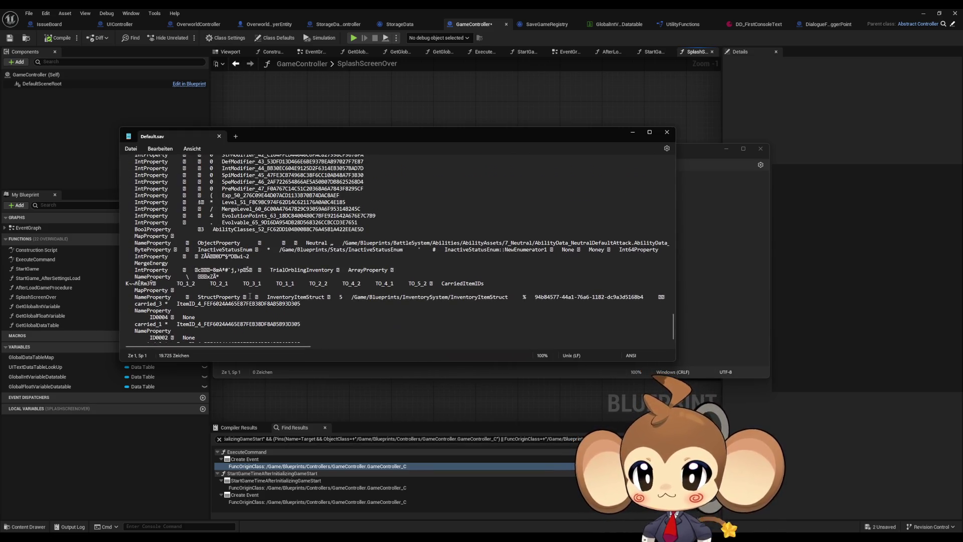
pyautogui.scroll(4, 249, 294)
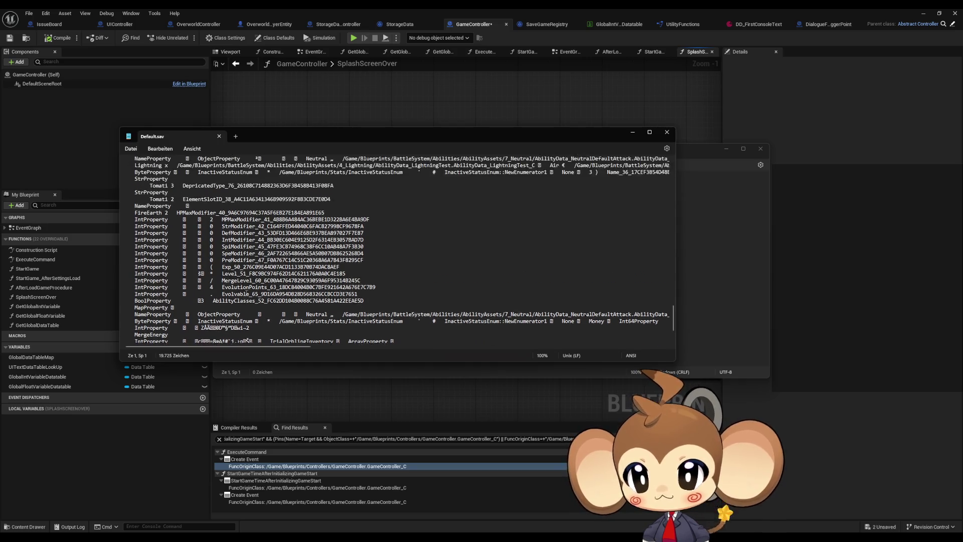
pyautogui.scroll(2, 249, 293)
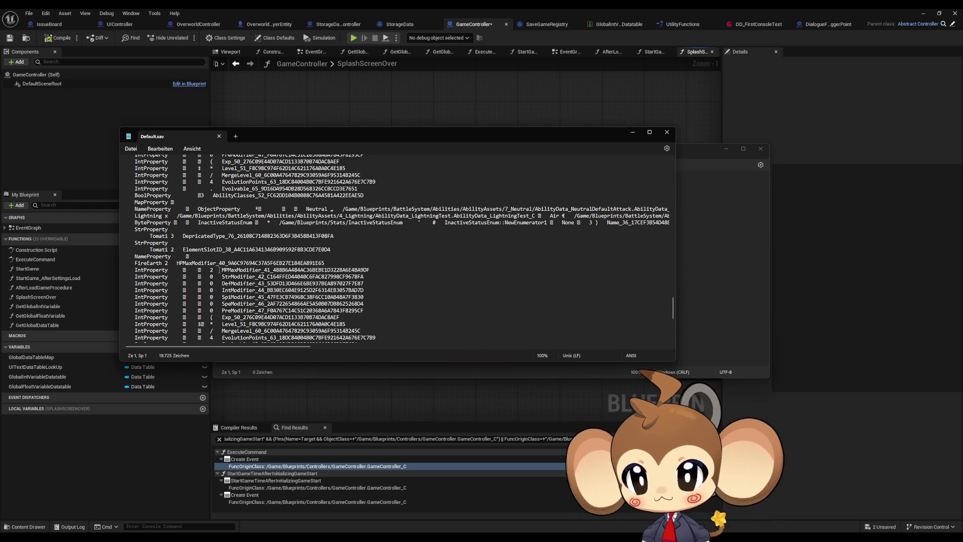
pyautogui.scroll(-5, 219, 270)
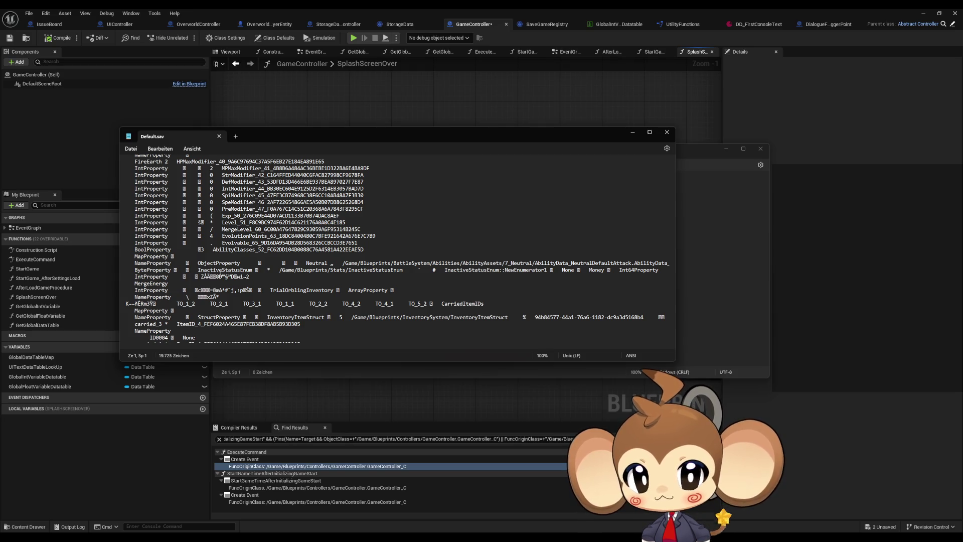
pyautogui.scroll(9, 220, 274)
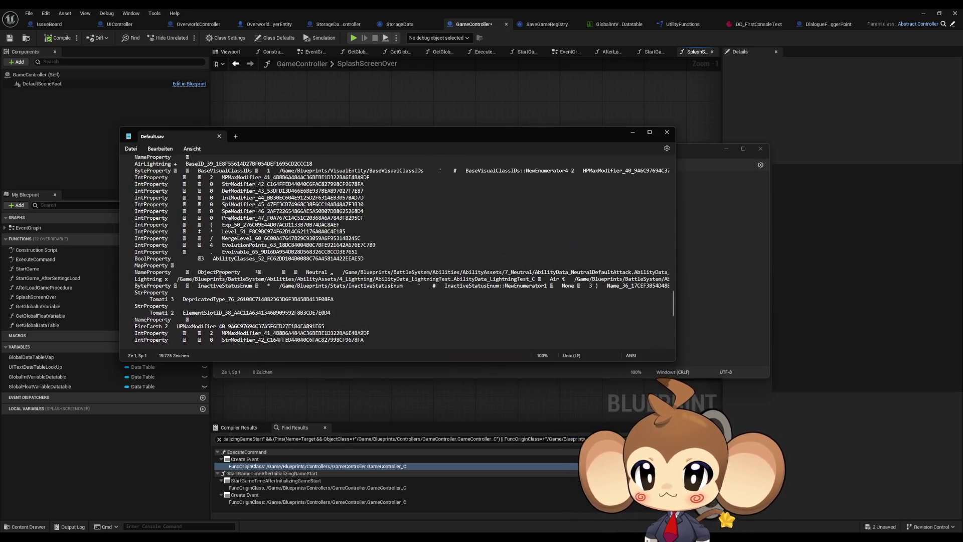
pyautogui.hotkey('ctrl', 'w')
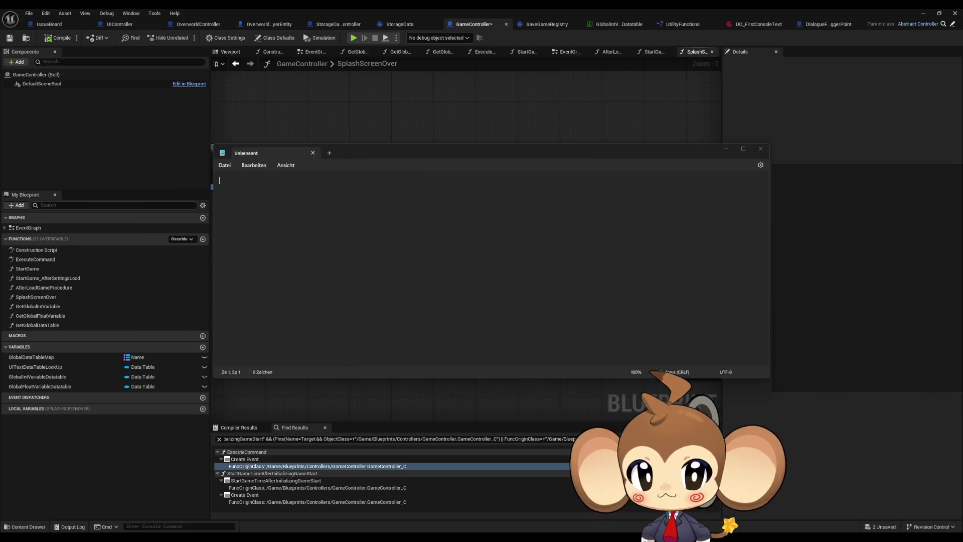
pyautogui.click(760, 149)
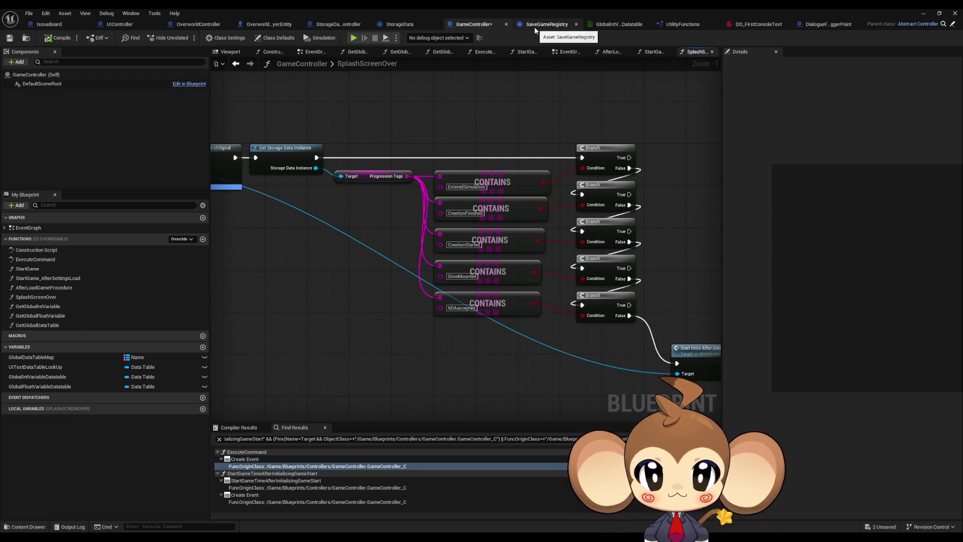
# In StorageData, inspect the Settings_Float map's default volume entries and search for its references.
pyautogui.click(409, 25)
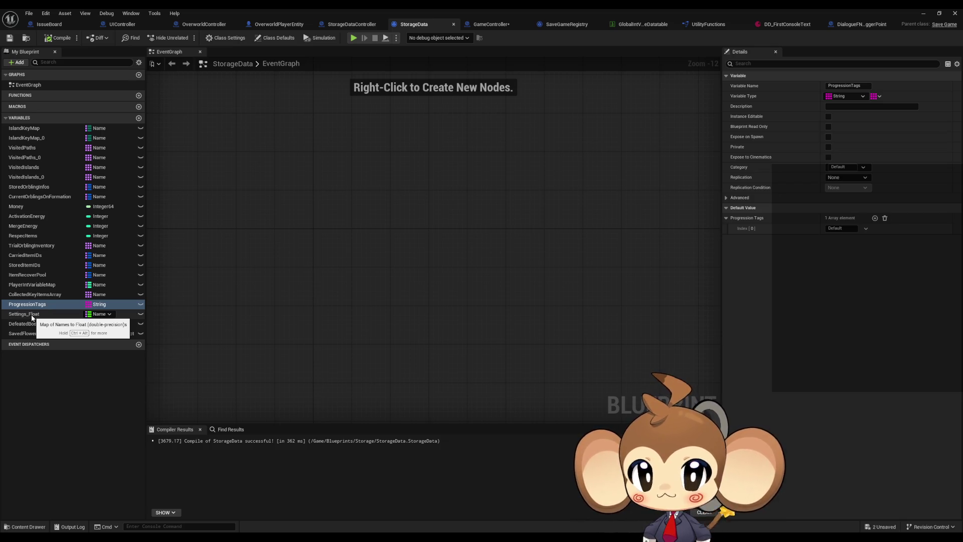
pyautogui.click(32, 315)
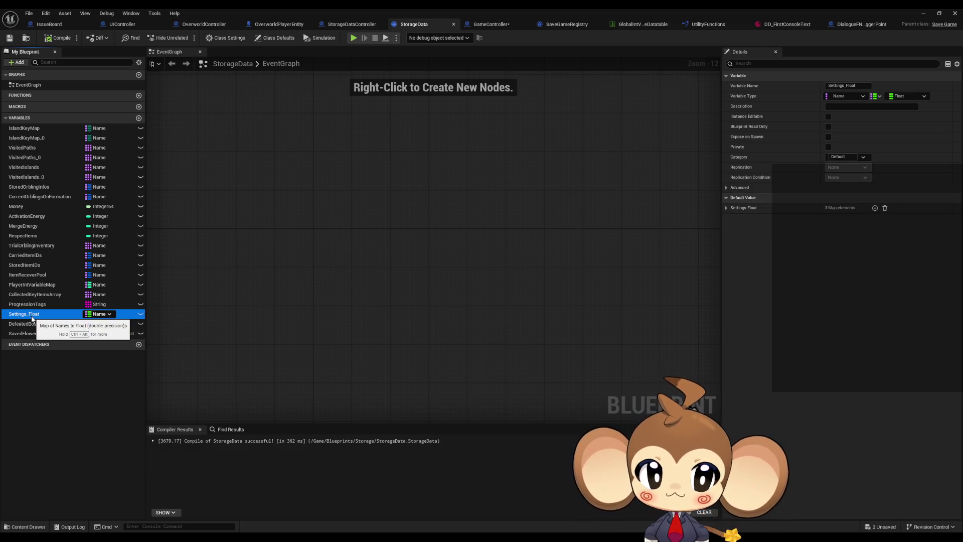
pyautogui.click(726, 208)
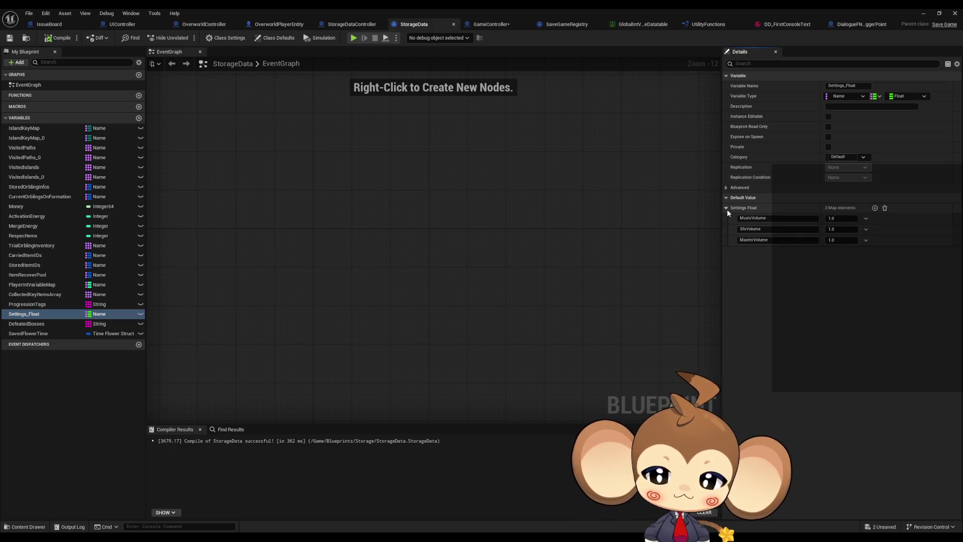
pyautogui.click(726, 209)
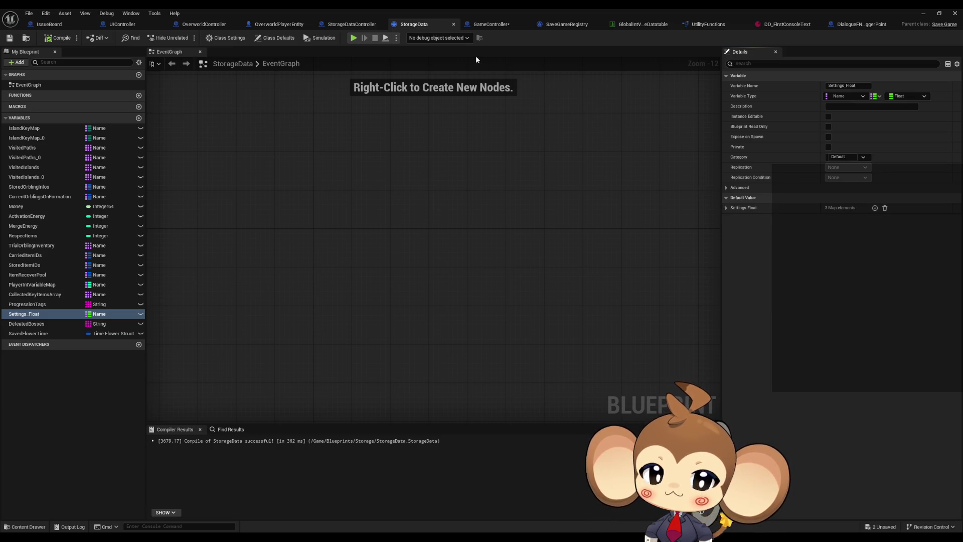
pyautogui.rightClick(35, 317)
pyautogui.click(163, 369)
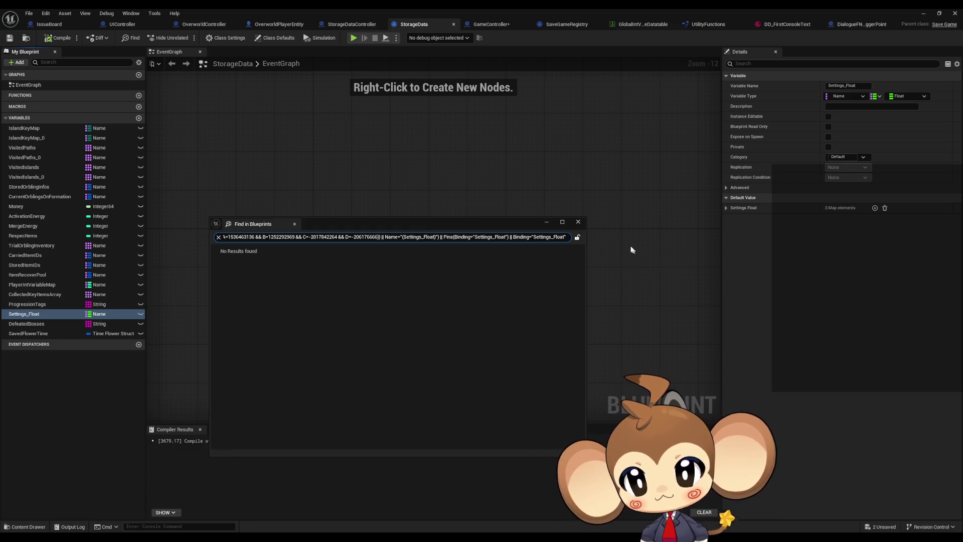
# Close the empty search results and open SettingsData from the Blueprints > Storage folder.
pyautogui.click(577, 222)
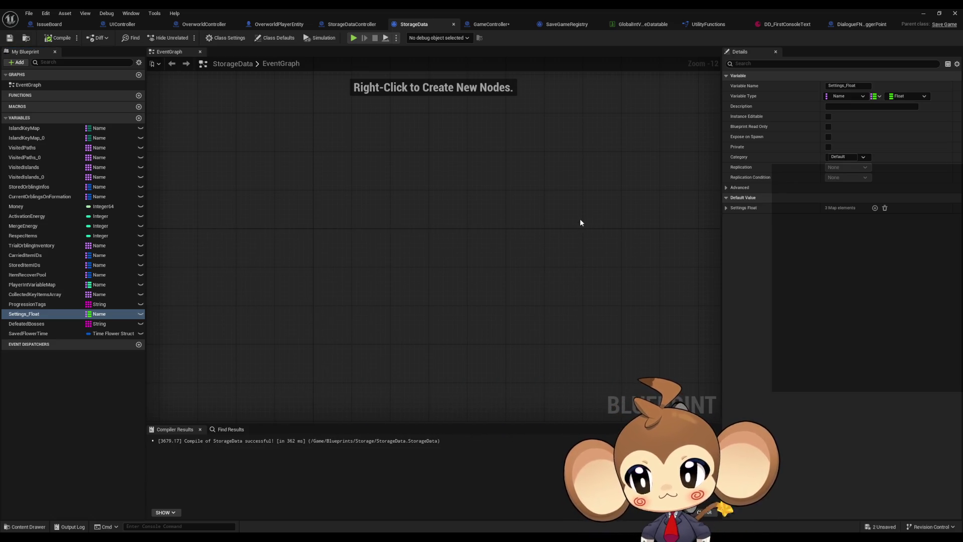
pyautogui.doubleClick(455, 8)
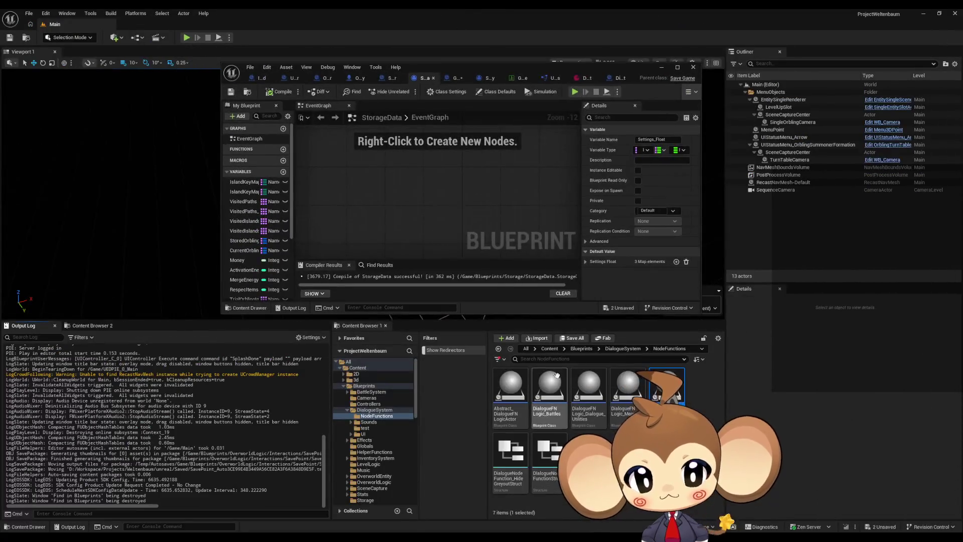
pyautogui.click(581, 348)
pyautogui.scroll(-5, 602, 436)
pyautogui.doubleClick(666, 404)
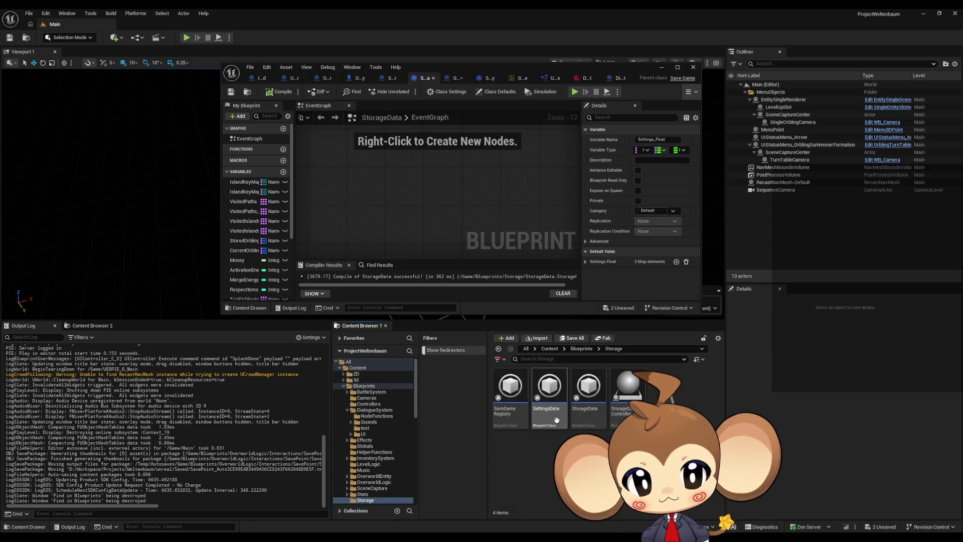
pyautogui.doubleClick(549, 386)
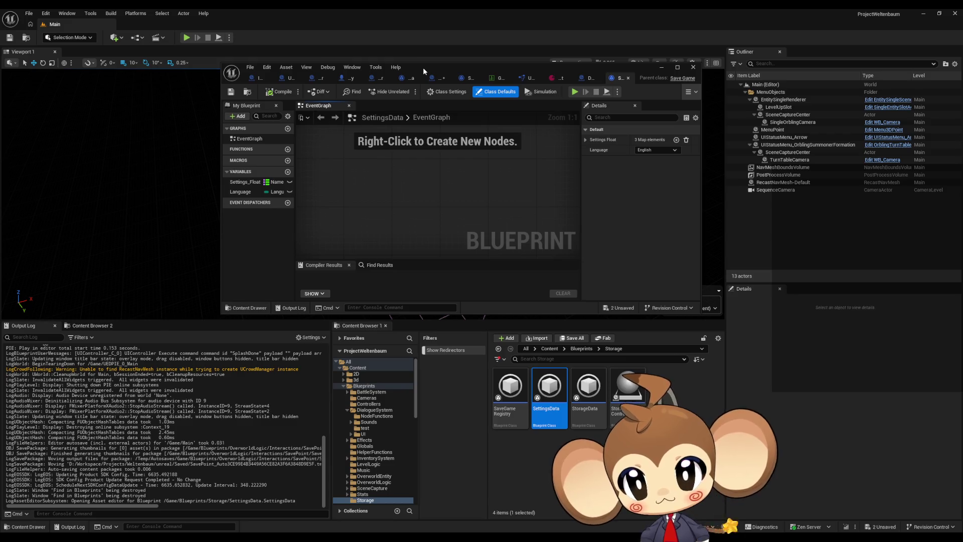
# Find references to SettingsData's Settings_Float, then return to StorageData and select Settings_Float.
pyautogui.doubleClick(423, 68)
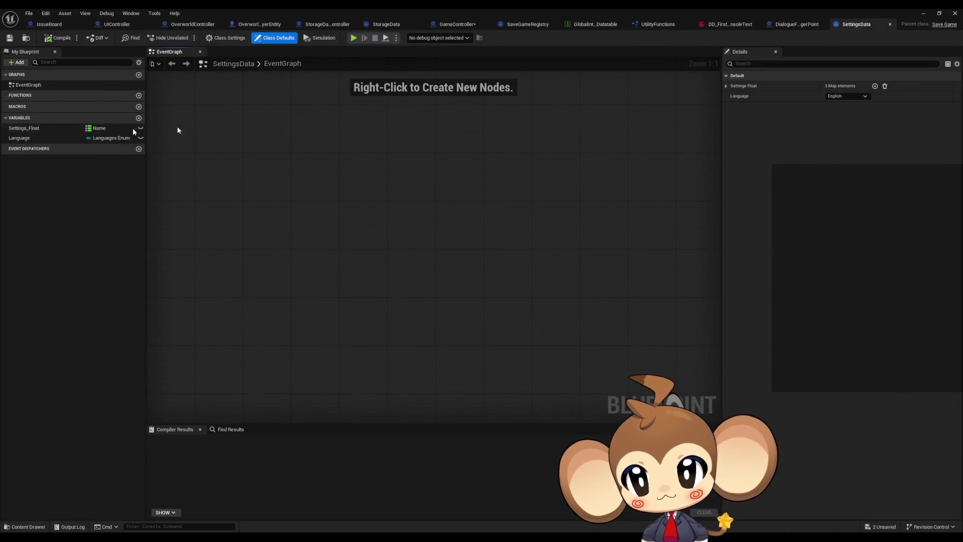
pyautogui.rightClick(47, 128)
pyautogui.moveTo(119, 154)
pyautogui.click(175, 172)
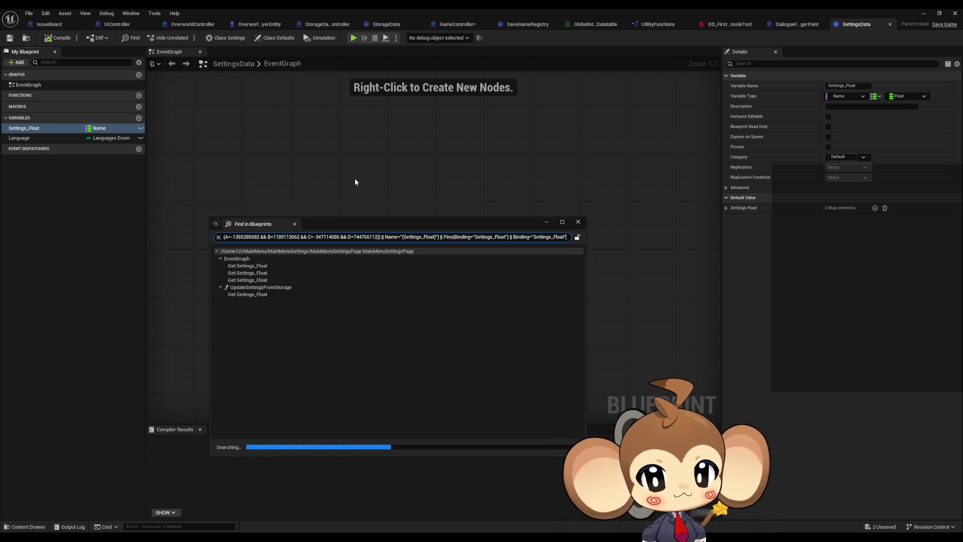
pyautogui.click(578, 221)
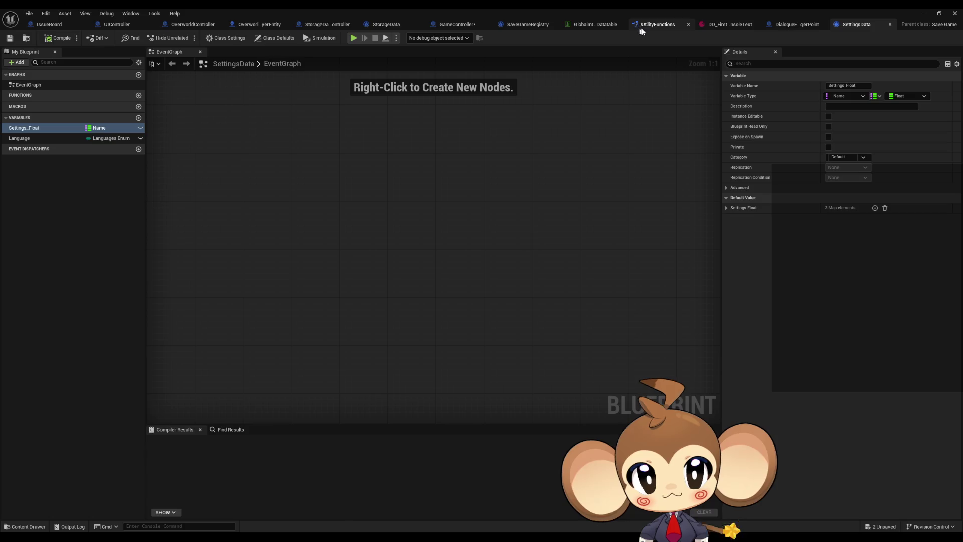
pyautogui.click(528, 24)
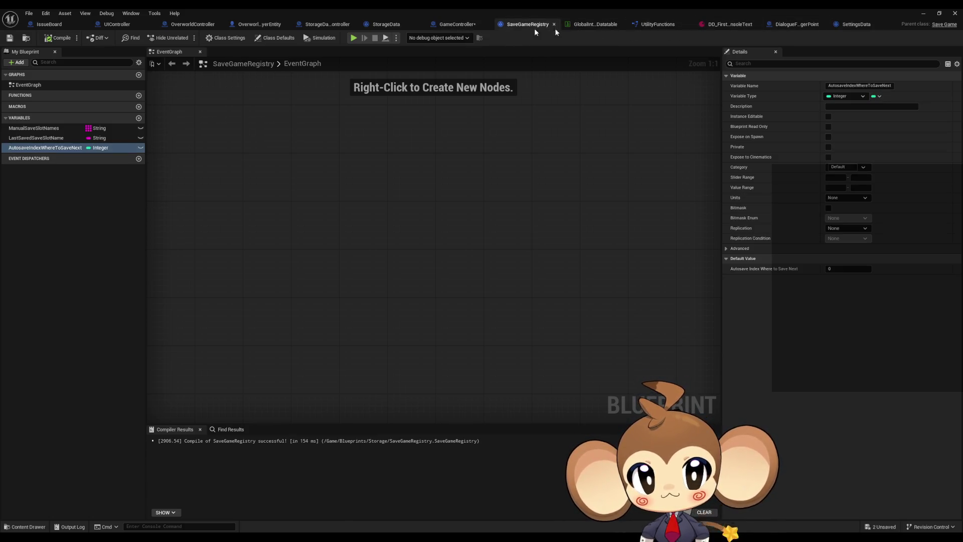
pyautogui.click(390, 26)
pyautogui.click(28, 314)
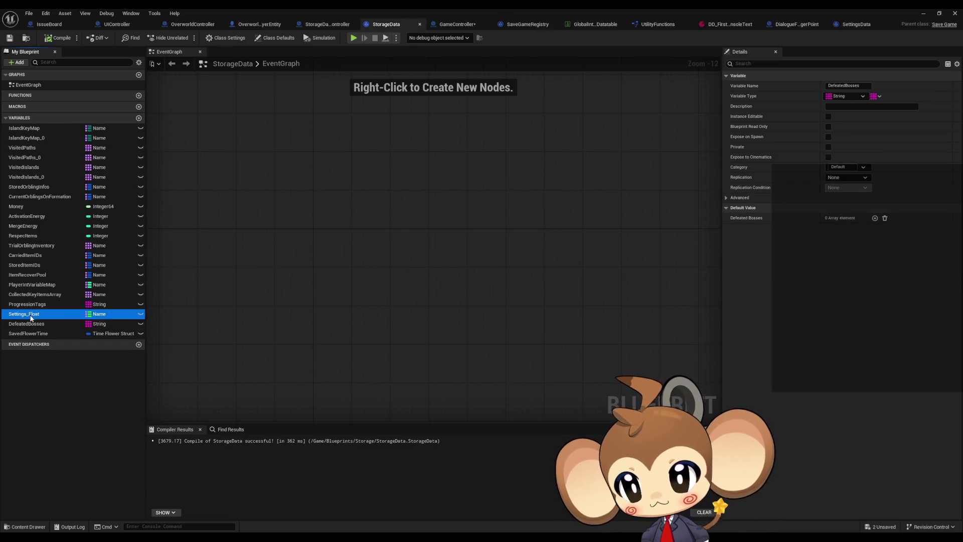
pyautogui.press('Delete')
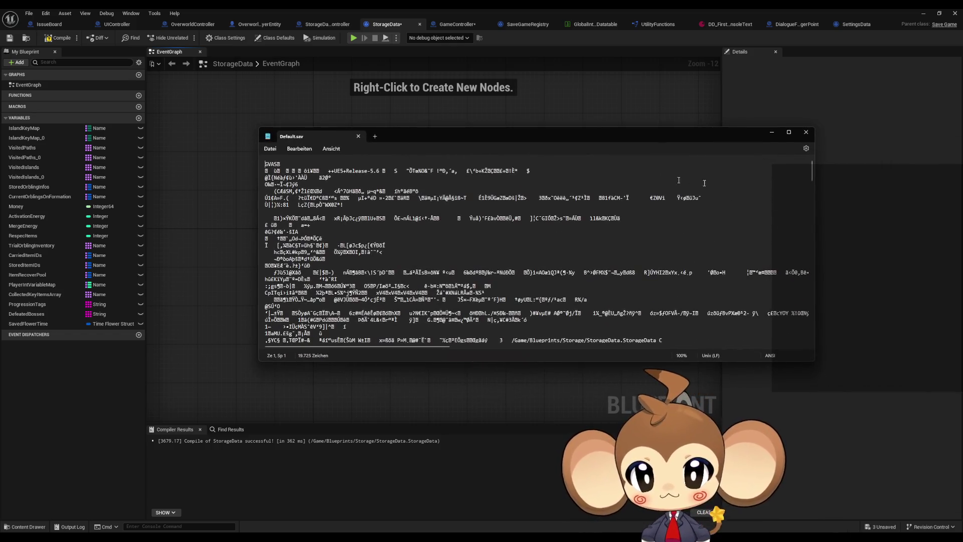
pyautogui.moveTo(813, 173); pyautogui.dragTo(808, 314)
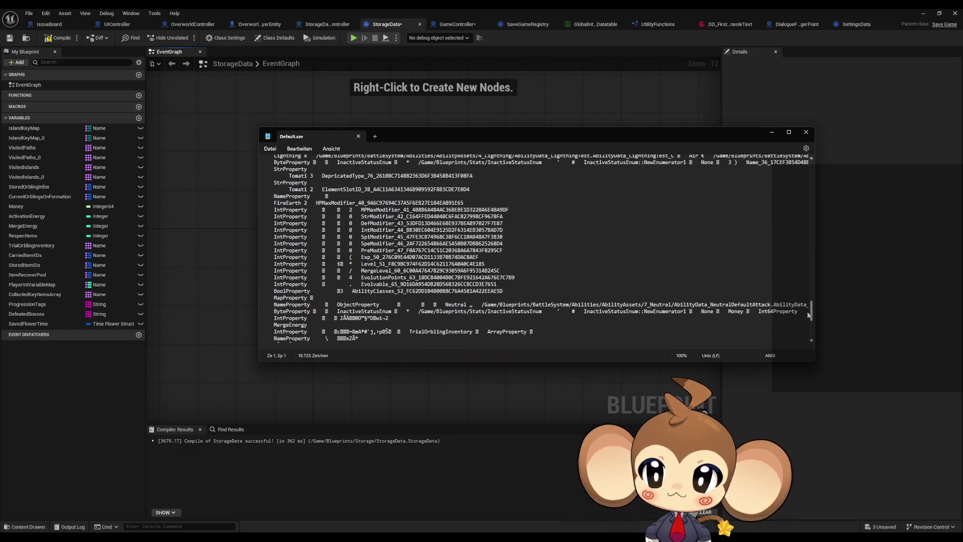
pyautogui.moveTo(809, 314); pyautogui.dragTo(805, 340)
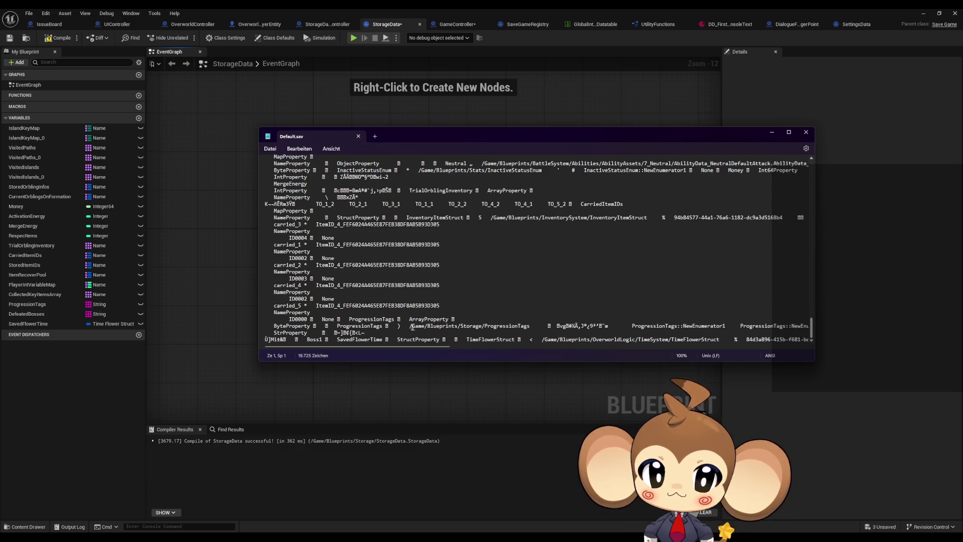
pyautogui.moveTo(368, 319); pyautogui.dragTo(436, 319)
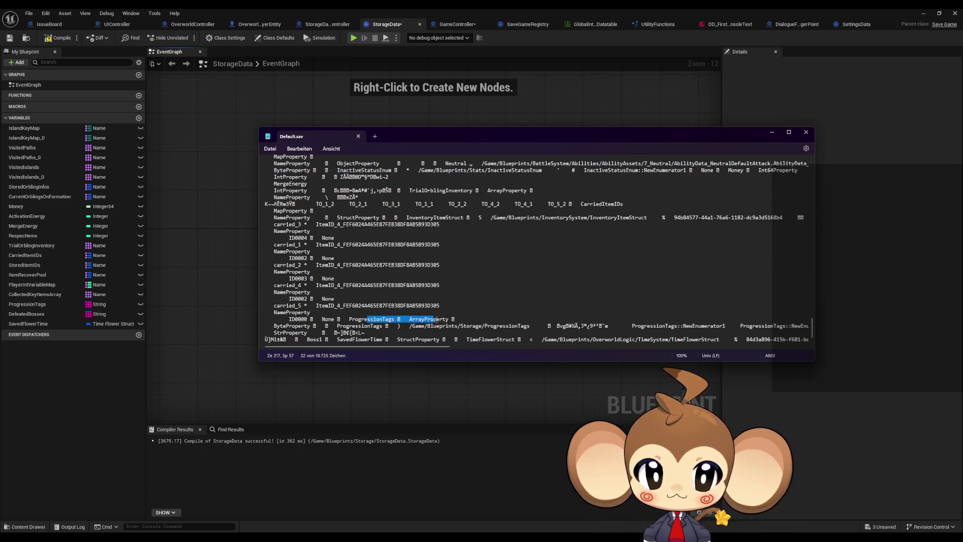
pyautogui.moveTo(286, 325); pyautogui.dragTo(306, 326)
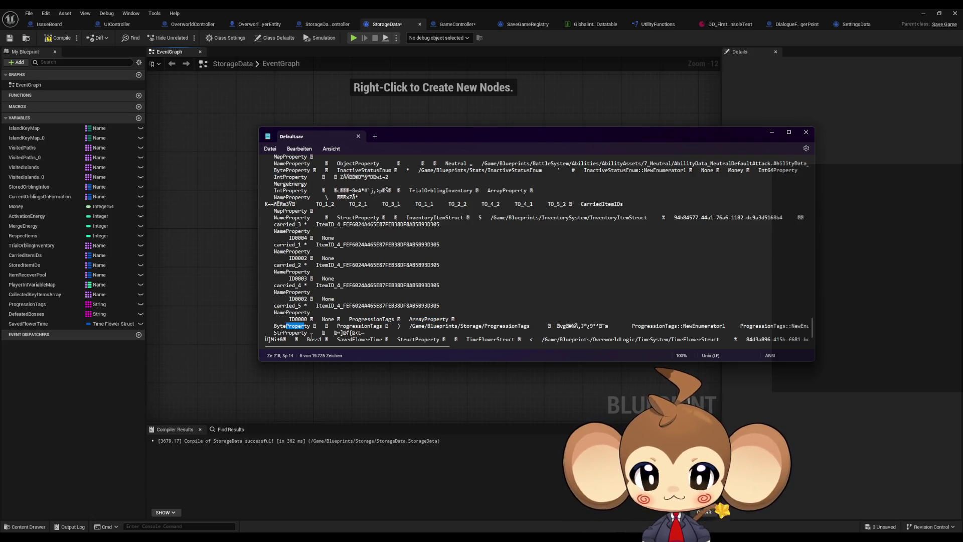
pyautogui.moveTo(343, 326); pyautogui.dragTo(596, 326)
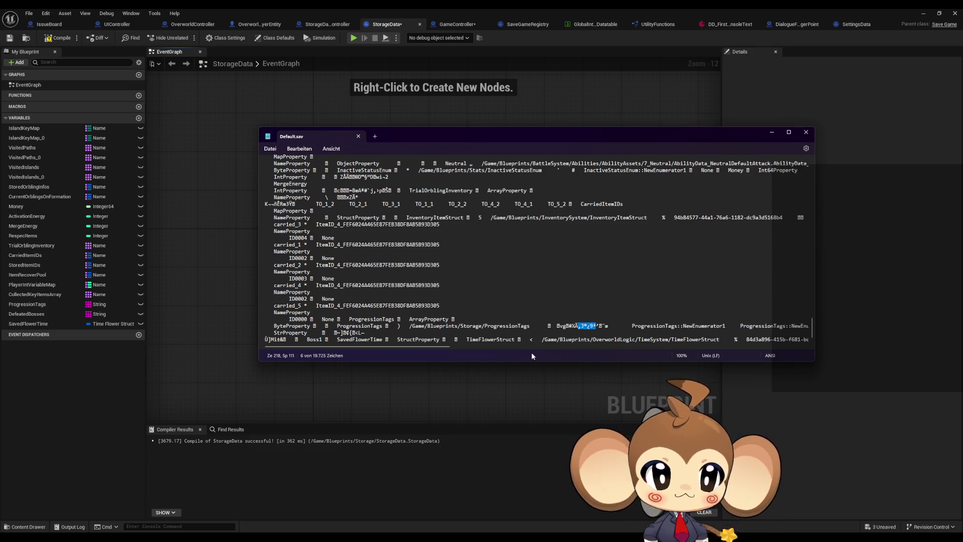
pyautogui.moveTo(692, 325); pyautogui.dragTo(710, 326)
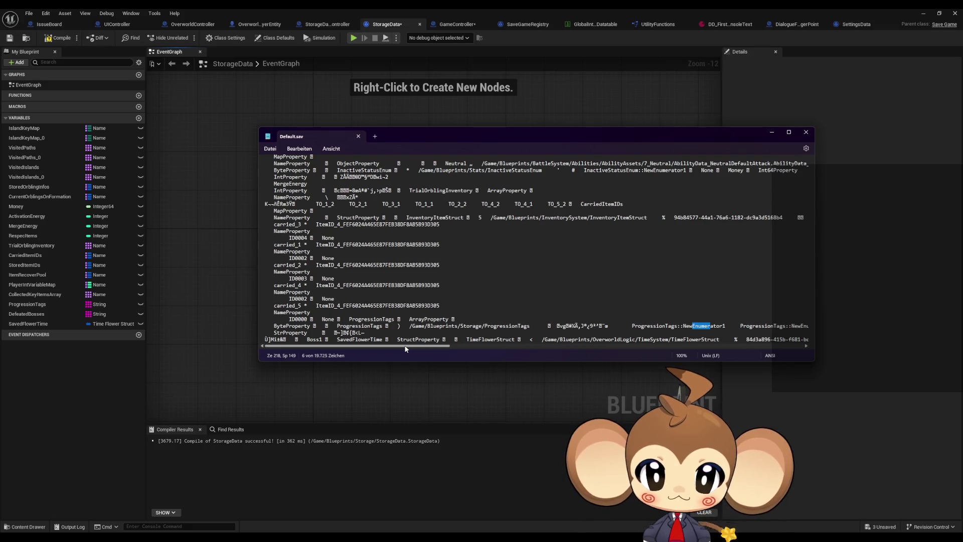
pyautogui.moveTo(407, 349); pyautogui.dragTo(655, 353)
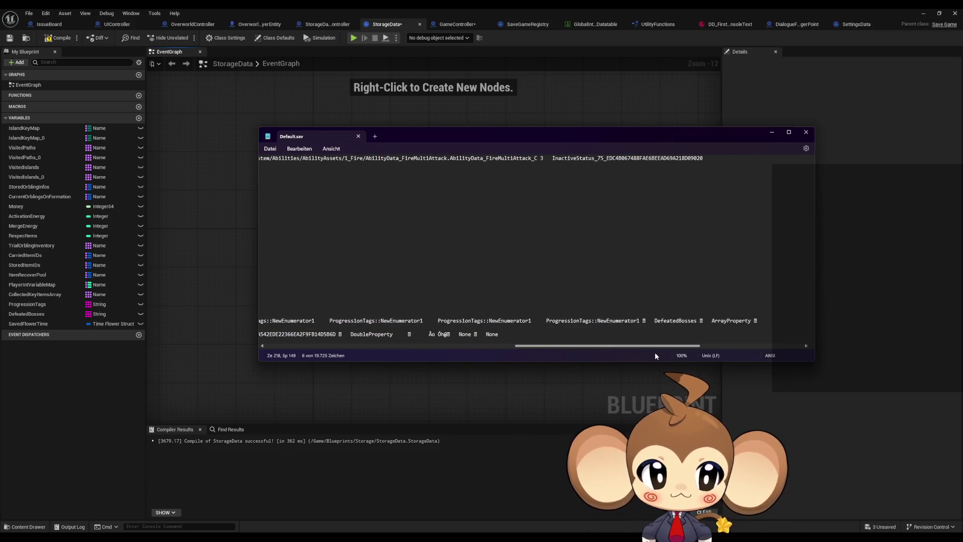
pyautogui.moveTo(664, 320); pyautogui.dragTo(734, 323)
pyautogui.moveTo(594, 345); pyautogui.dragTo(305, 345)
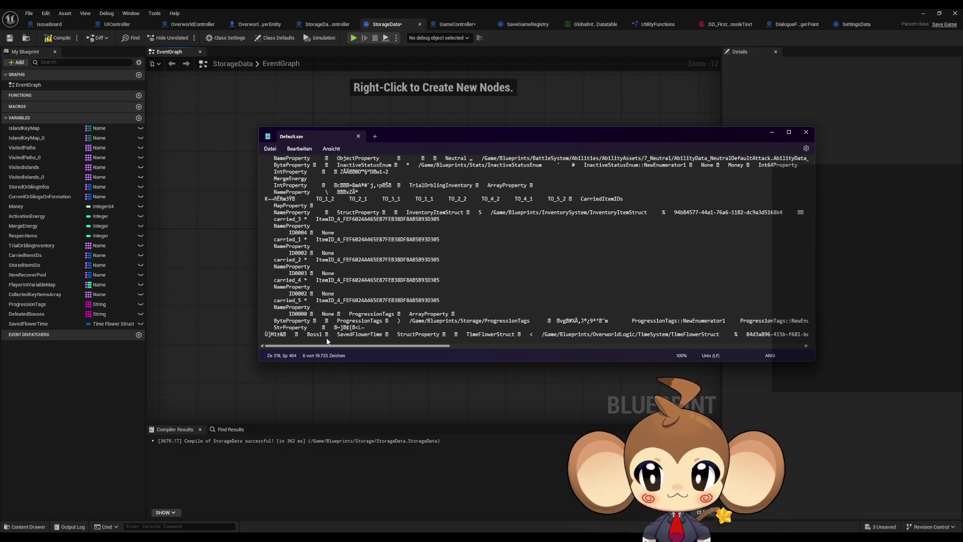
pyautogui.click(803, 133)
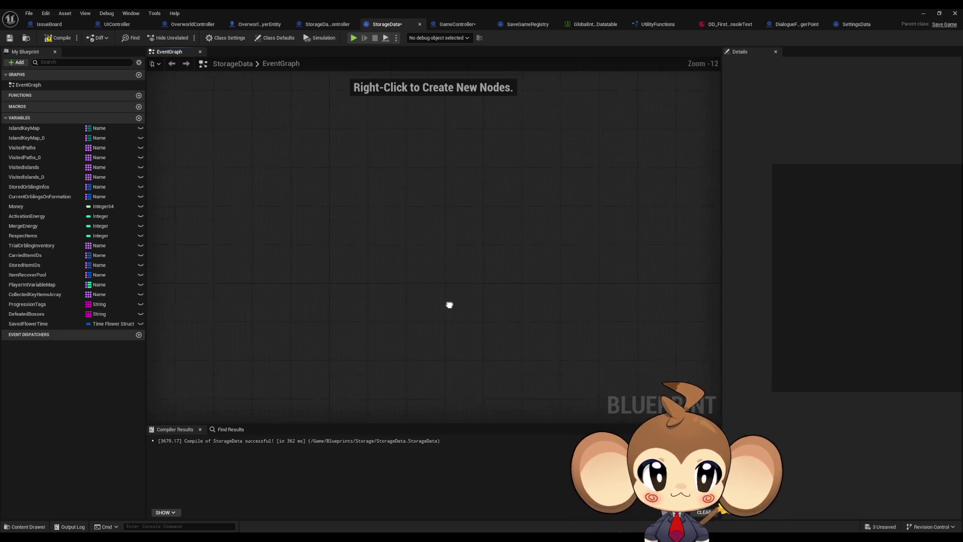
# Zoom in on GameController's SplashScreenOver Contains checks, then open the DD_FirstConsoleText dialogue asset.
pyautogui.click(456, 25)
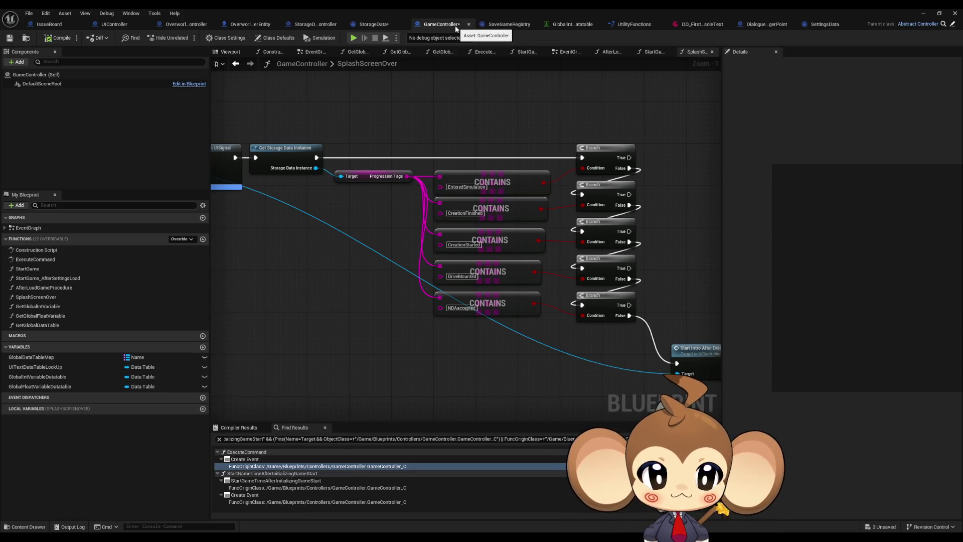
pyautogui.moveTo(657, 181); pyautogui.dragTo(534, 178)
pyautogui.scroll(1, 462, 175)
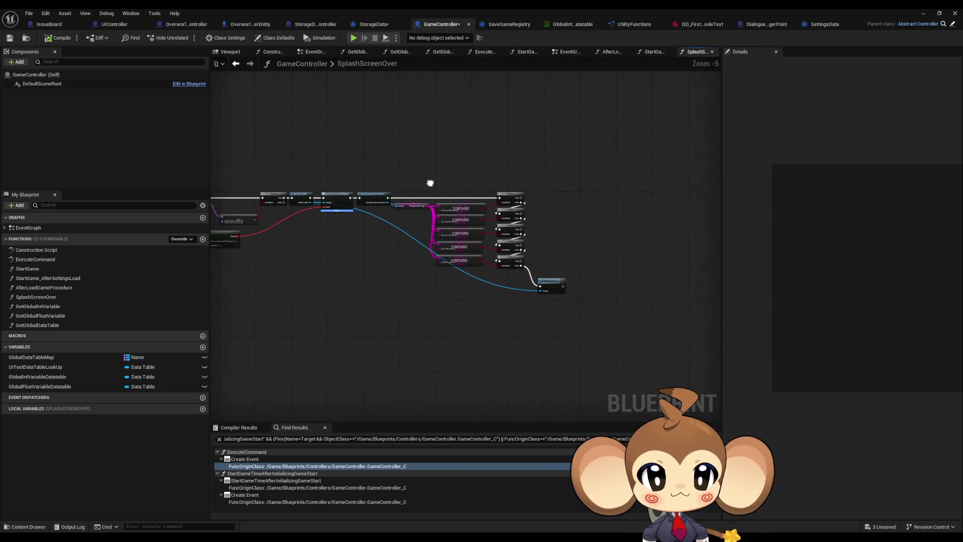
pyautogui.scroll(1, 426, 199)
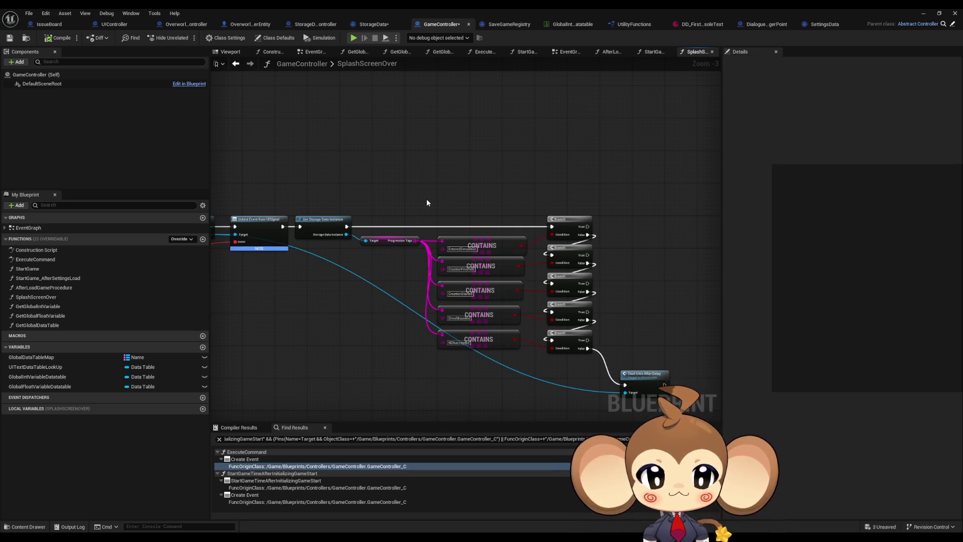
pyautogui.moveTo(427, 201)
pyautogui.mouseDown()
pyautogui.moveTo(501, 180)
pyautogui.moveTo(777, 180)
pyautogui.moveTo(412, 164)
pyautogui.mouseUp()
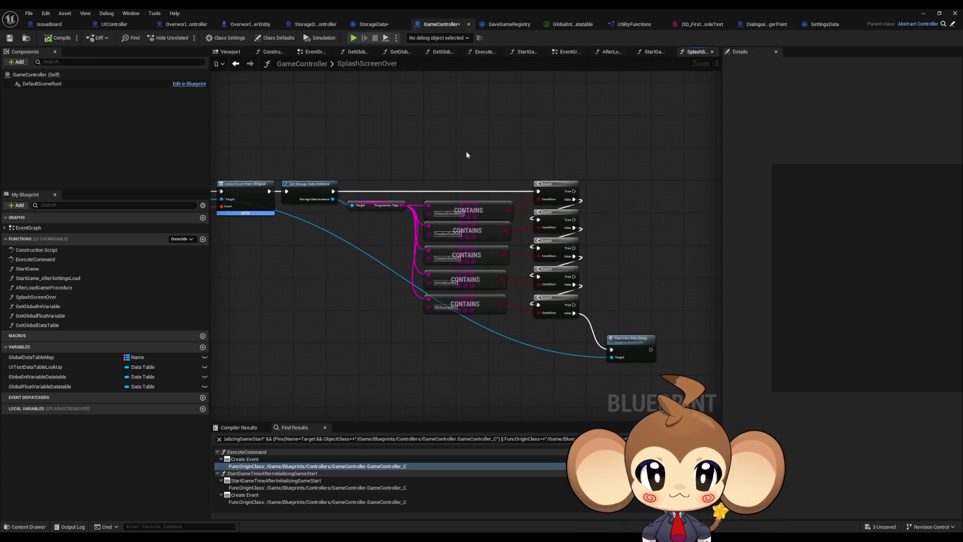
pyautogui.scroll(1, 465, 149)
pyautogui.moveTo(572, 150)
pyautogui.mouseDown()
pyautogui.moveTo(452, 144)
pyautogui.moveTo(457, 129)
pyautogui.mouseUp()
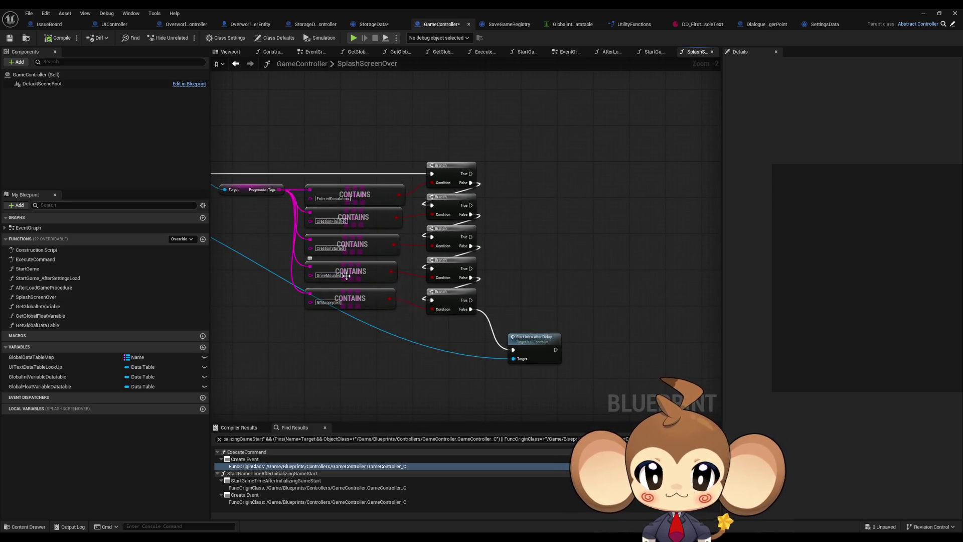
pyautogui.scroll(2, 306, 312)
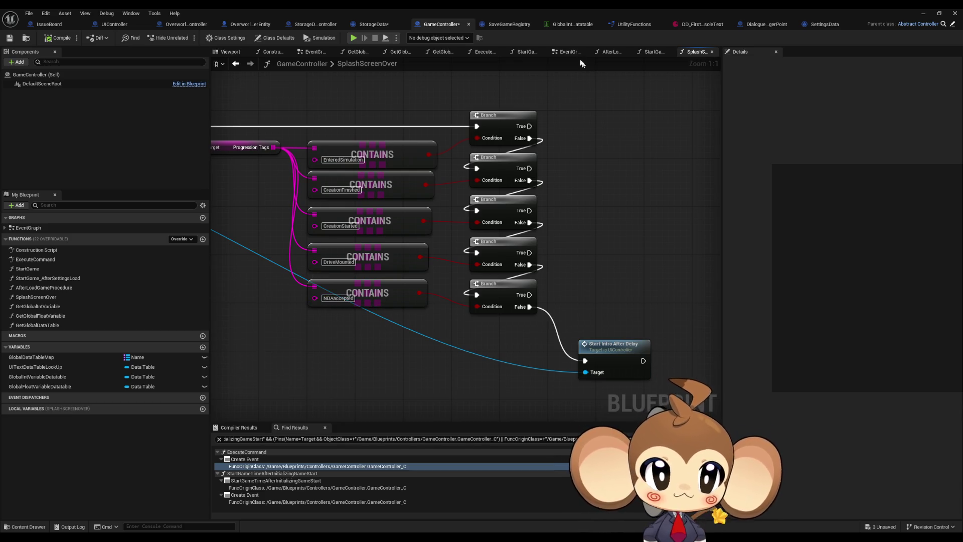
pyautogui.click(702, 25)
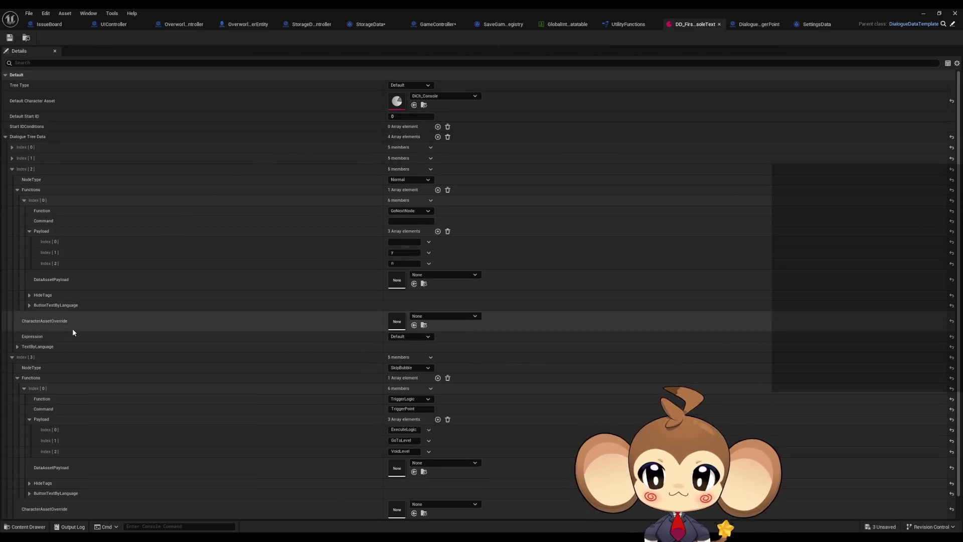
# Collapse the Index [3] and Index [2] dialogue entries of DD_FirstConsoleText.
pyautogui.click(11, 357)
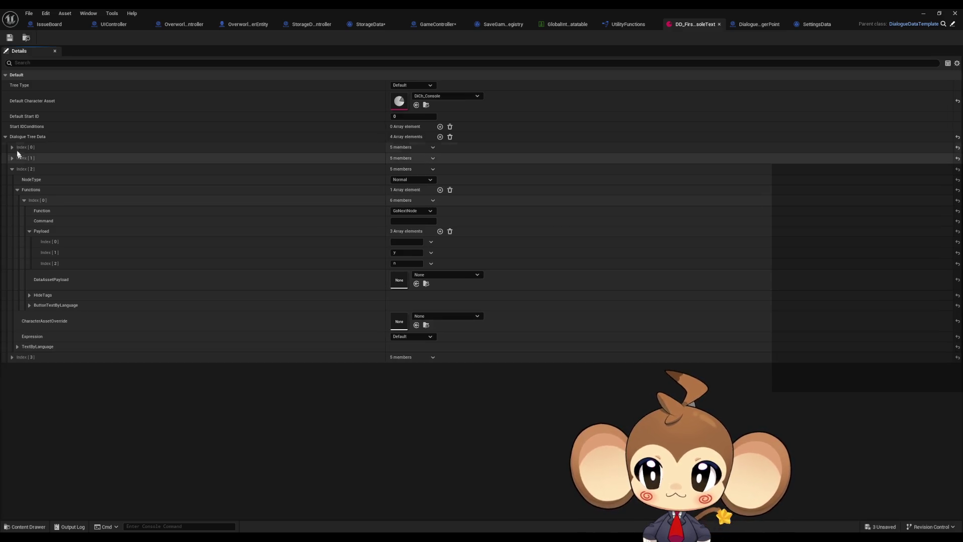
pyautogui.click(6, 137)
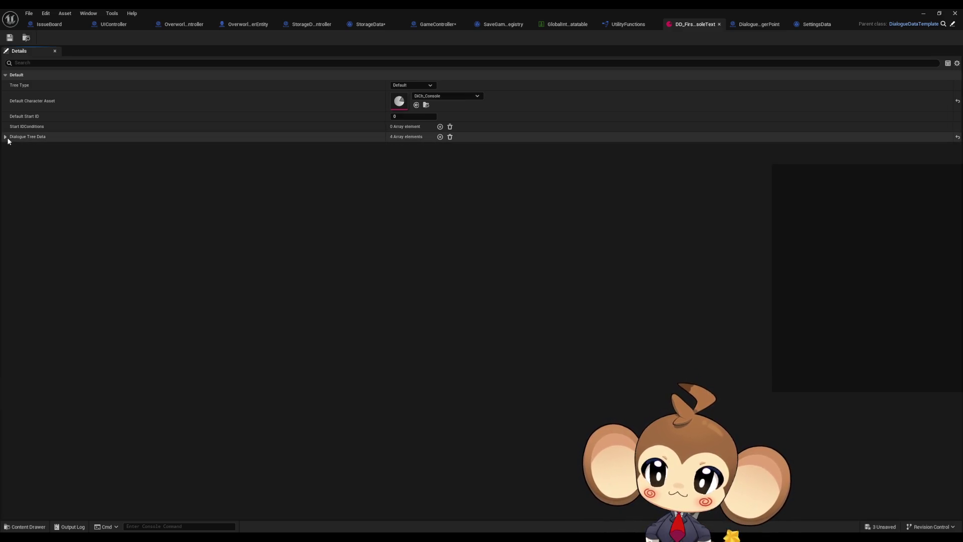
pyautogui.click(6, 137)
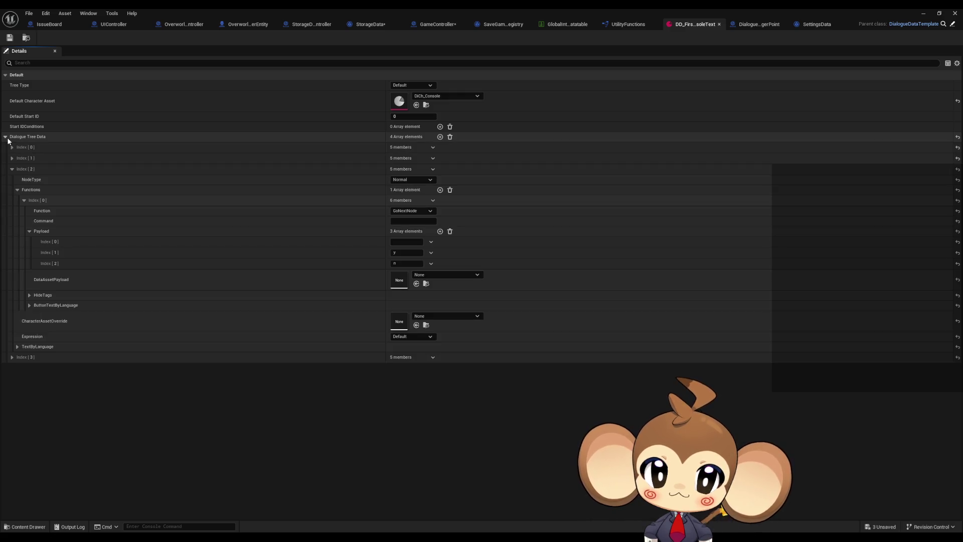
pyautogui.click(17, 190)
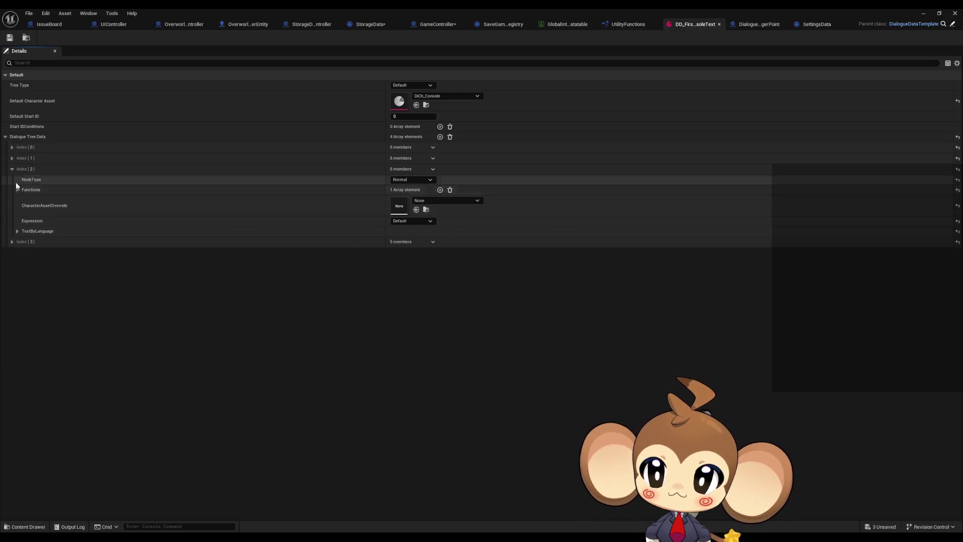
pyautogui.click(11, 169)
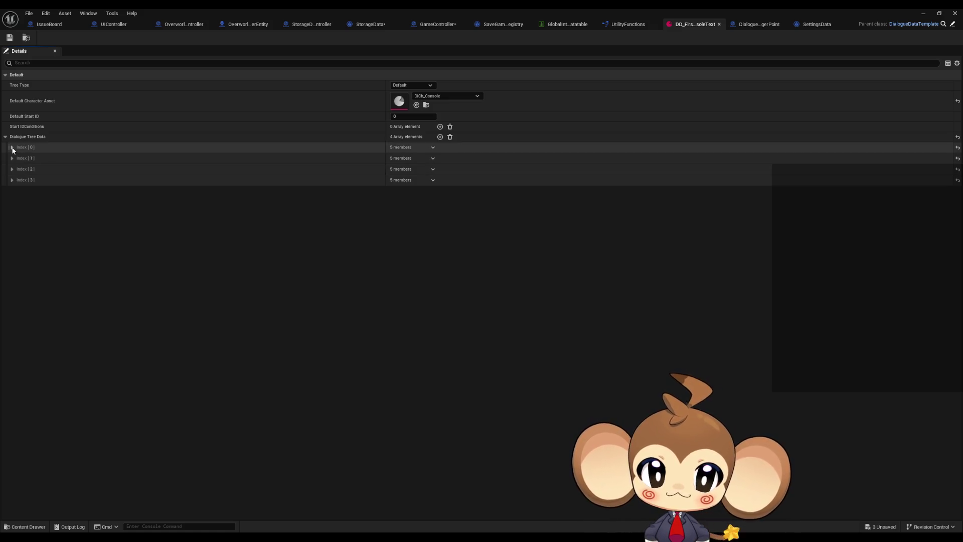
# Expand Index [0]'s first function to show GoNextNode, then restore the asset window.
pyautogui.click(12, 147)
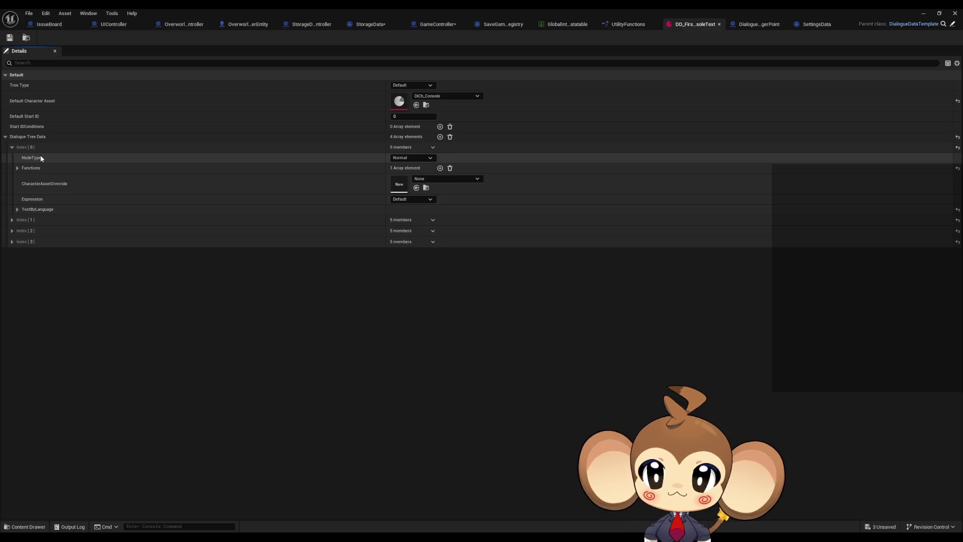
pyautogui.click(17, 168)
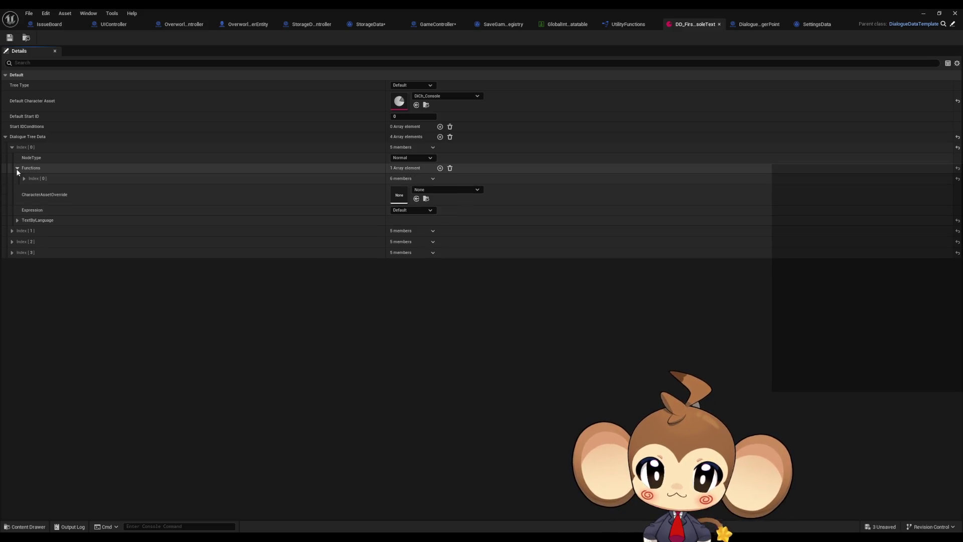
pyautogui.click(24, 179)
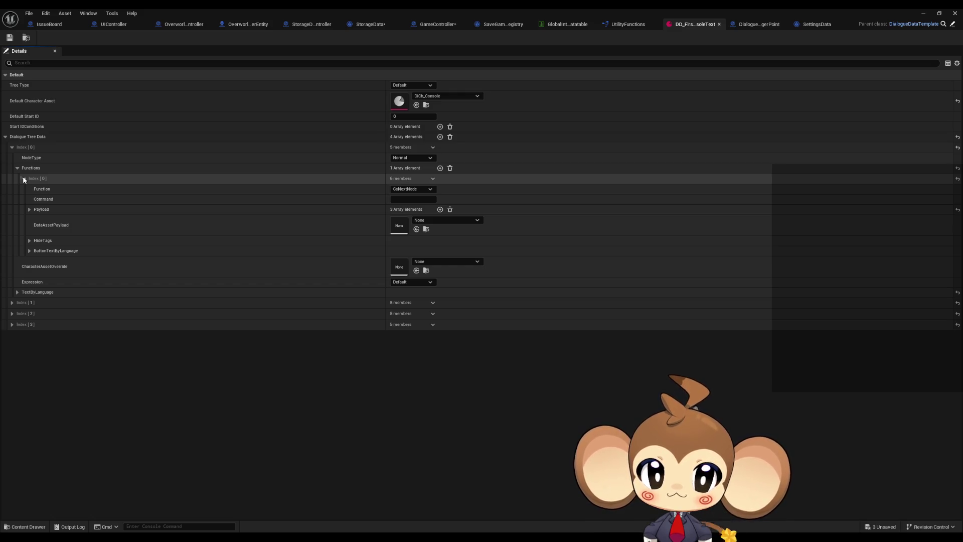
pyautogui.doubleClick(592, 8)
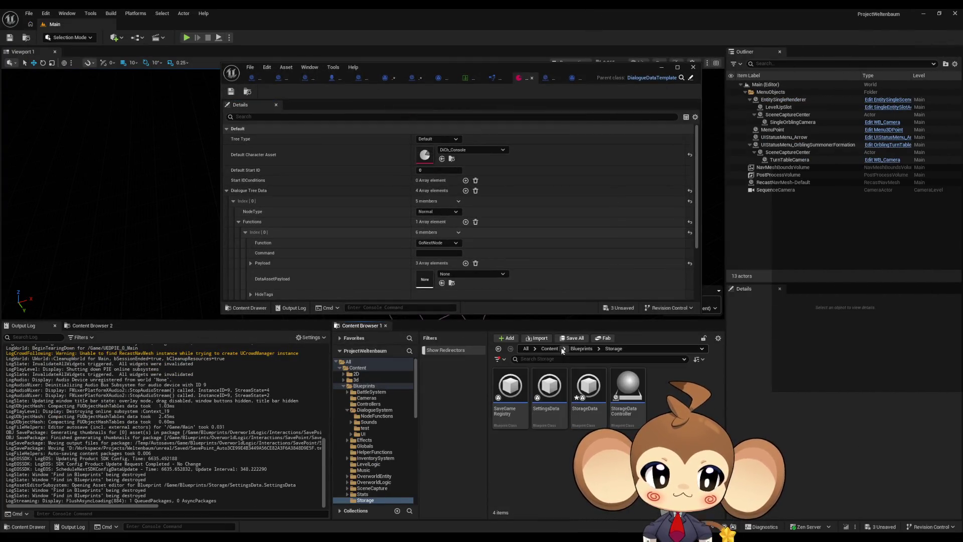
# Open DialogueFN_Logic_Dialogue_Utilities from Blueprints > DialogueSystem > NodeFunctions.
pyautogui.click(581, 349)
pyautogui.doubleClick(627, 383)
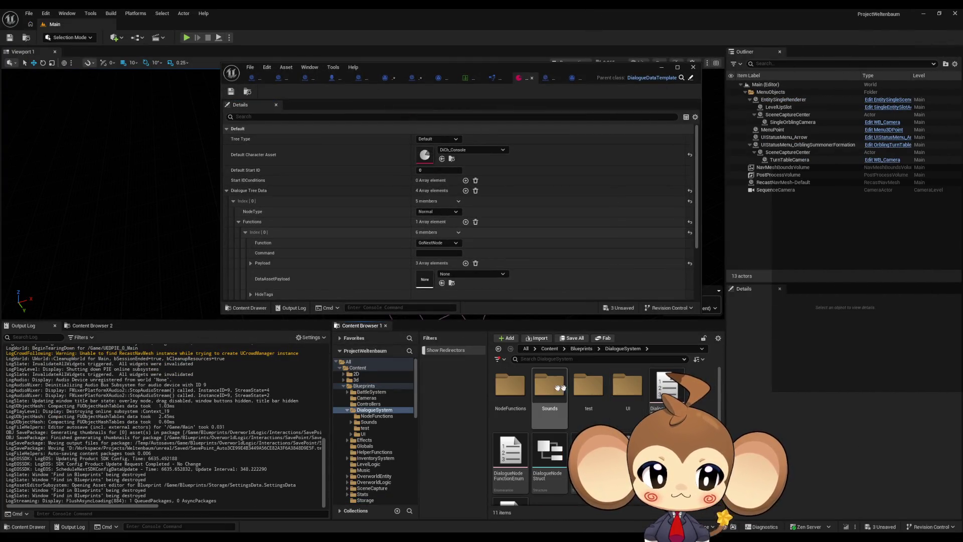
pyautogui.doubleClick(510, 385)
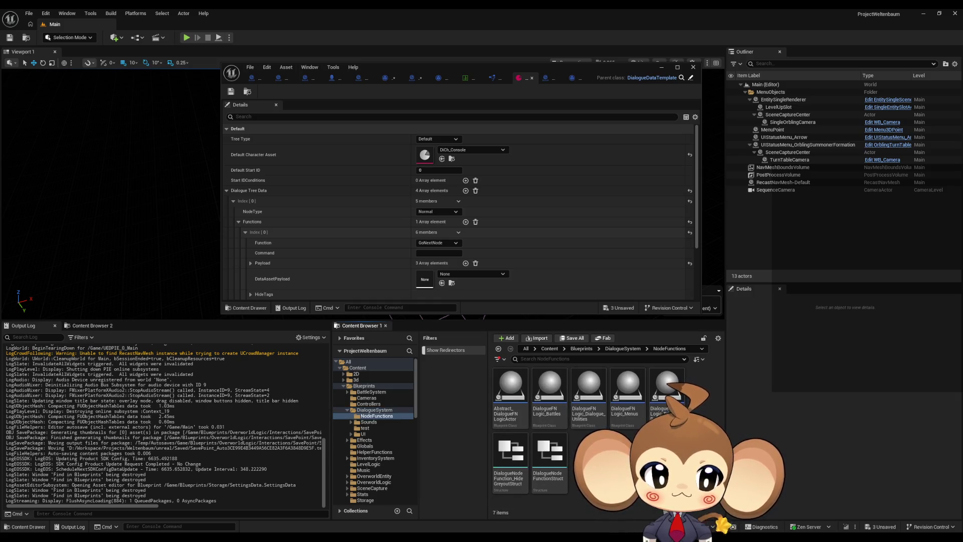
pyautogui.click(527, 405)
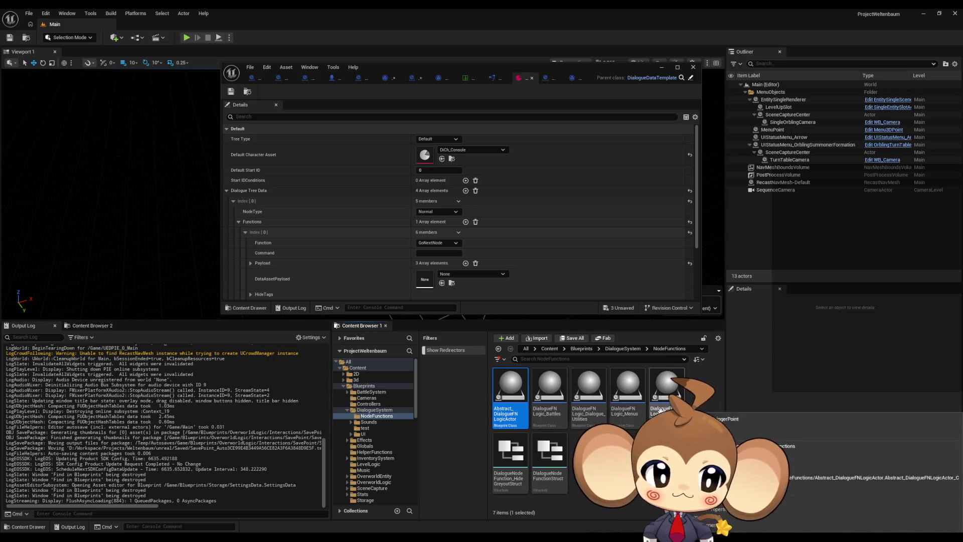
pyautogui.click(633, 416)
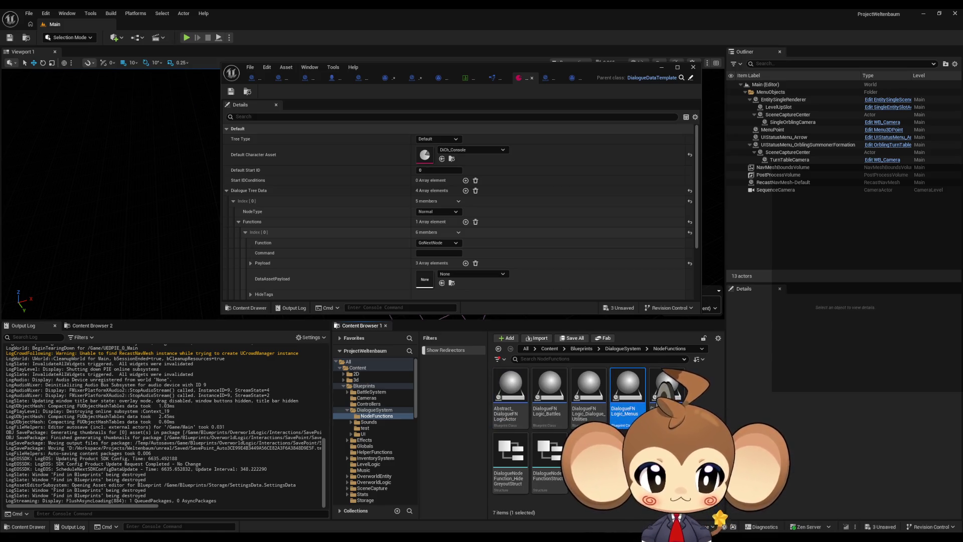
pyautogui.click(588, 411)
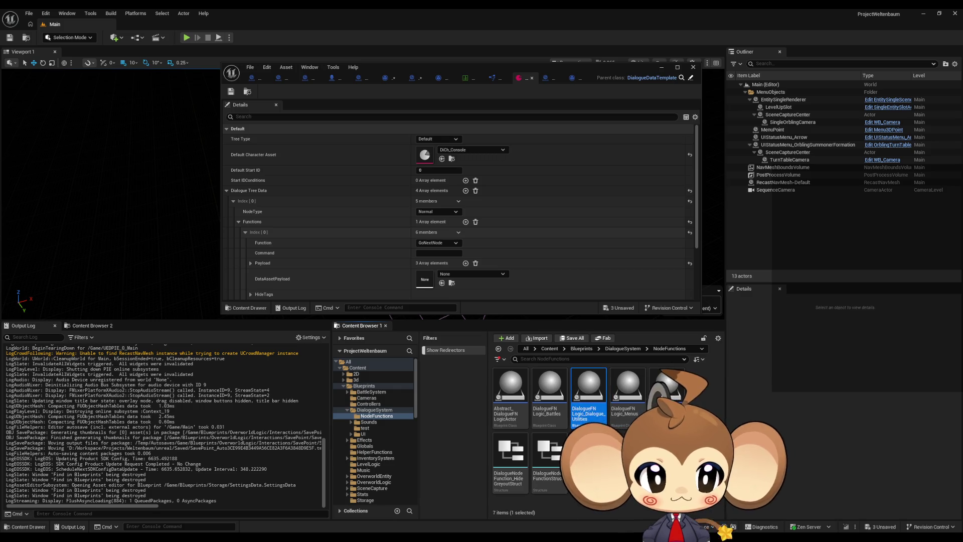
pyautogui.doubleClick(585, 414)
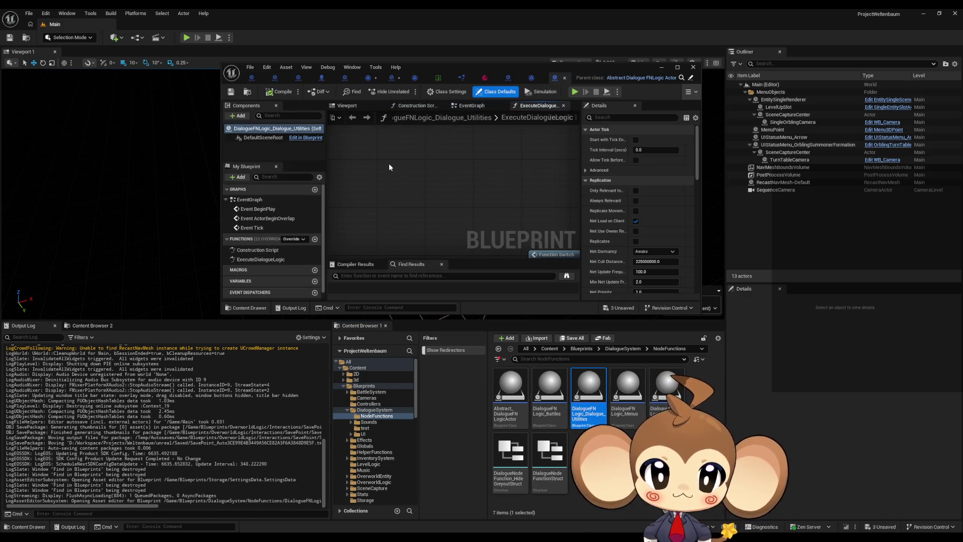
# Zoom around the ExecuteDialogueLogic graph, maximize the editor and center the Switch on String node.
pyautogui.scroll(-5, 401, 206)
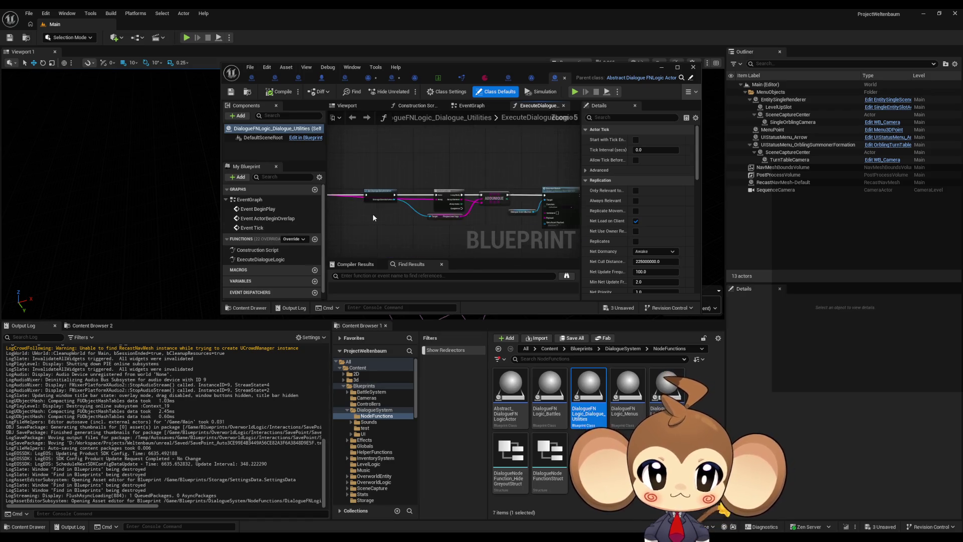
pyautogui.scroll(4, 572, 173)
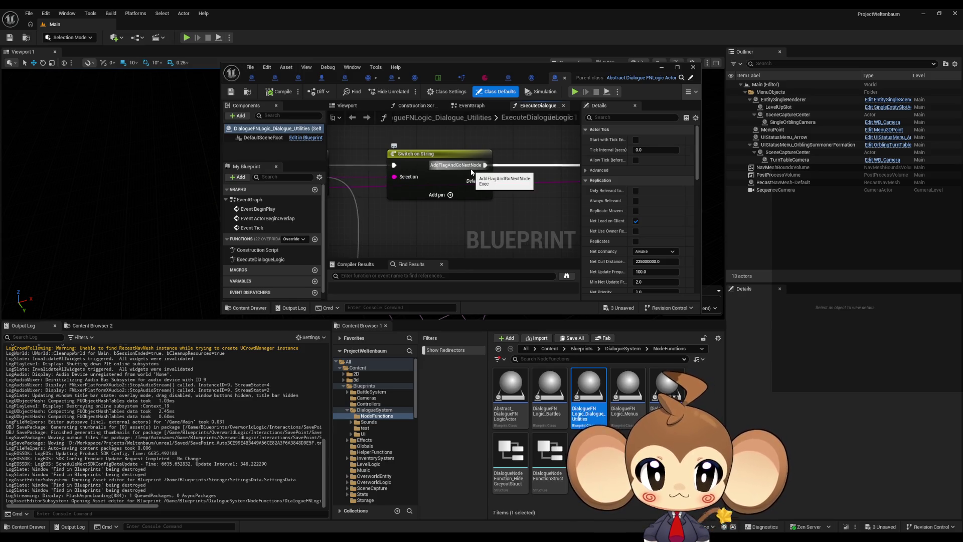
pyautogui.scroll(-2, 517, 179)
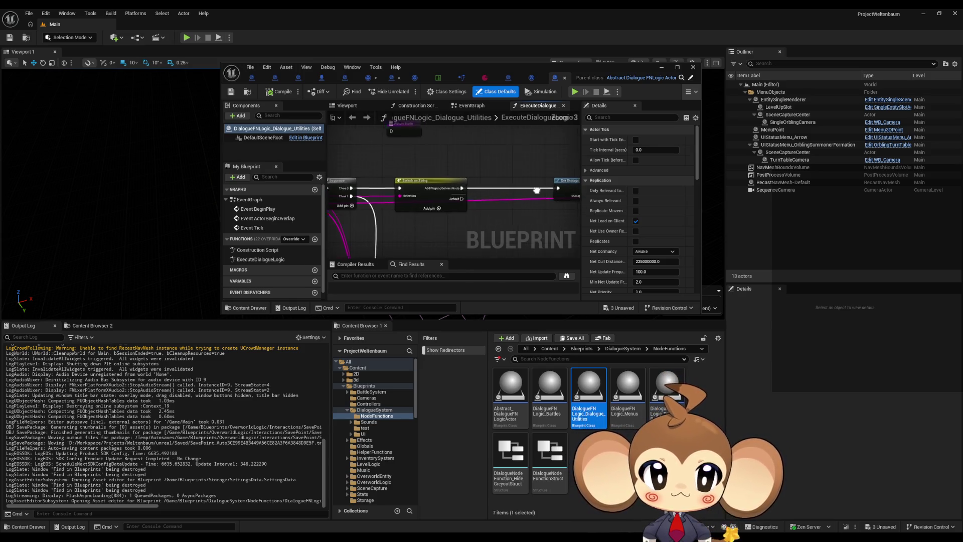
pyautogui.scroll(3, 476, 223)
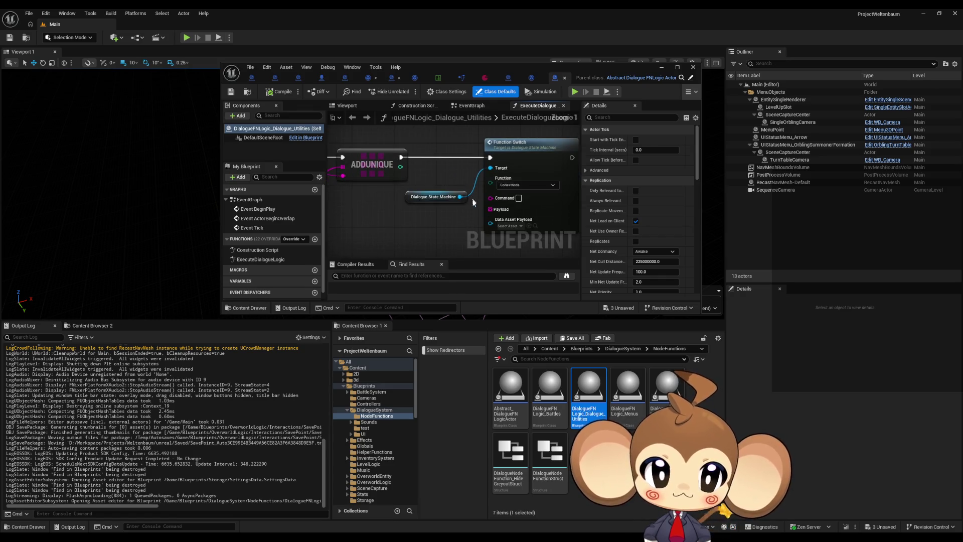
pyautogui.scroll(-3, 473, 214)
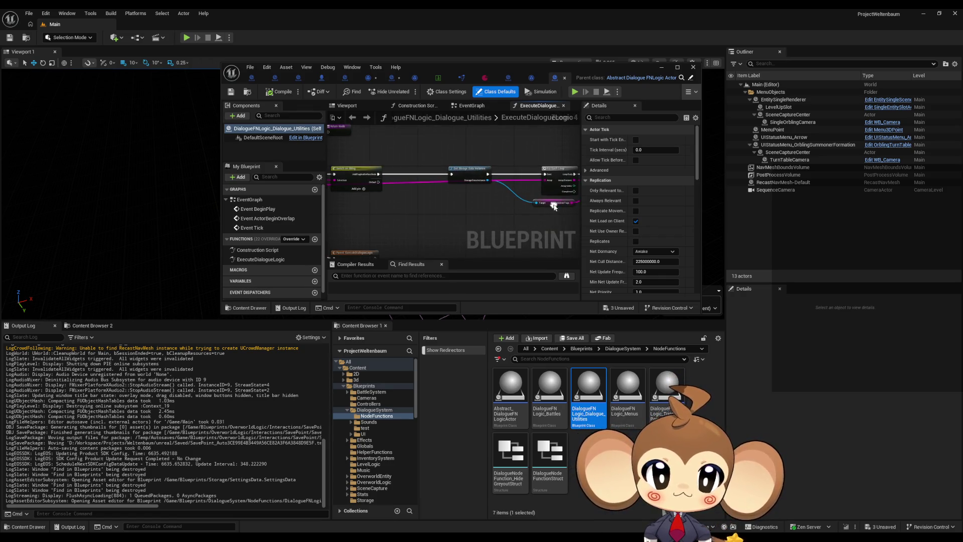
pyautogui.scroll(2, 552, 205)
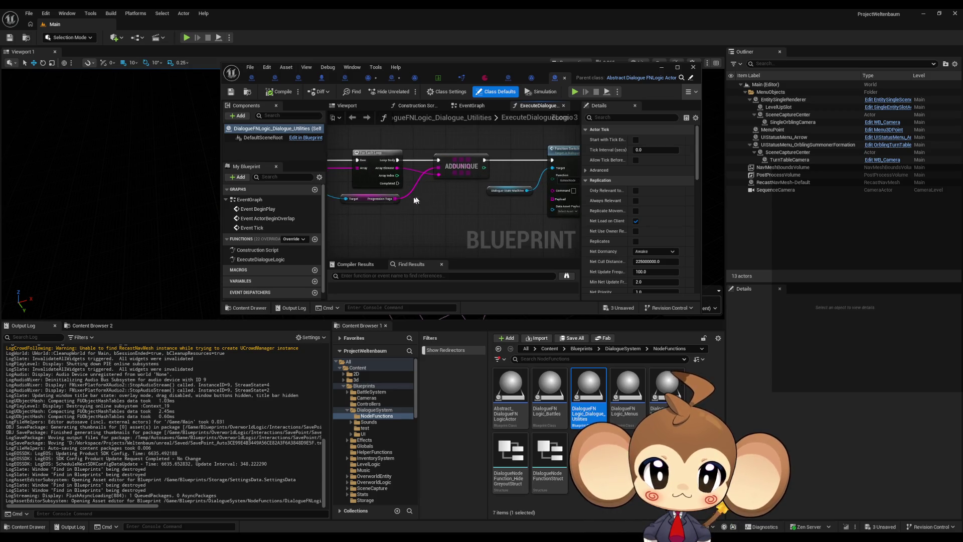
pyautogui.scroll(3, 461, 203)
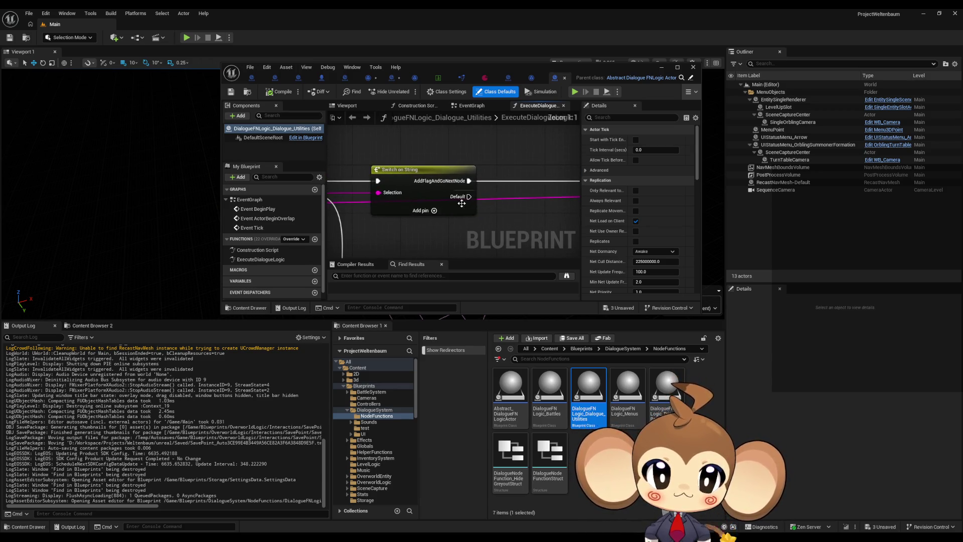
pyautogui.doubleClick(508, 65)
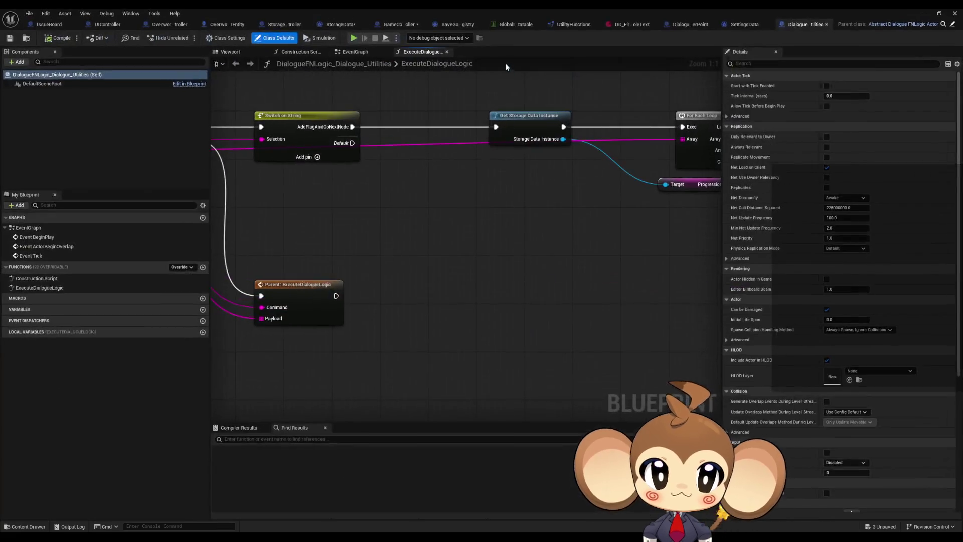
pyautogui.moveTo(404, 193); pyautogui.dragTo(509, 315)
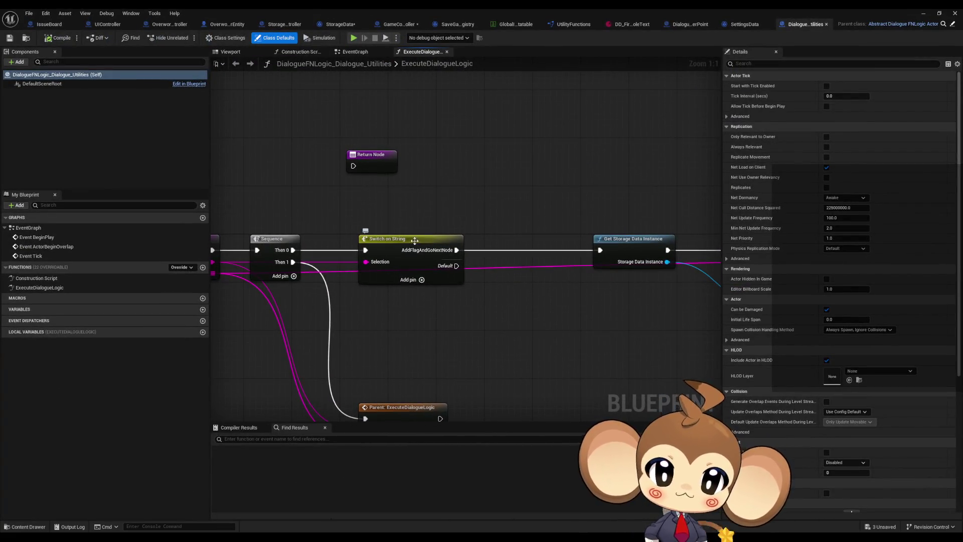
# Inspect the Switch on String node's pin options, then bring up DD_FirstConsoleText.
pyautogui.click(439, 243)
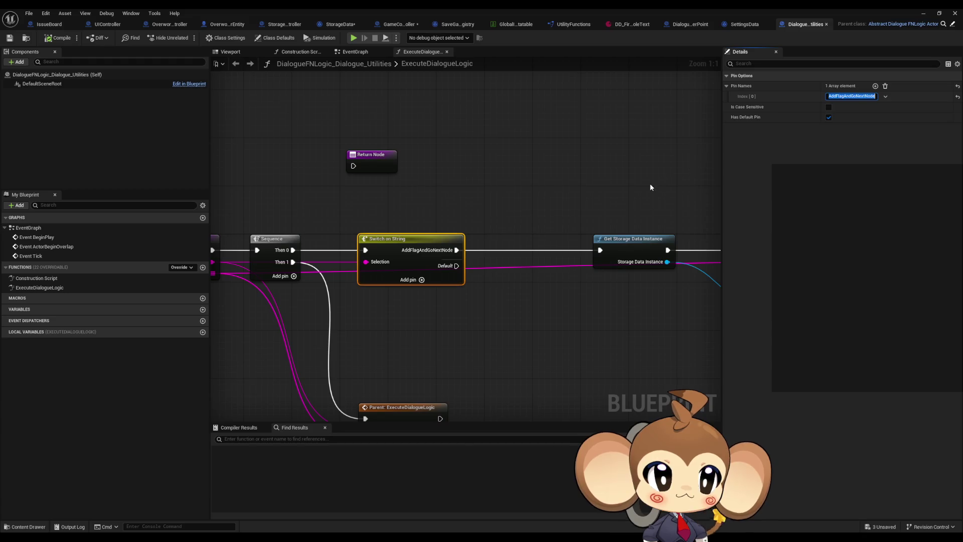
pyautogui.click(527, 277)
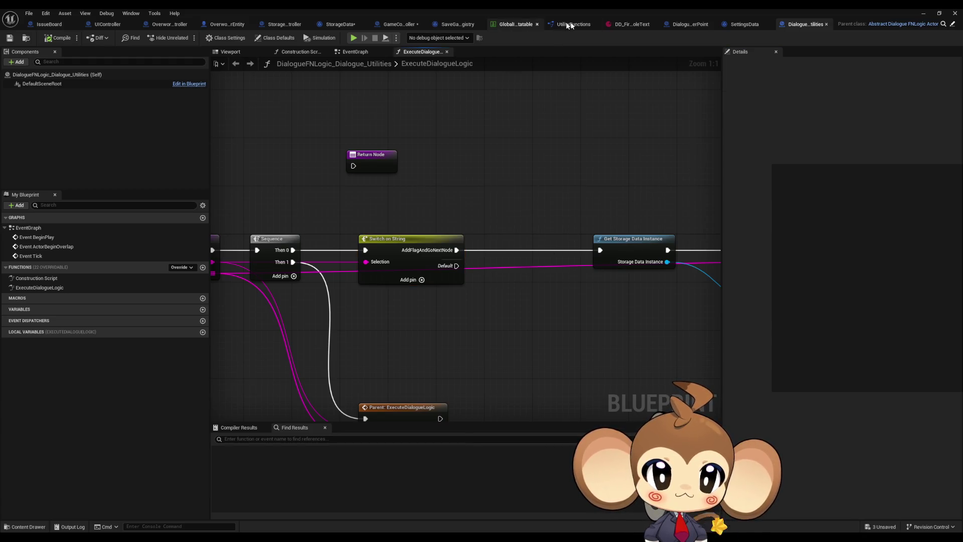
pyautogui.click(631, 24)
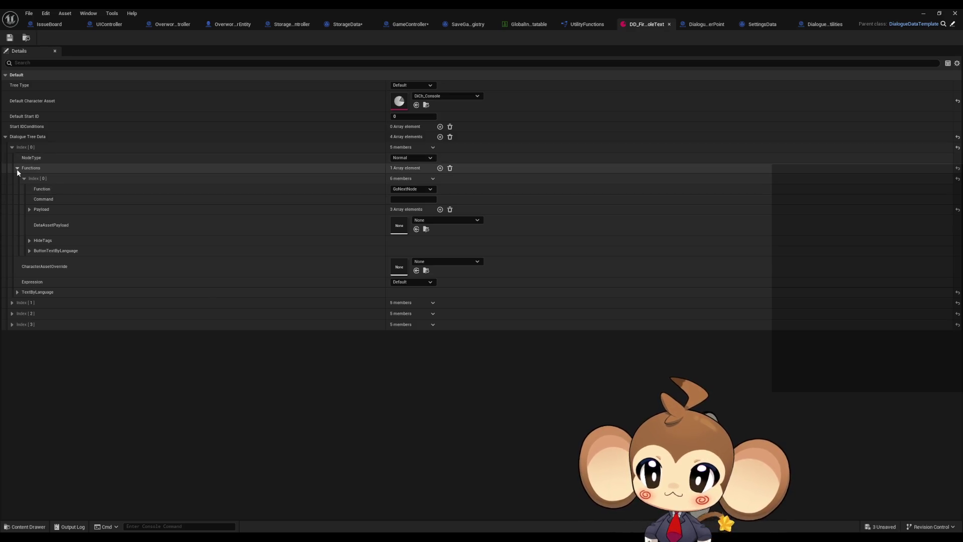
# Set the first node's function to TriggerLogic with command AddFlagAndGoNextNode.
pyautogui.click(403, 189)
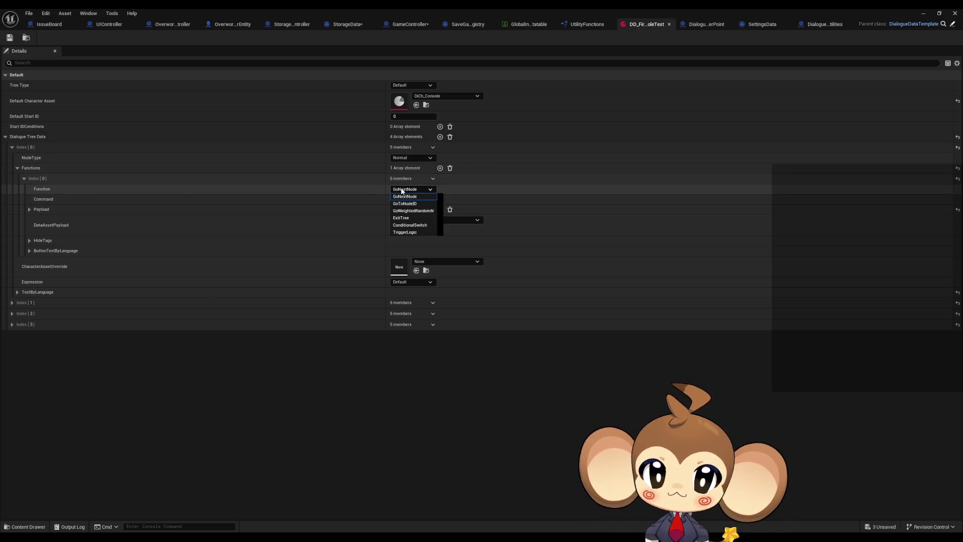
pyautogui.click(405, 232)
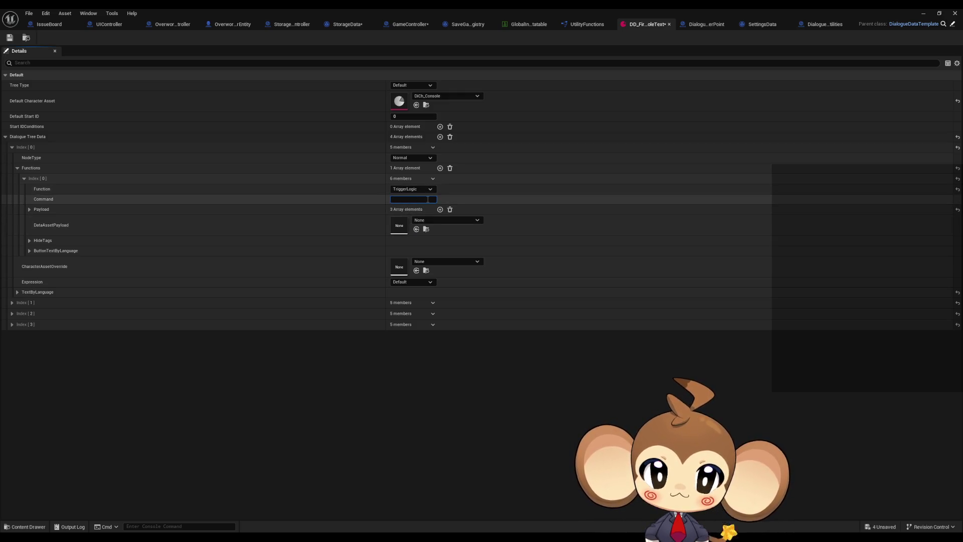
pyautogui.write('AddFlagAndGoNextNode')
# Glance back at Dialogue Utilities' ExecuteDialogueLogic graph, then move to the TriggerPoint Blueprint.
pyautogui.click(823, 28)
pyautogui.moveTo(361, 200)
pyautogui.mouseDown()
pyautogui.moveTo(518, 194)
pyautogui.moveTo(431, 199)
pyautogui.mouseUp()
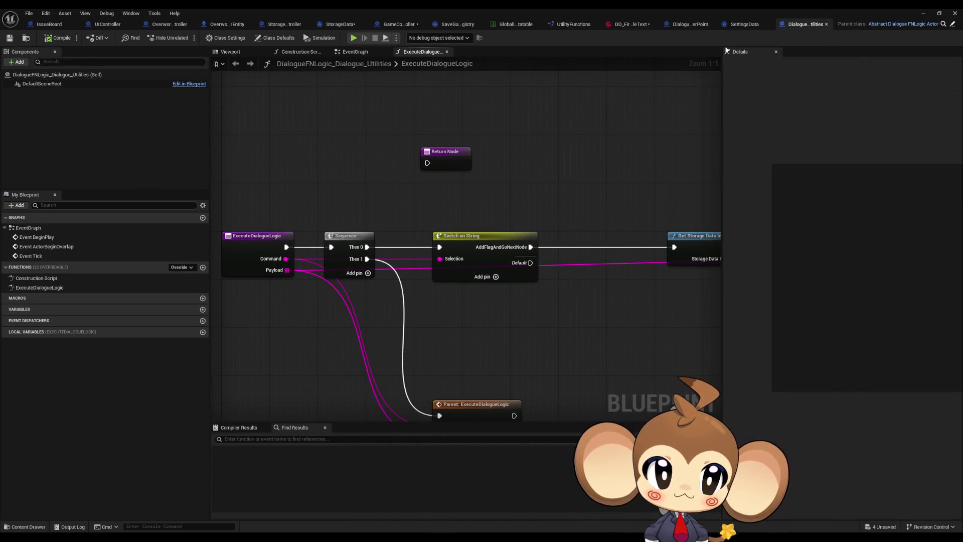
pyautogui.click(679, 26)
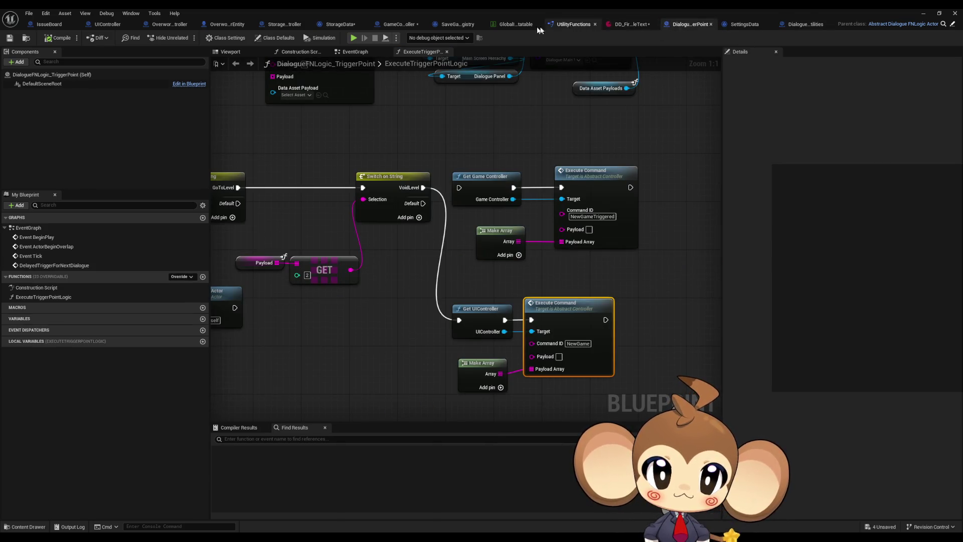
# Open the DialogueStateMachine Blueprint from the DialogueSystem folder at full size.
pyautogui.doubleClick(360, 8)
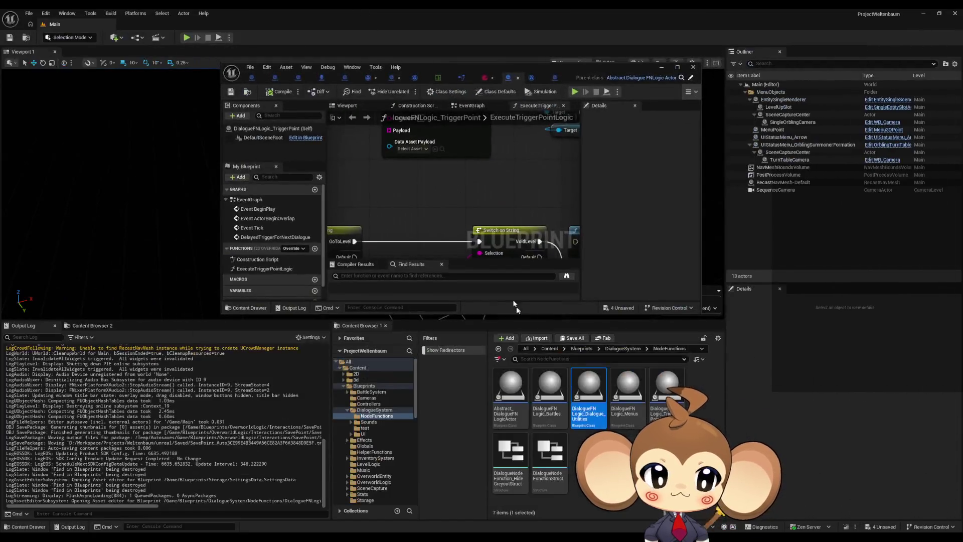
pyautogui.click(613, 349)
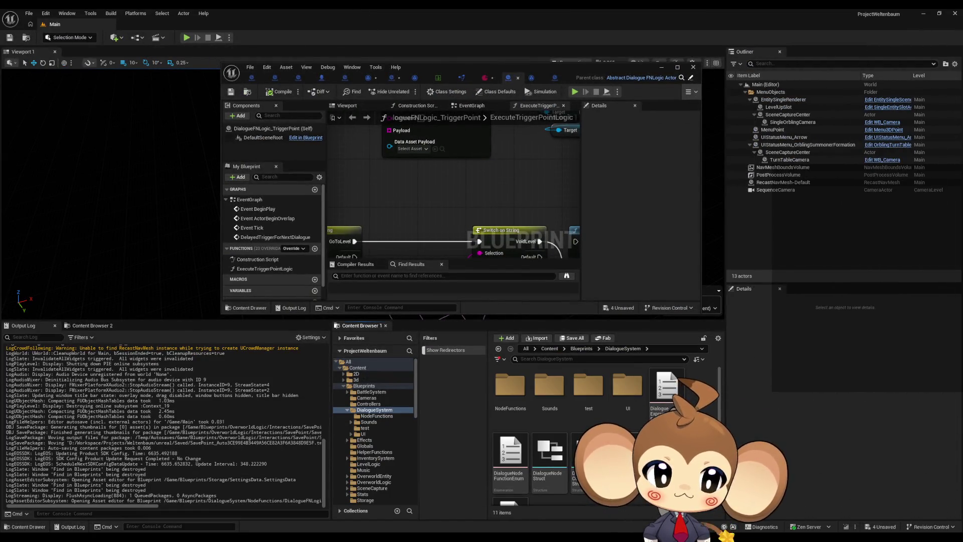
pyautogui.click(503, 76)
pyautogui.doubleClick(504, 69)
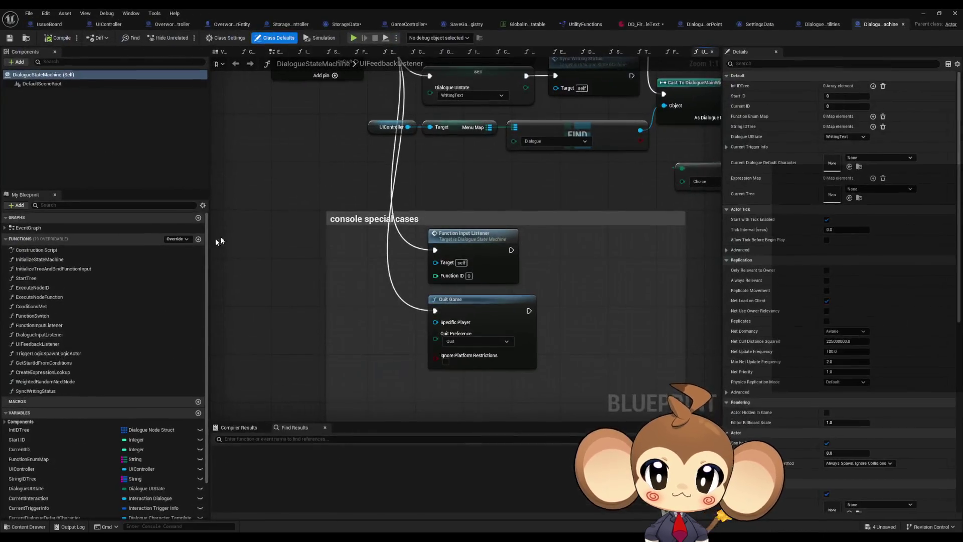
# Step through FunctionInputListener and FunctionSwitch into the TriggerLogicSpawnLogicActor graph.
pyautogui.doubleClick(43, 354)
pyautogui.doubleClick(39, 325)
pyautogui.doubleClick(32, 315)
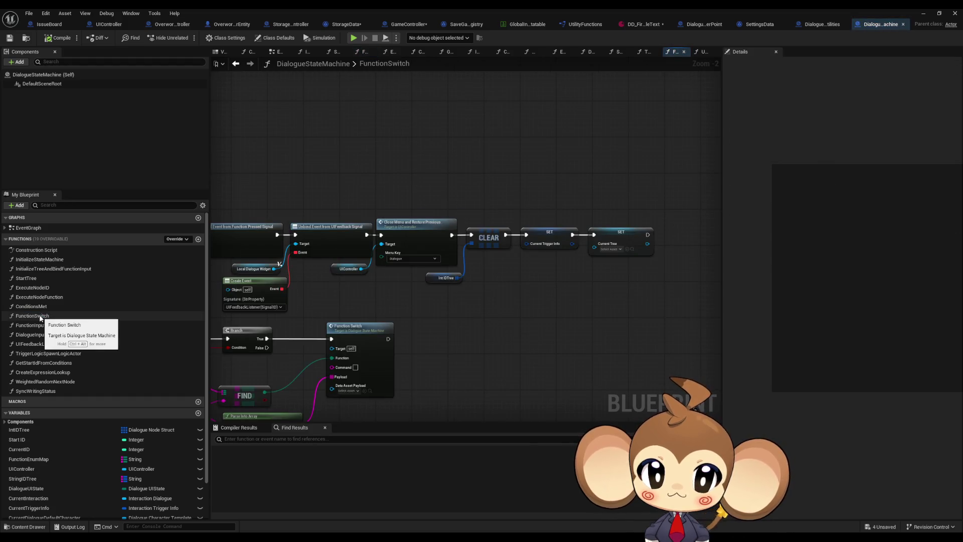
pyautogui.moveTo(470, 339); pyautogui.dragTo(493, 235)
pyautogui.doubleClick(577, 306)
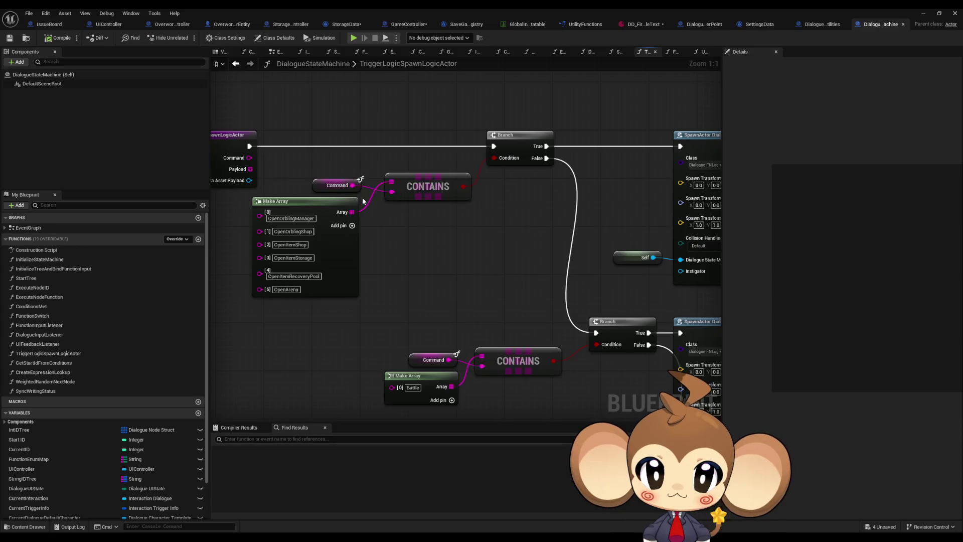
# Follow the Branch and SpawnActor chain to Execute Dialogue Logic and jump into its implementation.
pyautogui.scroll(-3, 415, 243)
pyautogui.moveTo(435, 227)
pyautogui.mouseDown()
pyautogui.moveTo(468, 279)
pyautogui.moveTo(376, 133)
pyautogui.moveTo(436, 250)
pyautogui.moveTo(426, 221)
pyautogui.moveTo(401, 199)
pyautogui.moveTo(389, 203)
pyautogui.mouseUp()
pyautogui.scroll(3, 388, 228)
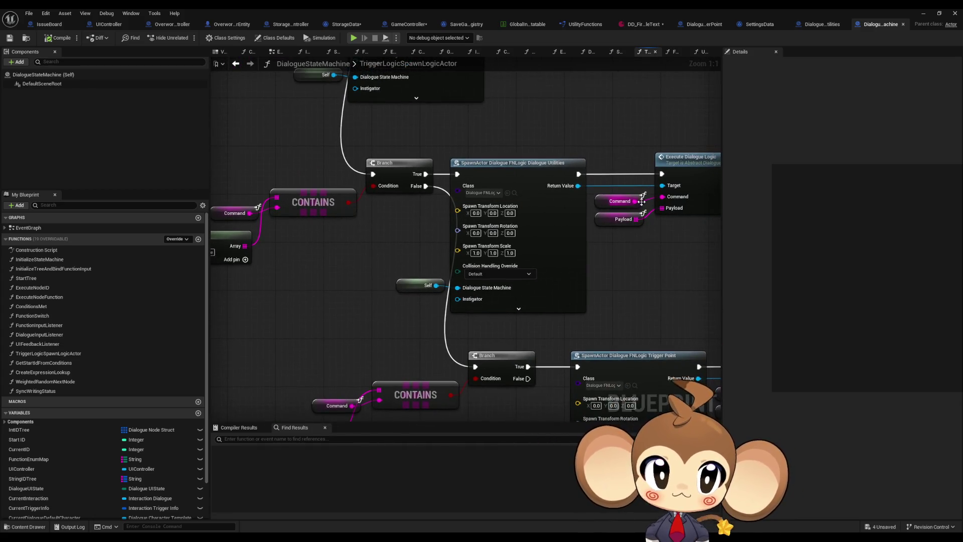
pyautogui.moveTo(650, 242)
pyautogui.mouseDown()
pyautogui.moveTo(627, 247)
pyautogui.moveTo(621, 274)
pyautogui.mouseUp()
pyautogui.moveTo(671, 202); pyautogui.dragTo(545, 204)
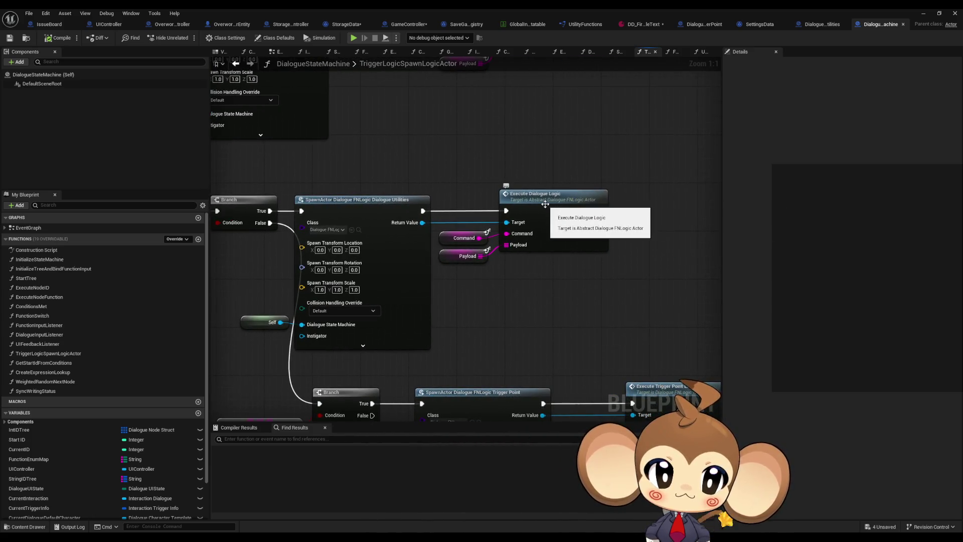
pyautogui.doubleClick(546, 198)
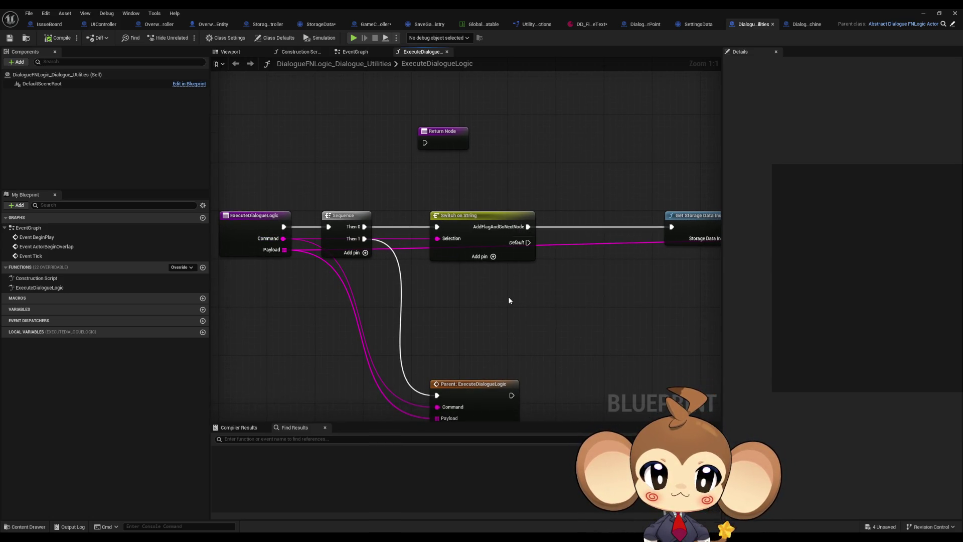
# Revert DD_FirstConsoleText's first function to GoNextNode with its blank, yes, no payload.
pyautogui.moveTo(508, 299)
pyautogui.mouseDown()
pyautogui.moveTo(393, 301)
pyautogui.moveTo(514, 295)
pyautogui.mouseUp()
pyautogui.moveTo(624, 138); pyautogui.dragTo(563, 153)
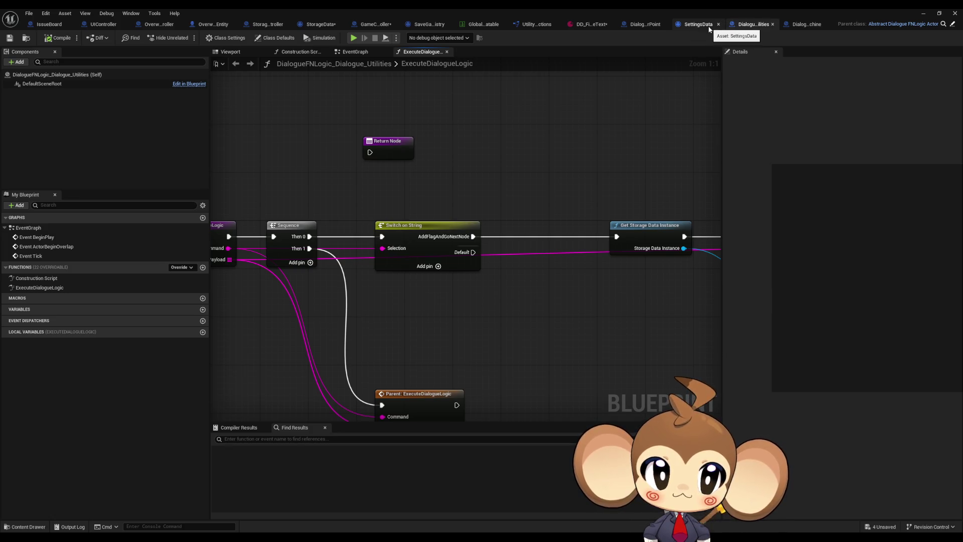
pyautogui.click(601, 25)
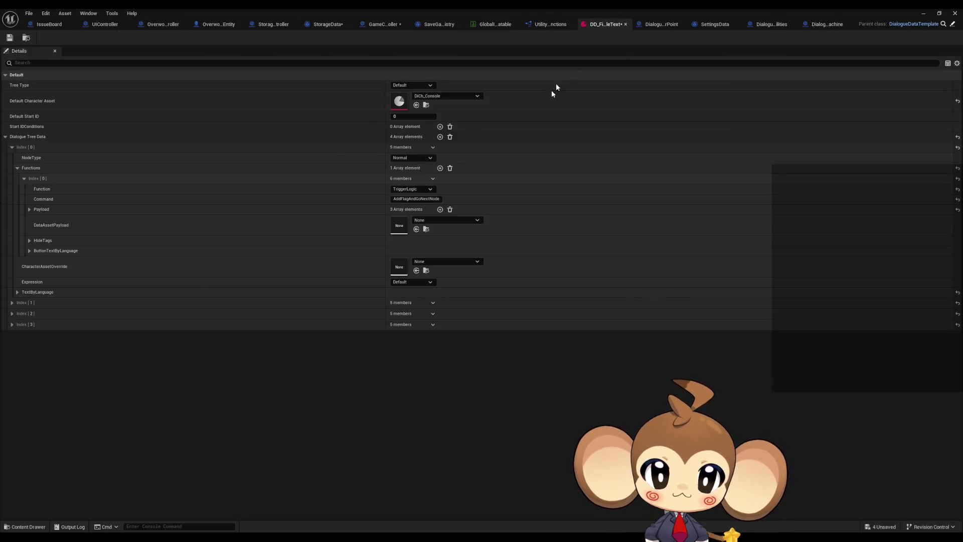
pyautogui.click(29, 210)
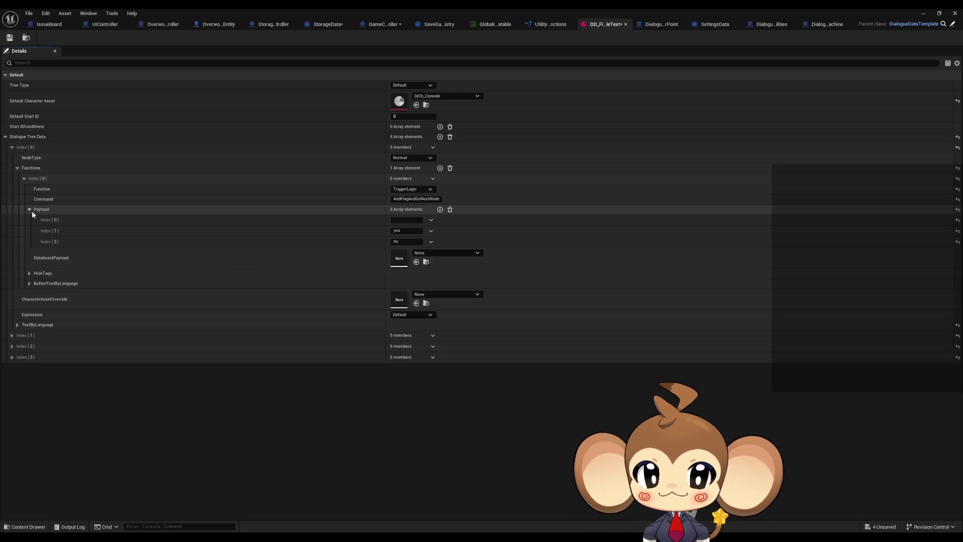
pyautogui.hotkey('ctrl', 'z')
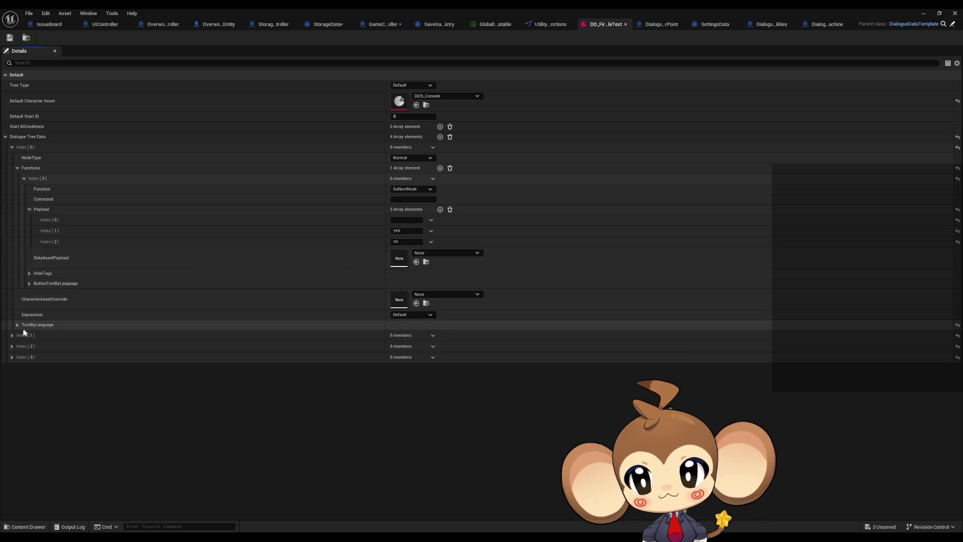
# Peek at the second dialogue node's function entry, then restore the asset editor window.
pyautogui.click(12, 336)
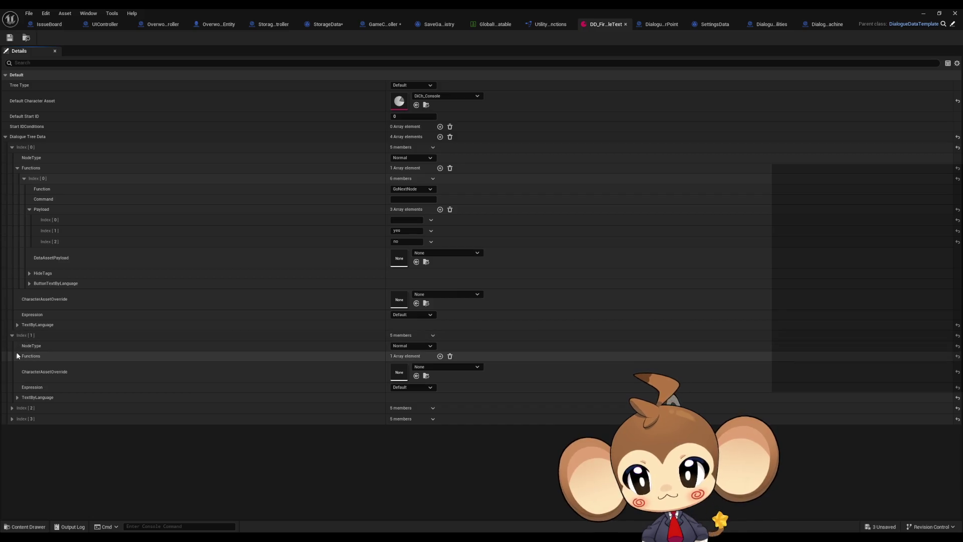
pyautogui.click(17, 356)
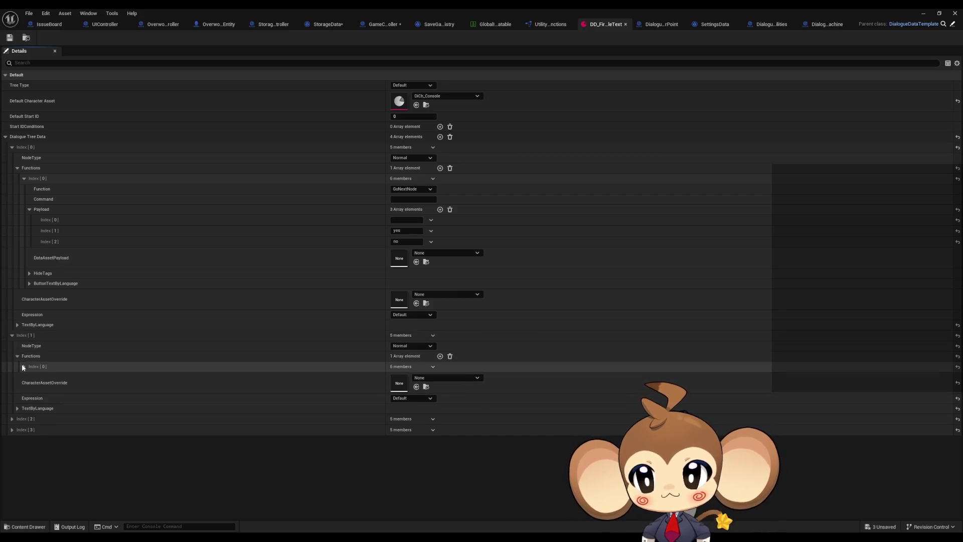
pyautogui.click(23, 367)
pyautogui.click(23, 367)
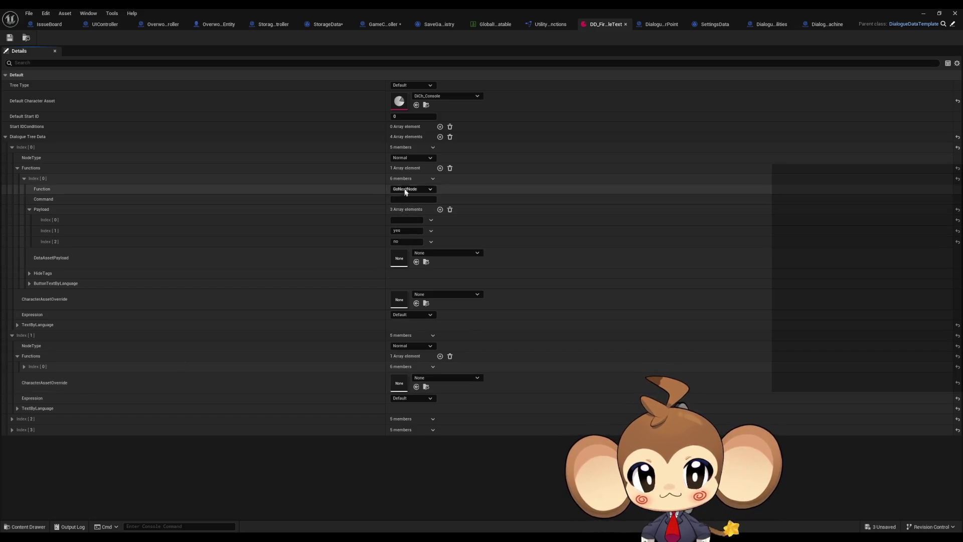
pyautogui.doubleClick(304, 10)
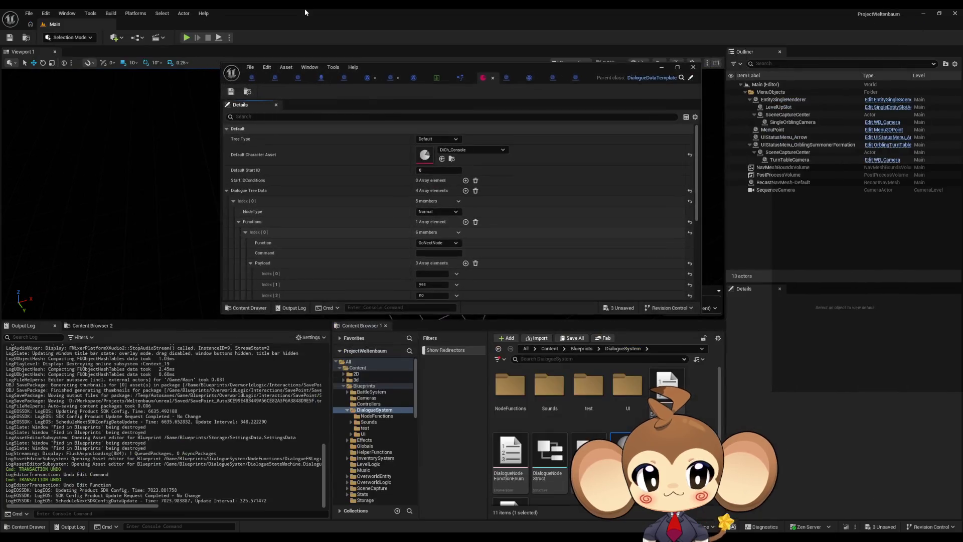
# Open DialogueMainWidget maximized on its event graph and review the option1 search results.
pyautogui.doubleClick(623, 387)
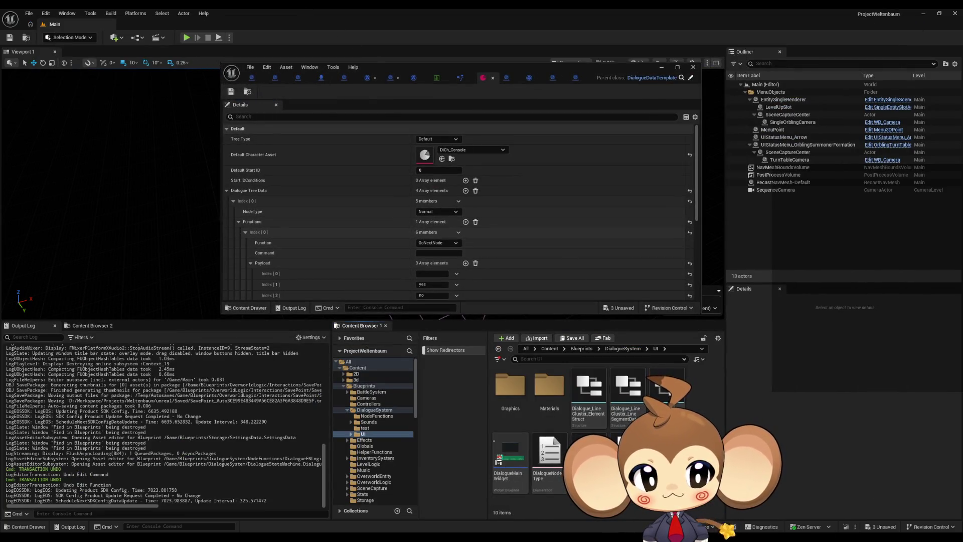
pyautogui.click(510, 459)
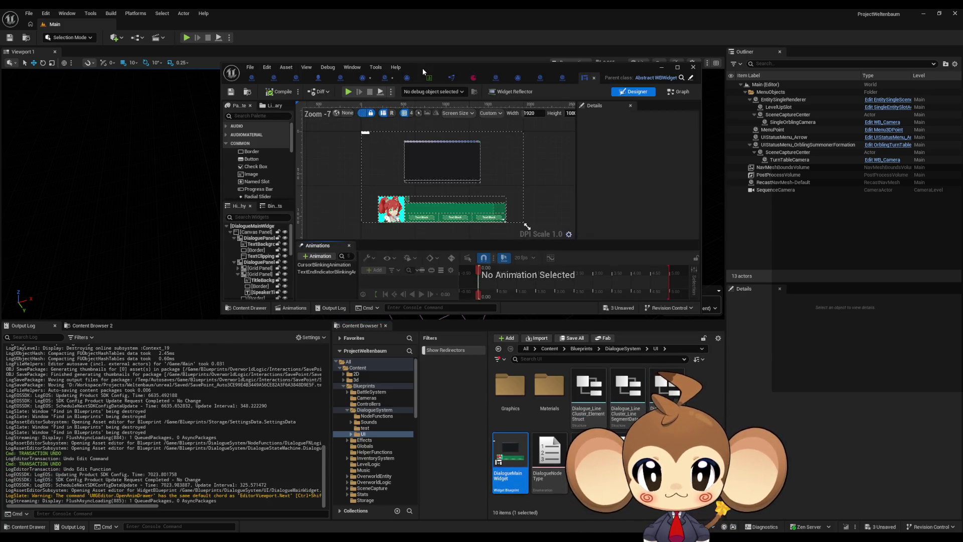
pyautogui.doubleClick(422, 68)
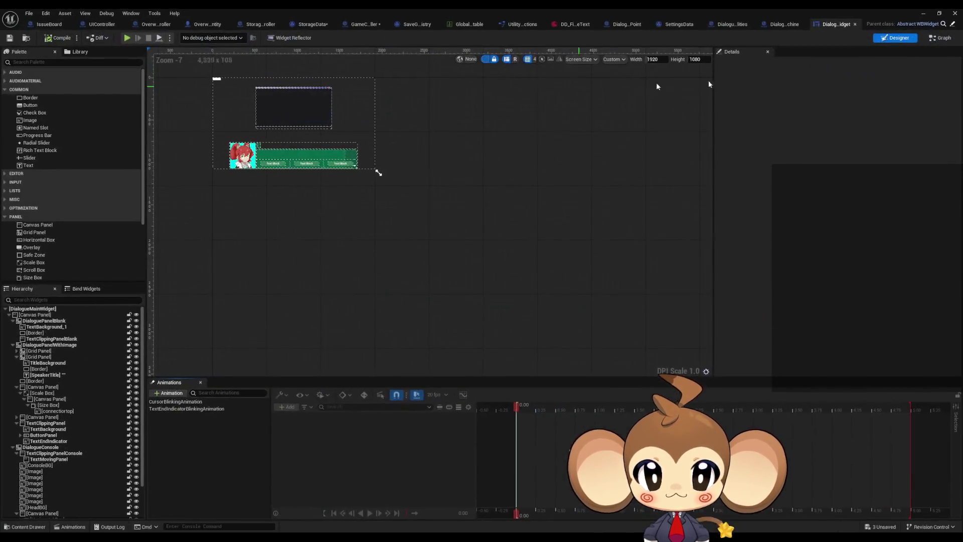
pyautogui.click(937, 38)
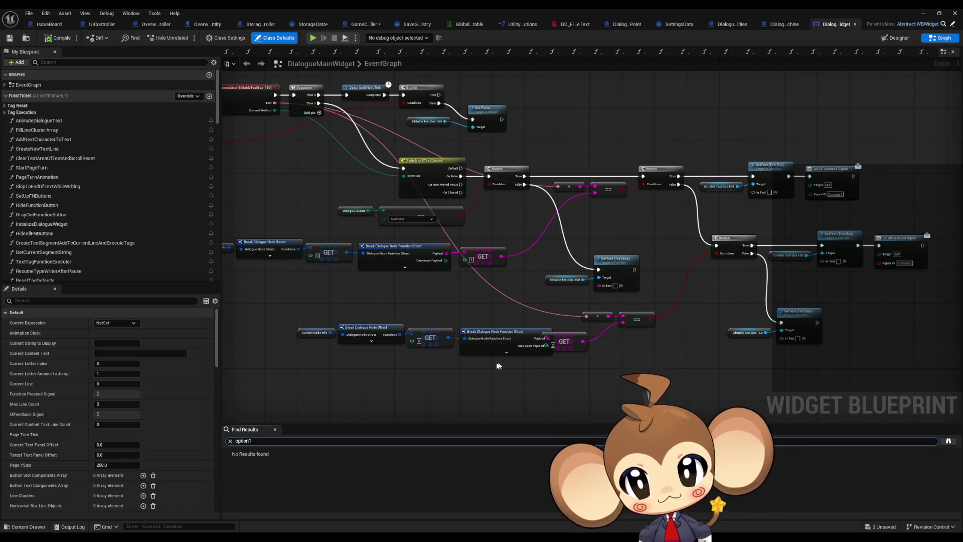
pyautogui.moveTo(458, 338); pyautogui.dragTo(509, 334)
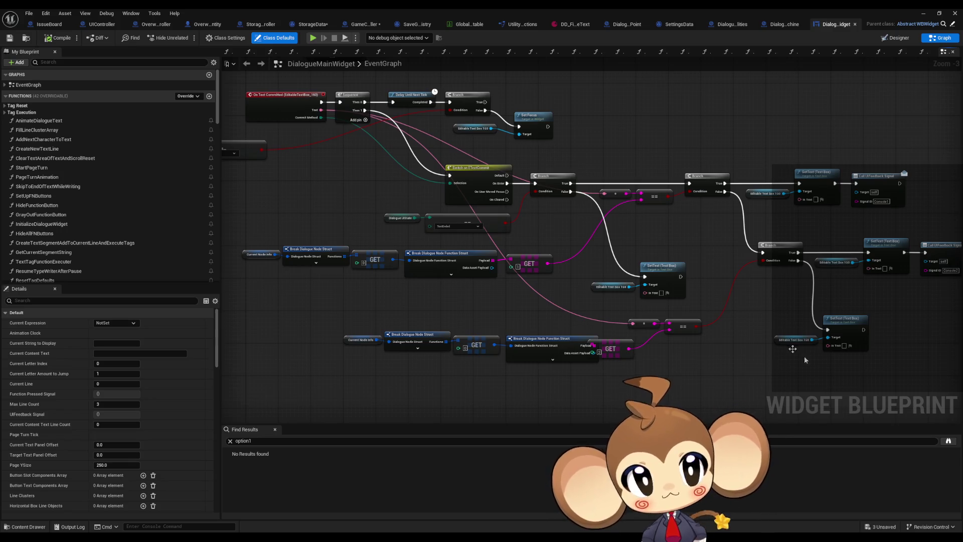
pyautogui.click(948, 442)
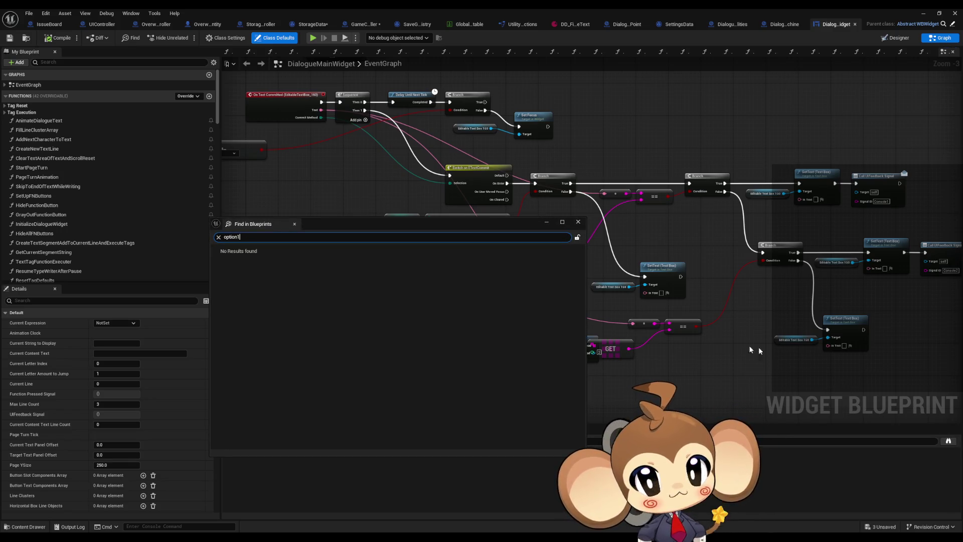
pyautogui.click(577, 222)
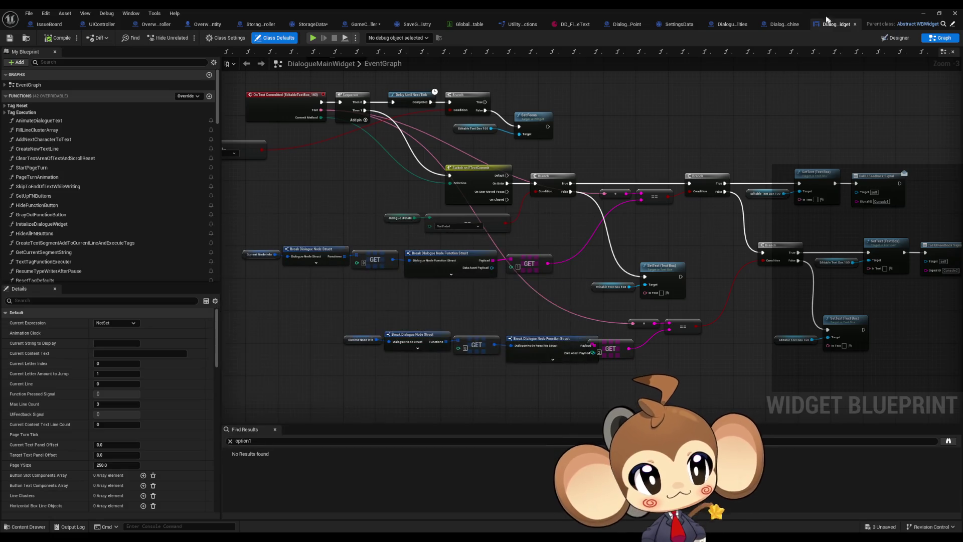
# View DialogueStateMachine's ExecuteNodeFunction and ExecuteNodeID graphs, then return to DialogueMainWidget.
pyautogui.click(779, 28)
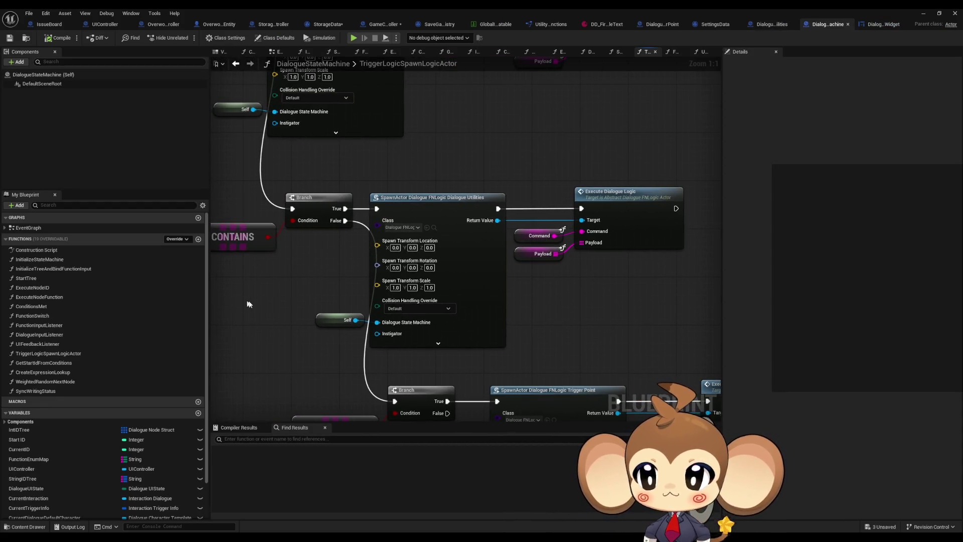
pyautogui.doubleClick(40, 297)
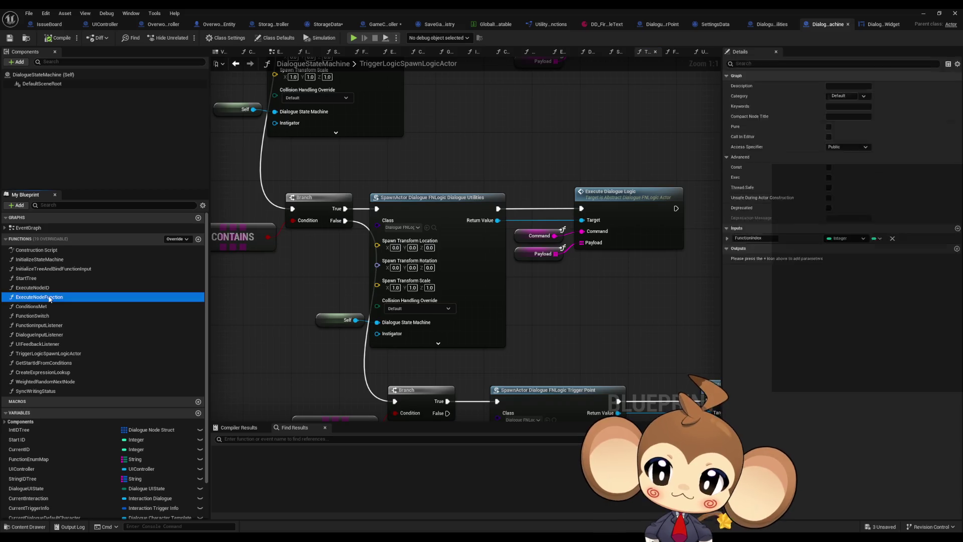
pyautogui.doubleClick(47, 287)
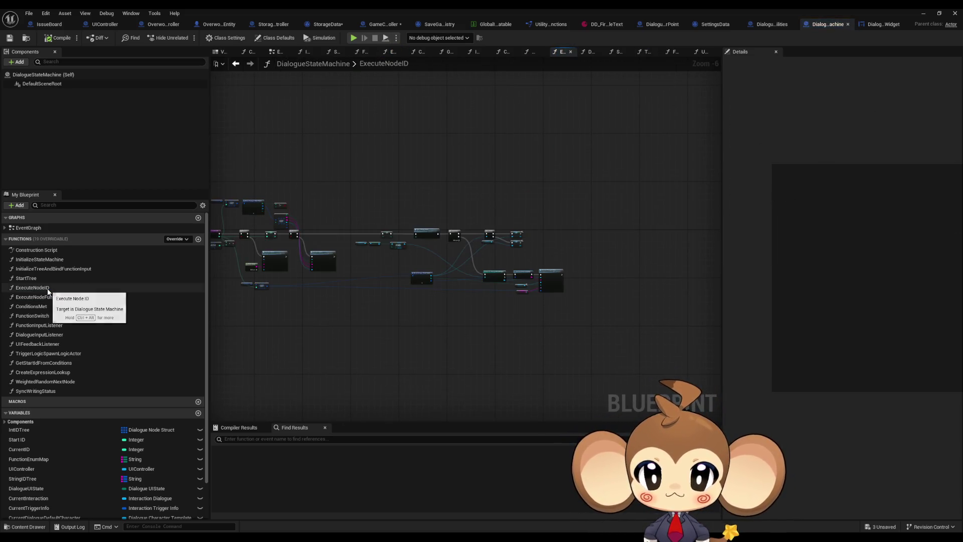
pyautogui.click(884, 24)
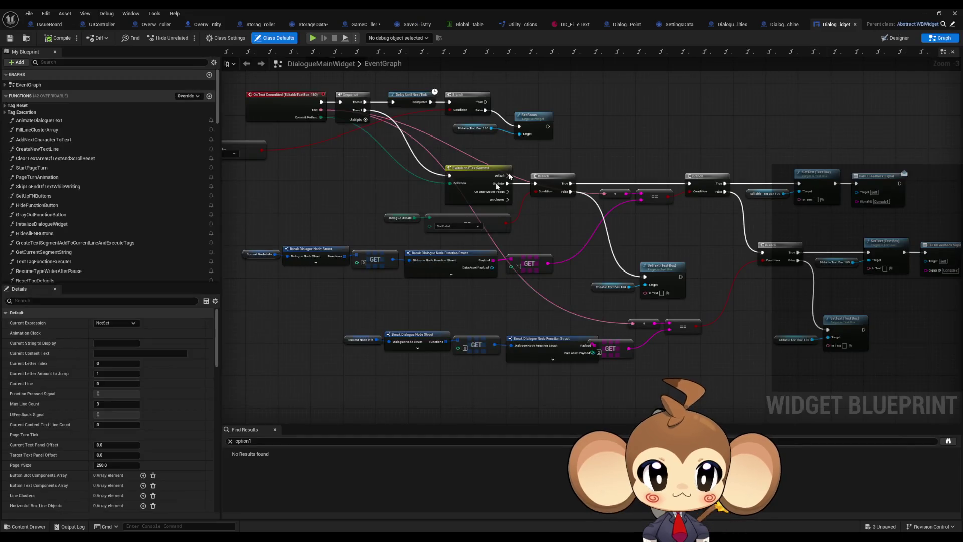
# Pan the widget's event graph and open the ClearFlagsOfCategory function.
pyautogui.moveTo(329, 228); pyautogui.dragTo(381, 232)
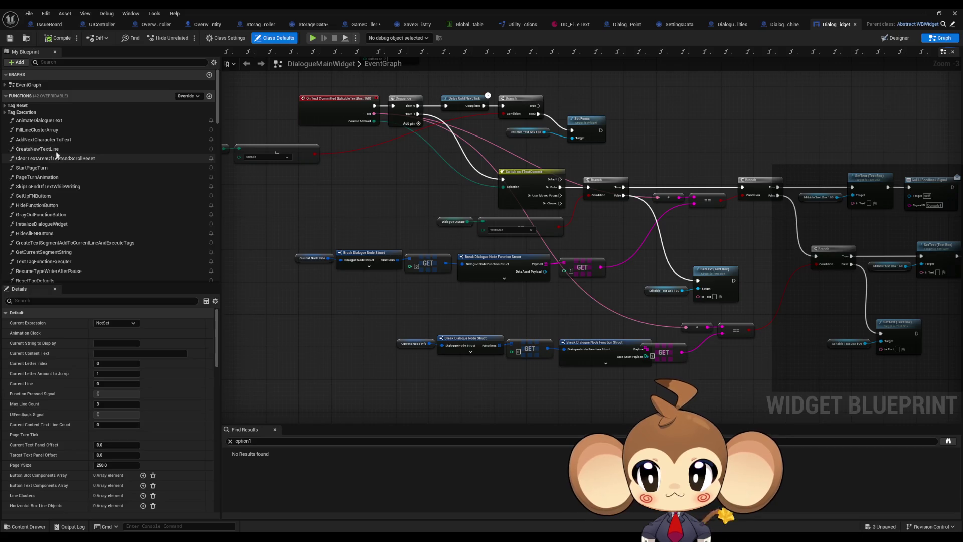
pyautogui.scroll(-3, 64, 178)
pyautogui.scroll(-8, 67, 176)
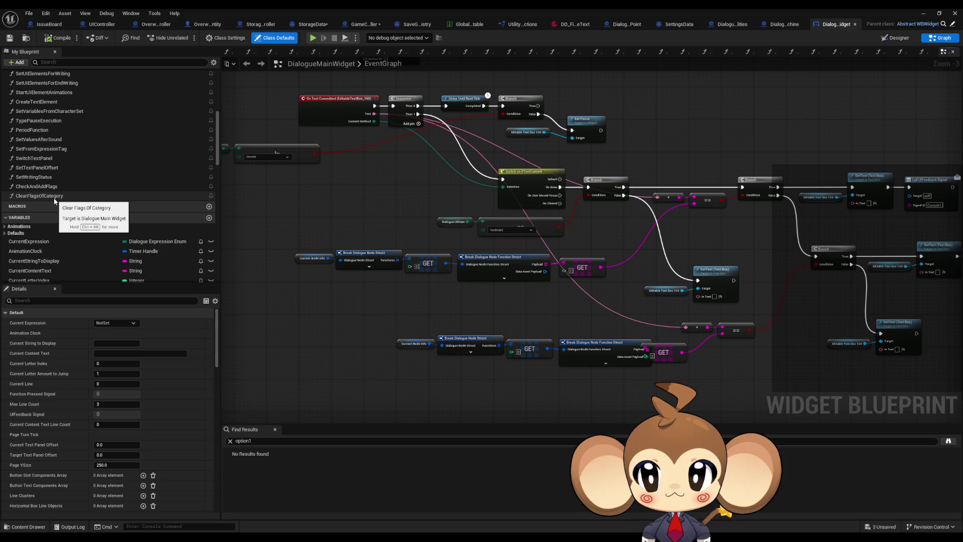
pyautogui.doubleClick(54, 198)
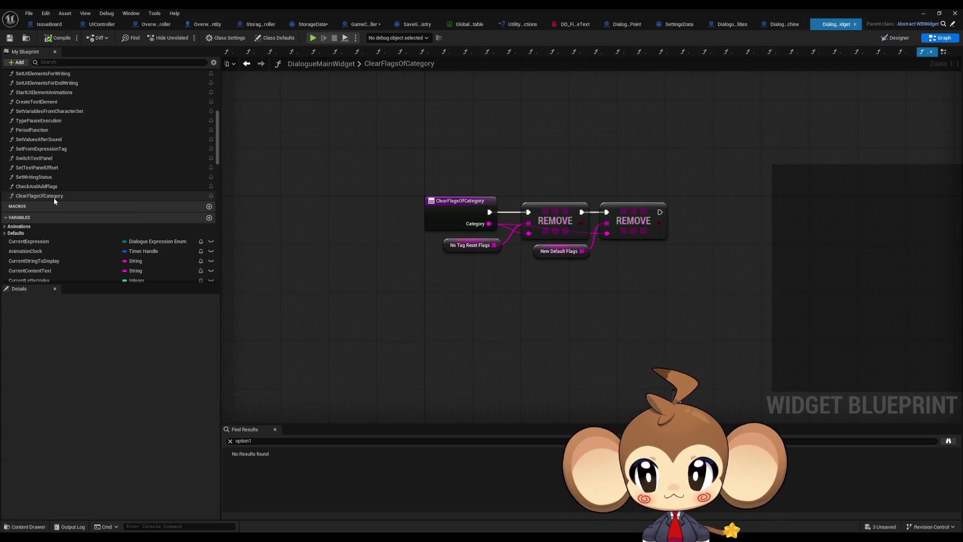
pyautogui.scroll(8, 54, 200)
# Inspect the TagExecution_Sound graph under the Tag Execution category.
pyautogui.click(5, 112)
pyautogui.doubleClick(41, 121)
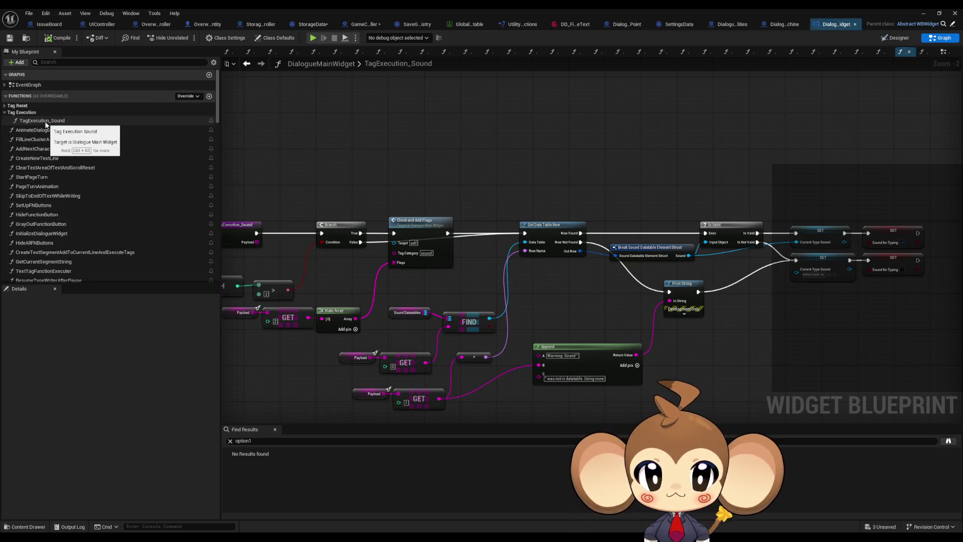
pyautogui.moveTo(281, 173); pyautogui.dragTo(493, 172)
pyautogui.scroll(2, 425, 251)
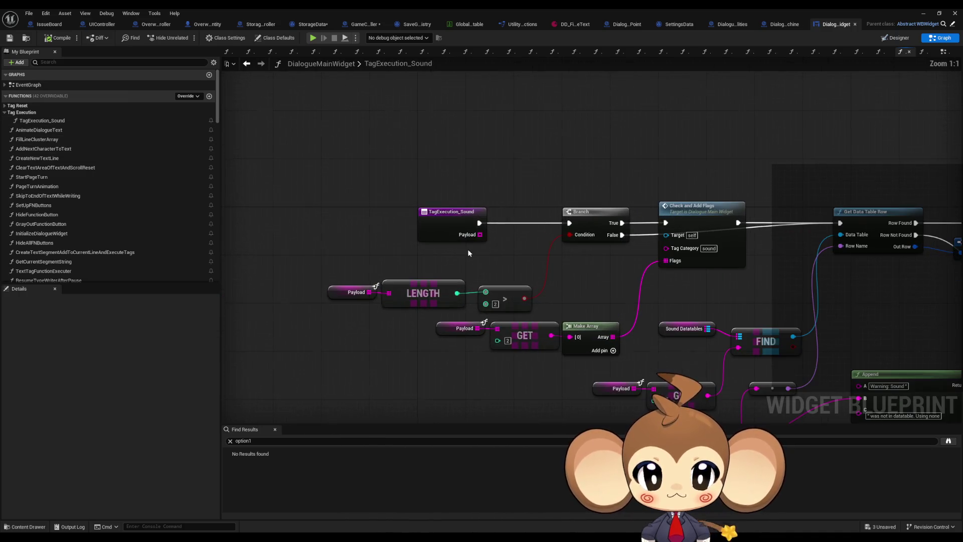
pyautogui.click(5, 113)
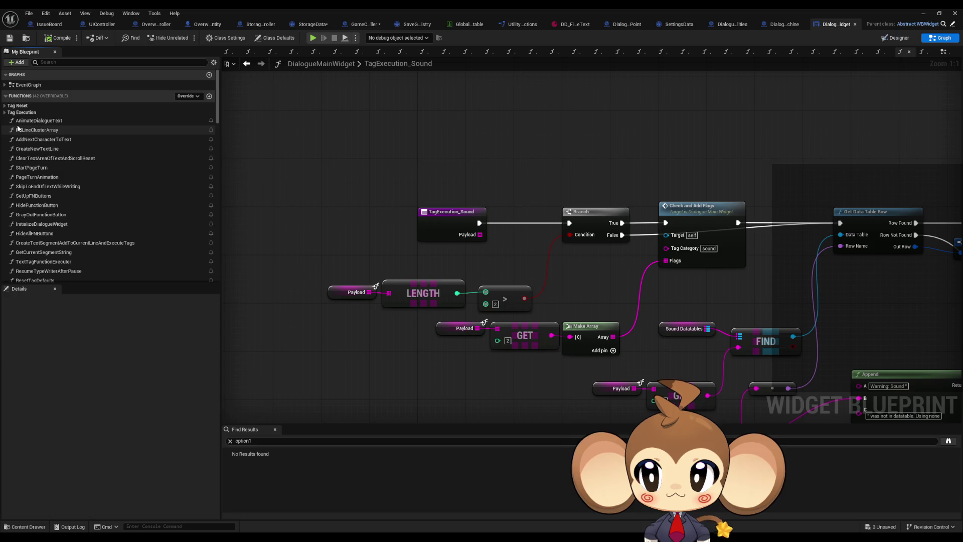
# Browse CreateNewTextLine, ClearTextAreaOfTextAndScrollReset, StartPageTurn, PageTurnAnimation, SkipToEndOfTextWhileWriting and SetUpFNButtons graphs.
pyautogui.doubleClick(71, 150)
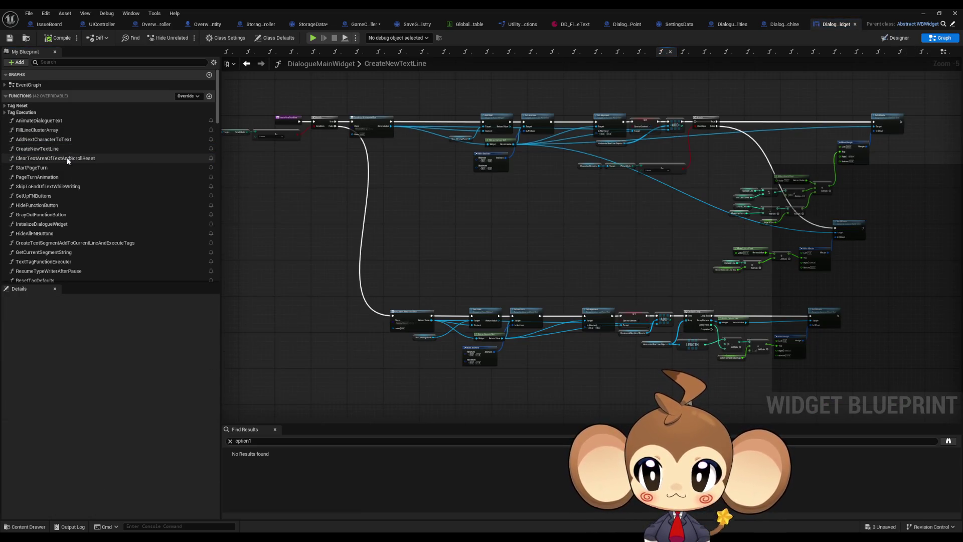
pyautogui.doubleClick(66, 158)
pyautogui.doubleClick(64, 163)
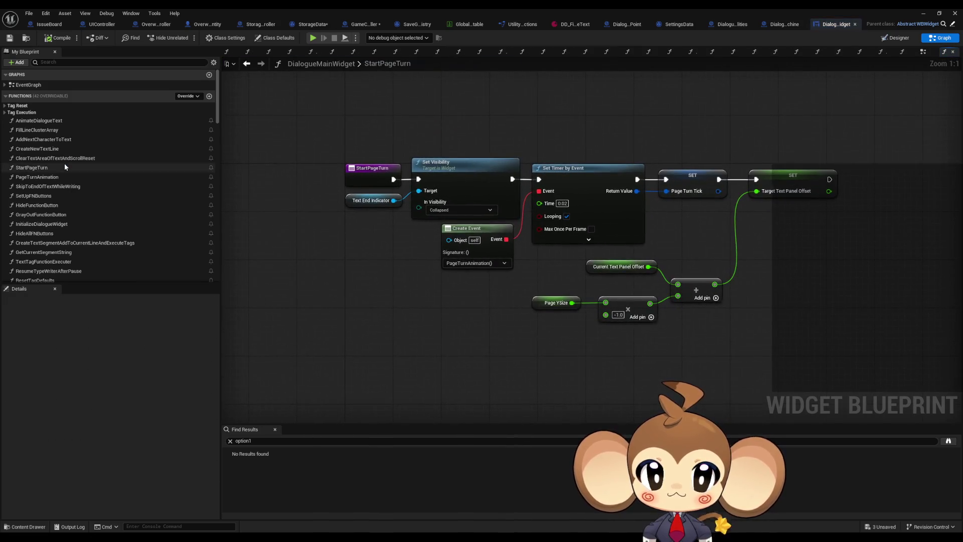
pyautogui.doubleClick(57, 177)
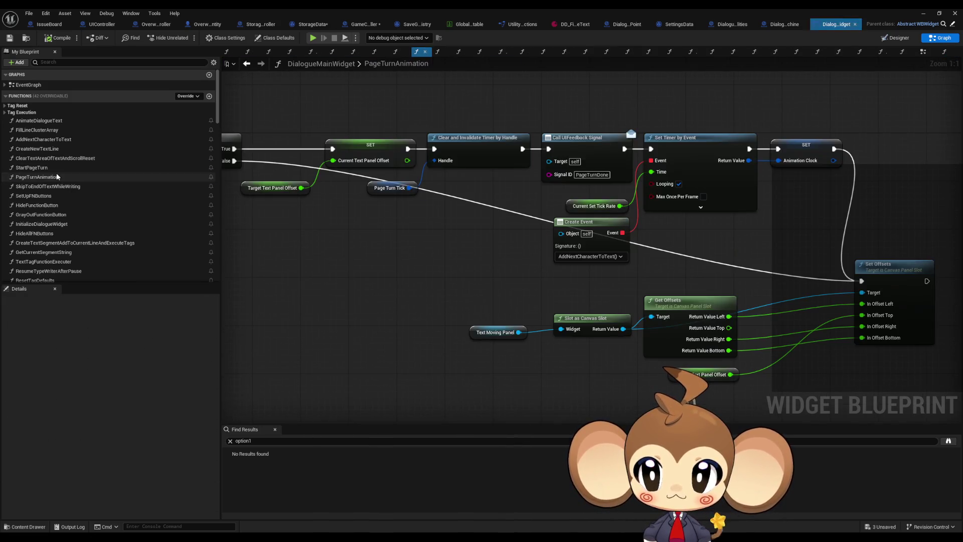
pyautogui.doubleClick(57, 186)
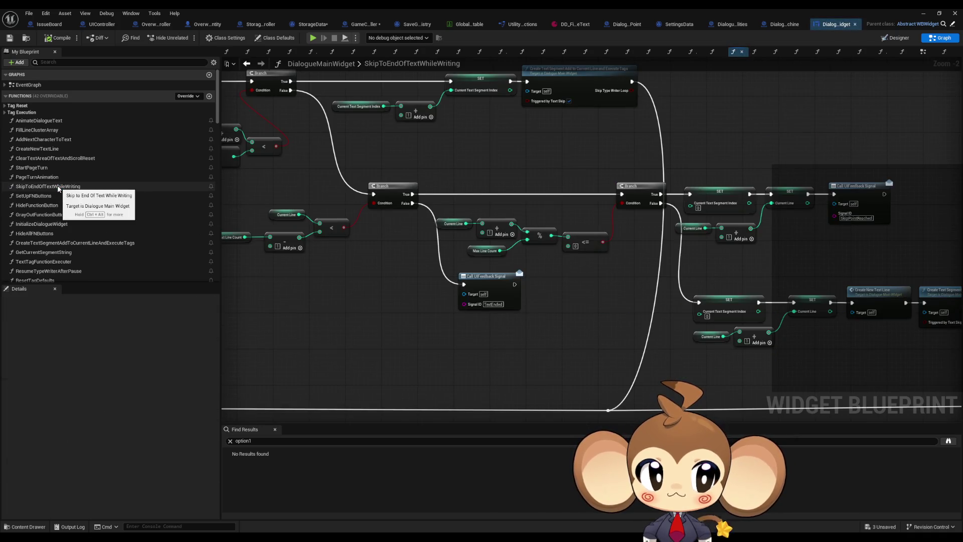
pyautogui.doubleClick(50, 196)
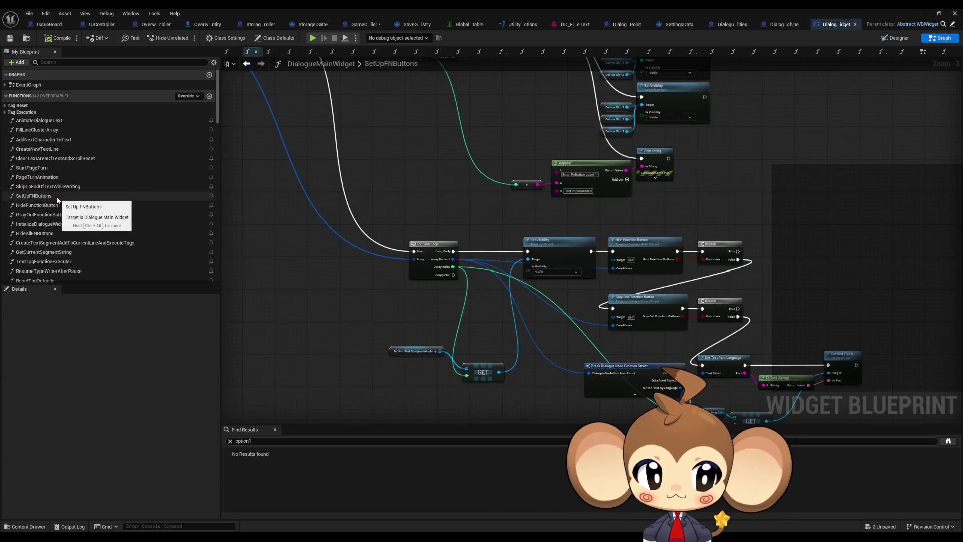
# Browse the HideFunctionButton, GrayOutFunctionButton, InitializeDialogueWidget and HideAllFNButtons functions.
pyautogui.doubleClick(37, 205)
pyautogui.click(53, 215)
pyautogui.doubleClick(50, 223)
pyautogui.doubleClick(50, 233)
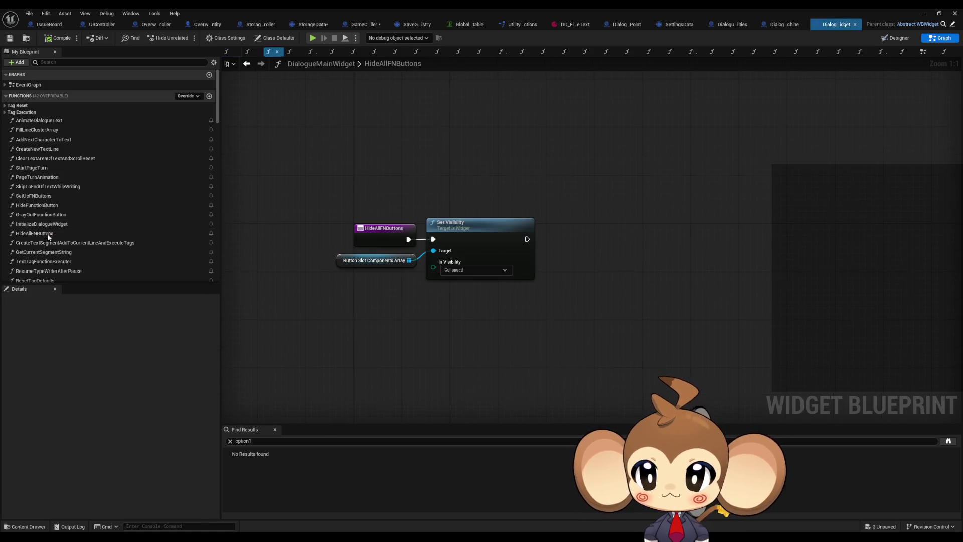
# Open CreateTextSegmentAddToCurrentLineAndExecuteTags and scroll through its For Each tag loops.
pyautogui.doubleClick(51, 243)
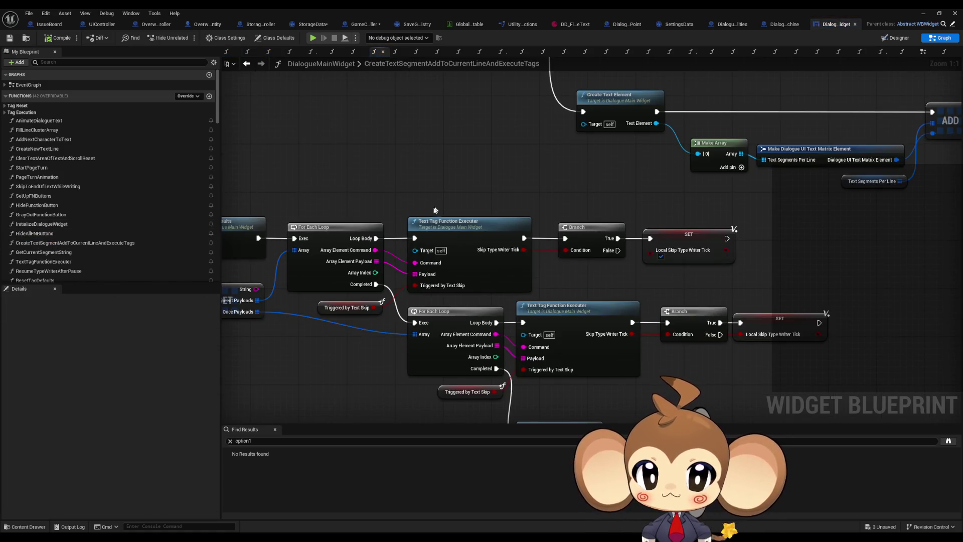
pyautogui.scroll(-4, 435, 206)
pyautogui.scroll(4, 489, 261)
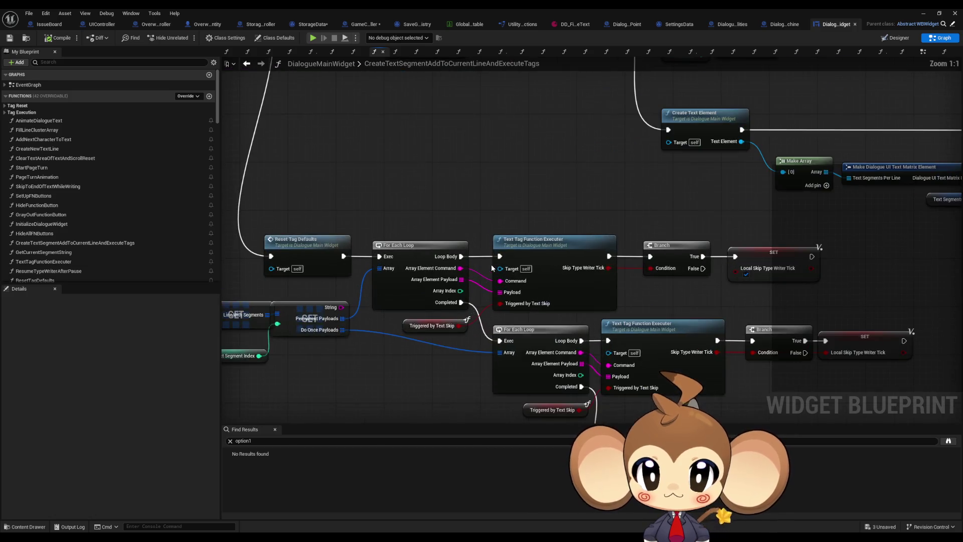
pyautogui.scroll(-2, 124, 240)
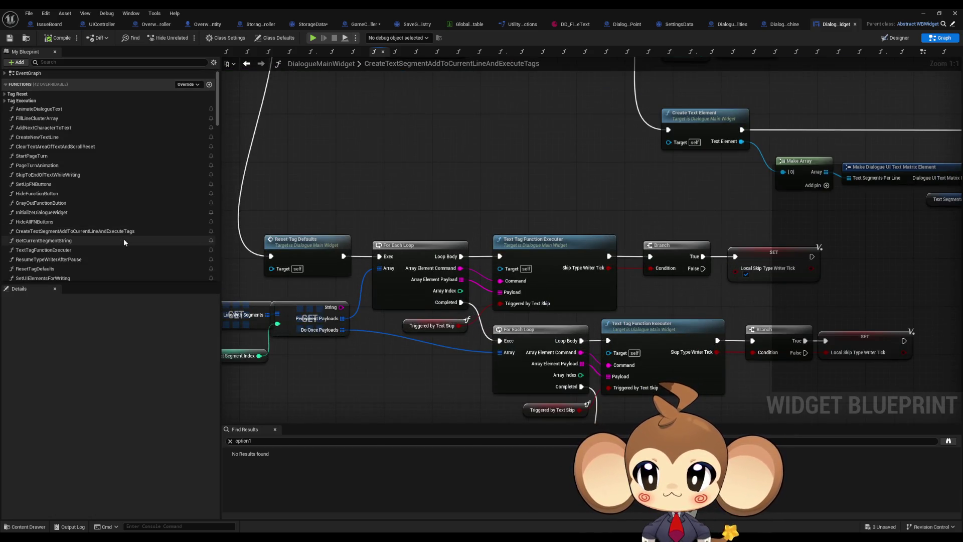
pyautogui.scroll(-2, 123, 237)
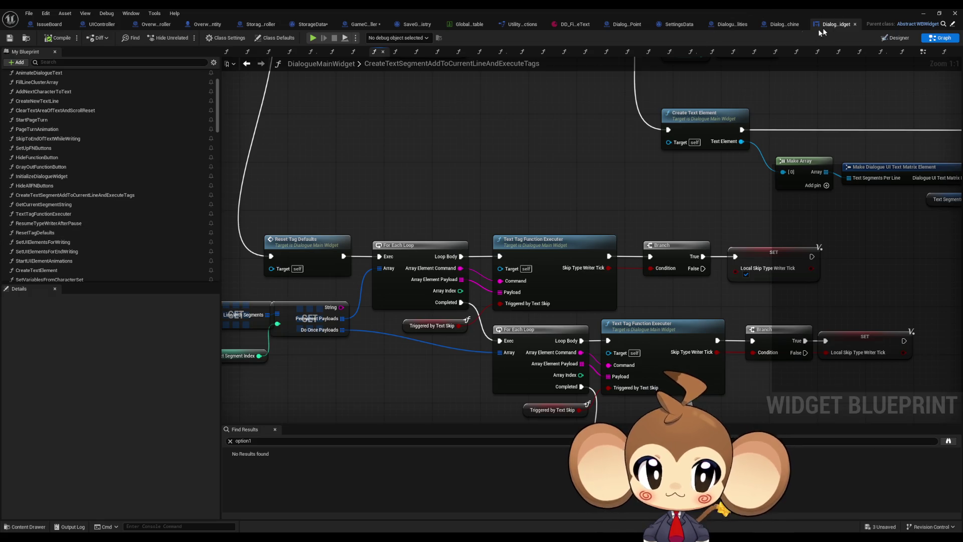
pyautogui.click(773, 27)
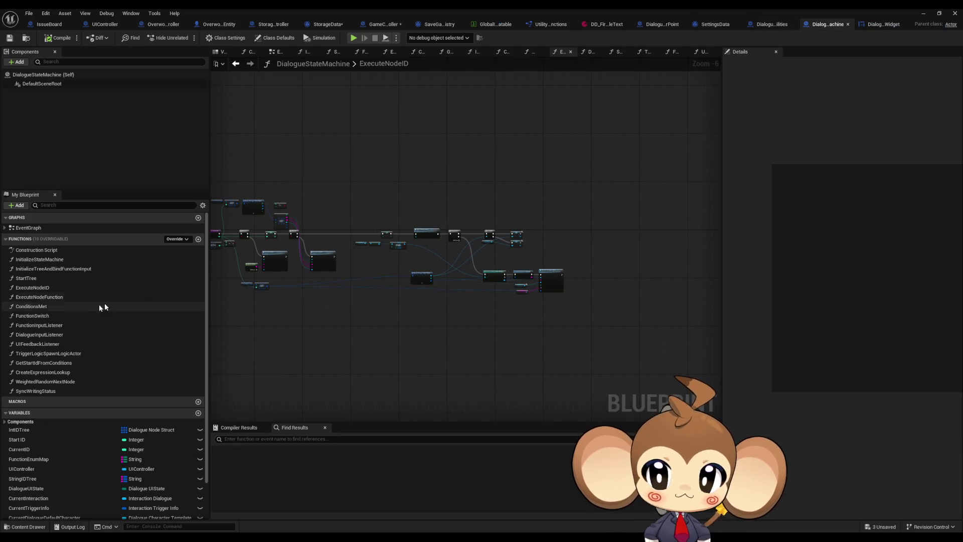
pyautogui.doubleClick(54, 316)
pyautogui.scroll(-5, 534, 360)
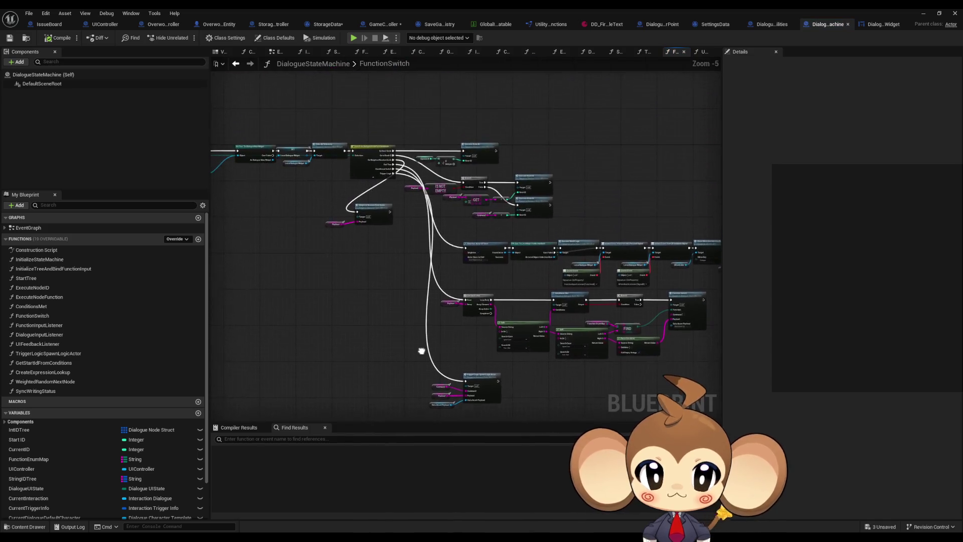
pyautogui.scroll(5, 496, 230)
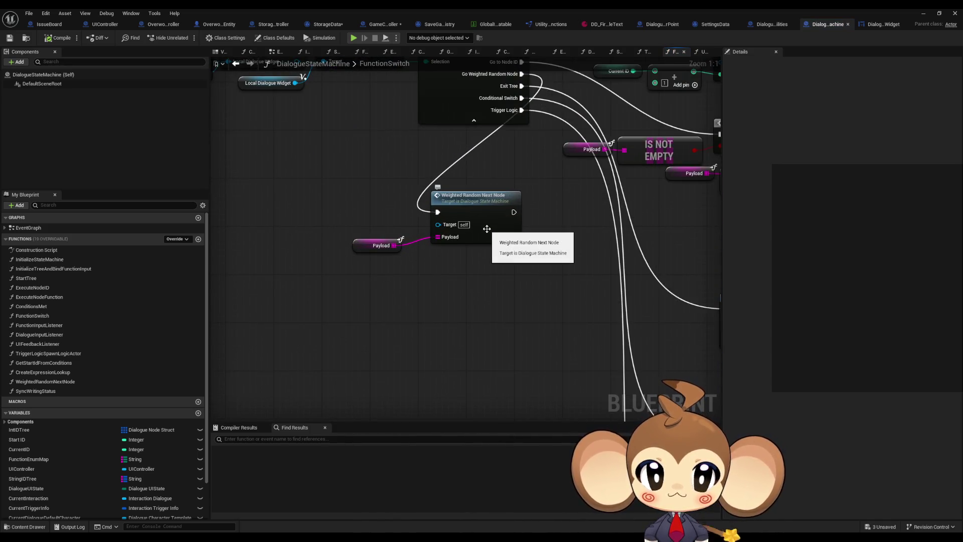
pyautogui.moveTo(486, 229); pyautogui.dragTo(479, 349)
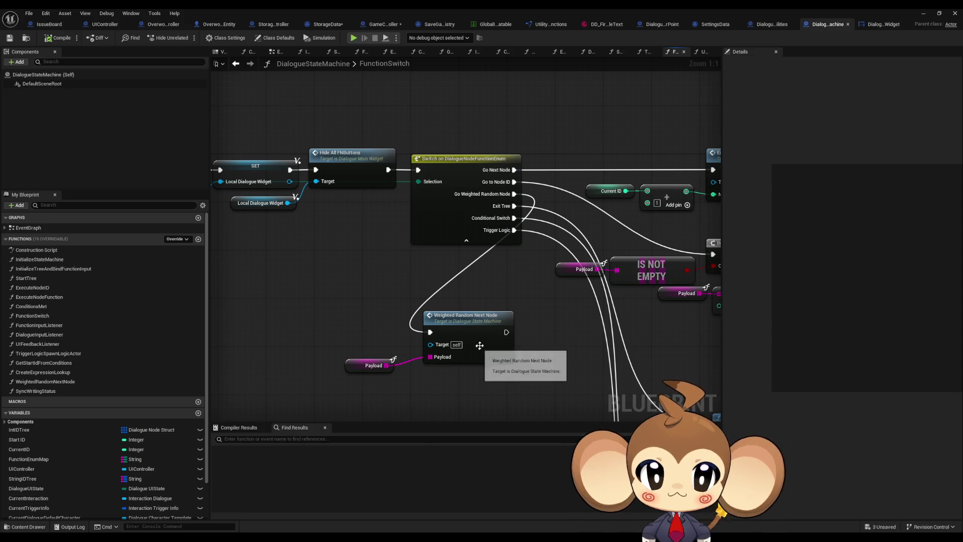
pyautogui.moveTo(505, 186); pyautogui.dragTo(544, 183)
pyautogui.click(544, 183)
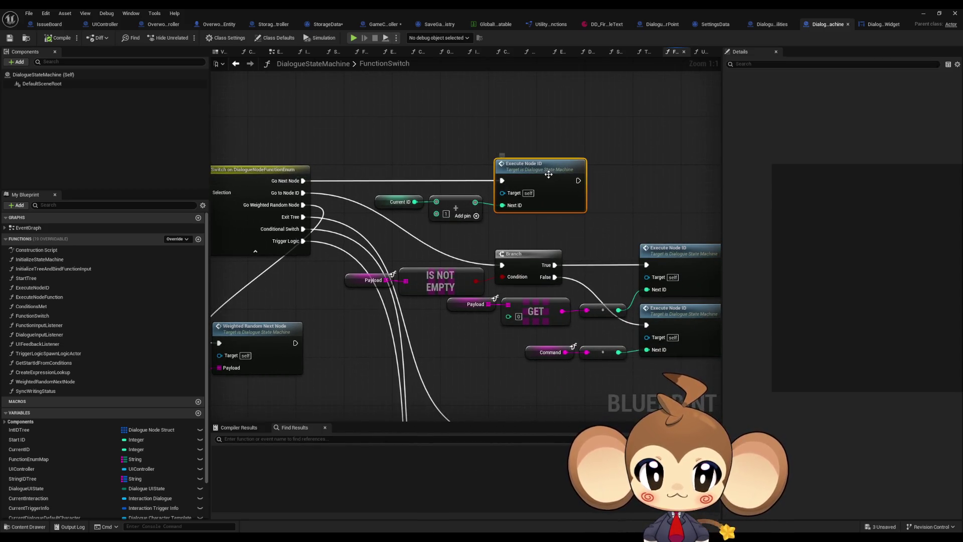
pyautogui.doubleClick(545, 183)
pyautogui.scroll(5, 506, 204)
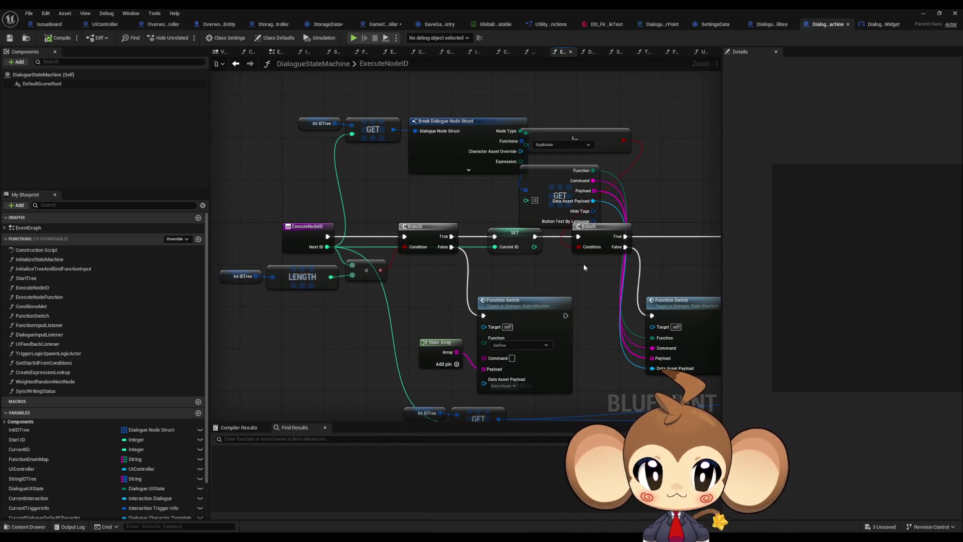
pyautogui.moveTo(584, 279); pyautogui.dragTo(573, 265)
pyautogui.click(540, 307)
pyautogui.rightClick(546, 309)
pyautogui.moveTo(475, 301)
pyautogui.mouseDown()
pyautogui.moveTo(441, 285)
pyautogui.moveTo(419, 294)
pyautogui.moveTo(263, 280)
pyautogui.mouseUp()
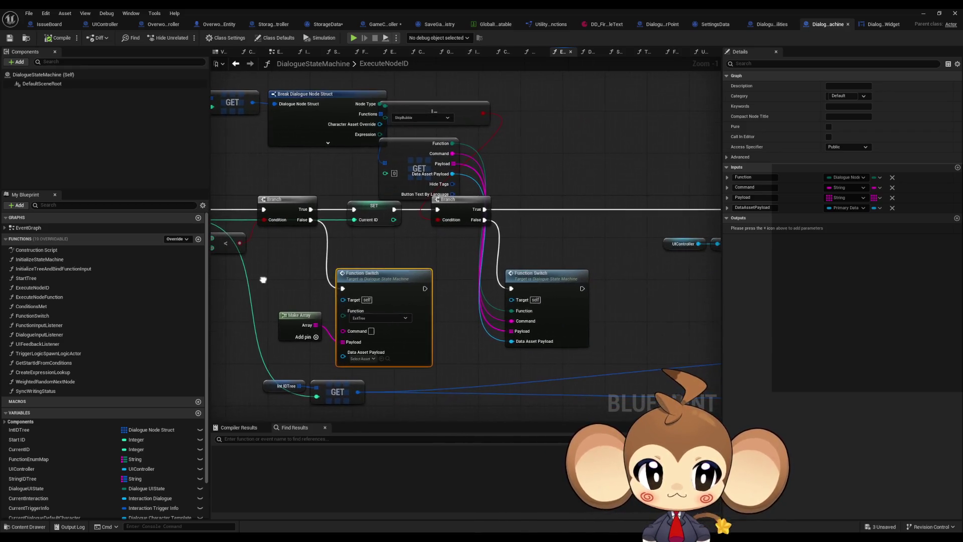
pyautogui.scroll(-1, 447, 248)
pyautogui.moveTo(446, 248)
pyautogui.mouseDown()
pyautogui.moveTo(372, 265)
pyautogui.moveTo(225, 237)
pyautogui.mouseUp()
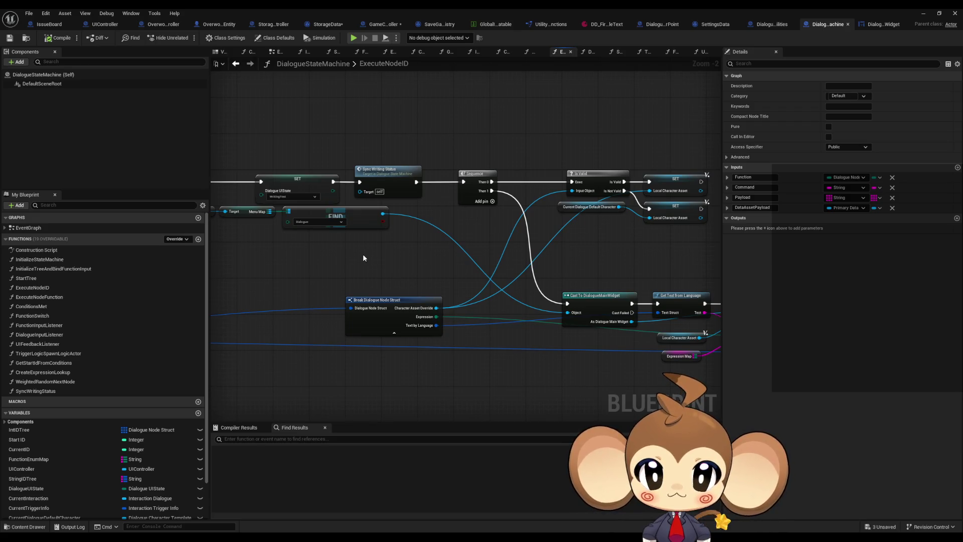
pyautogui.moveTo(364, 258); pyautogui.dragTo(250, 251)
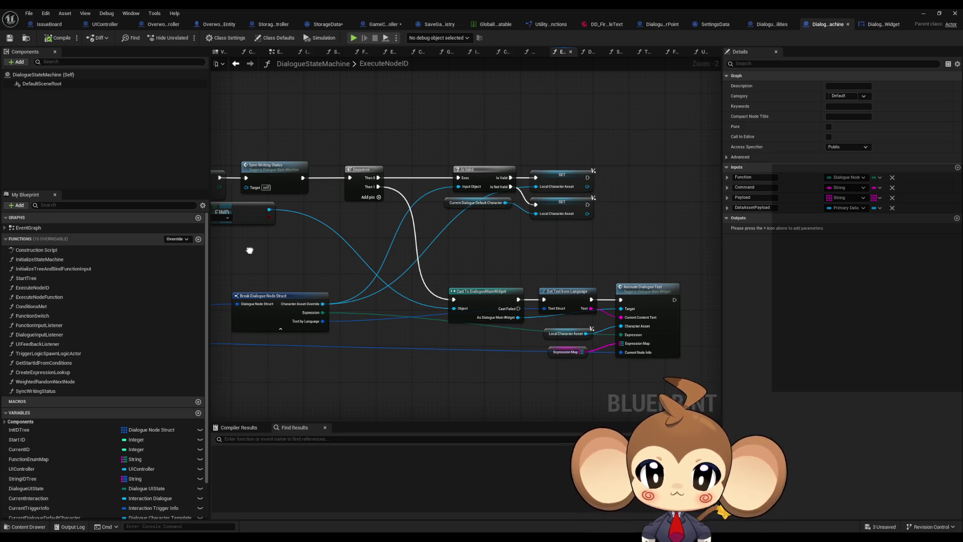
pyautogui.click(654, 300)
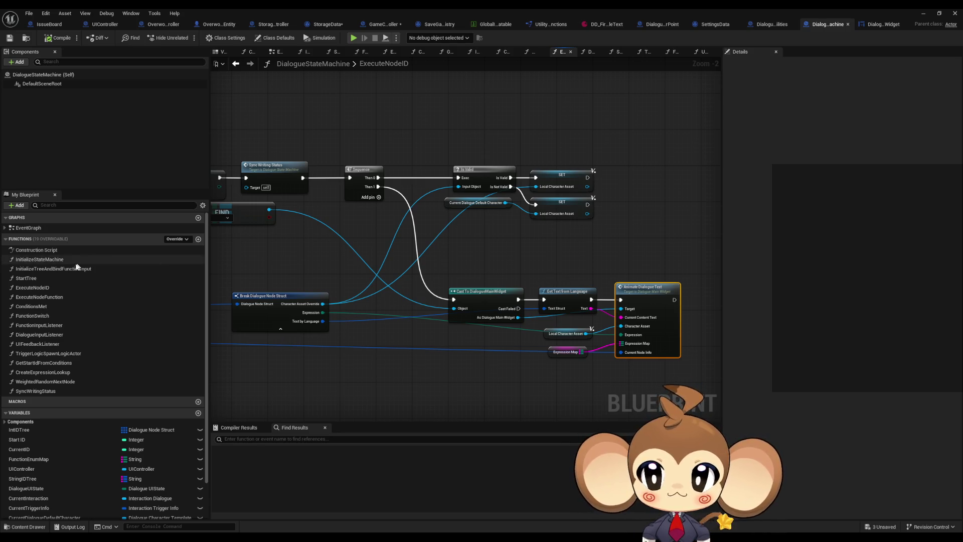
pyautogui.doubleClick(59, 268)
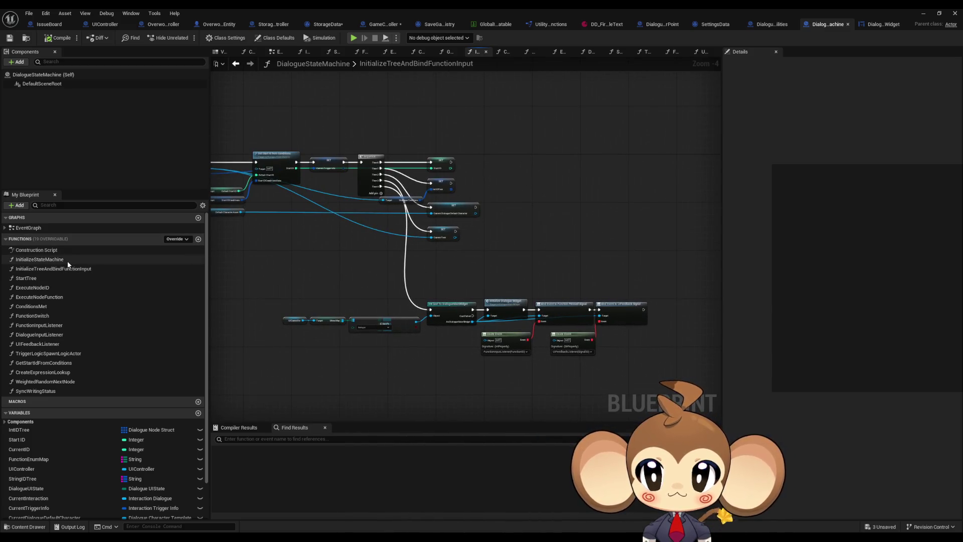
pyautogui.click(68, 261)
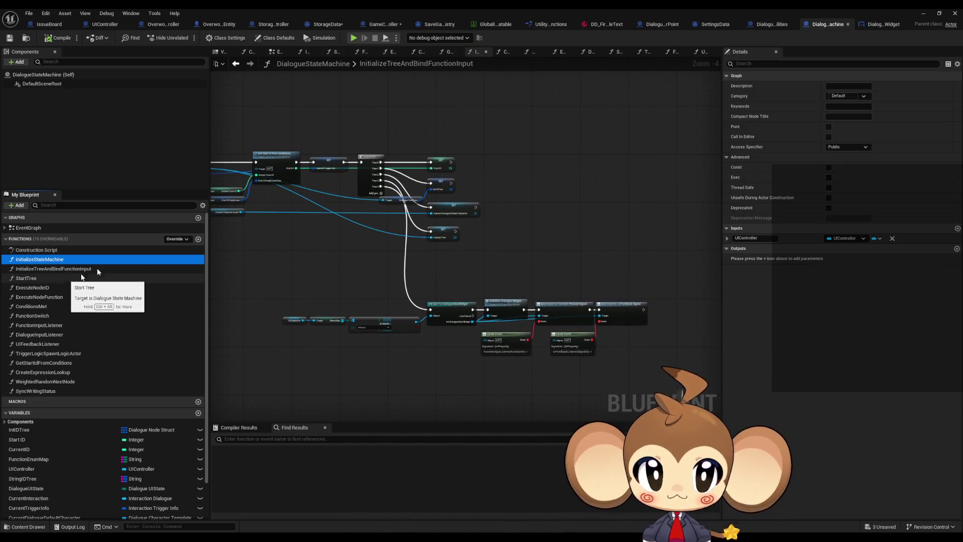
pyautogui.click(877, 25)
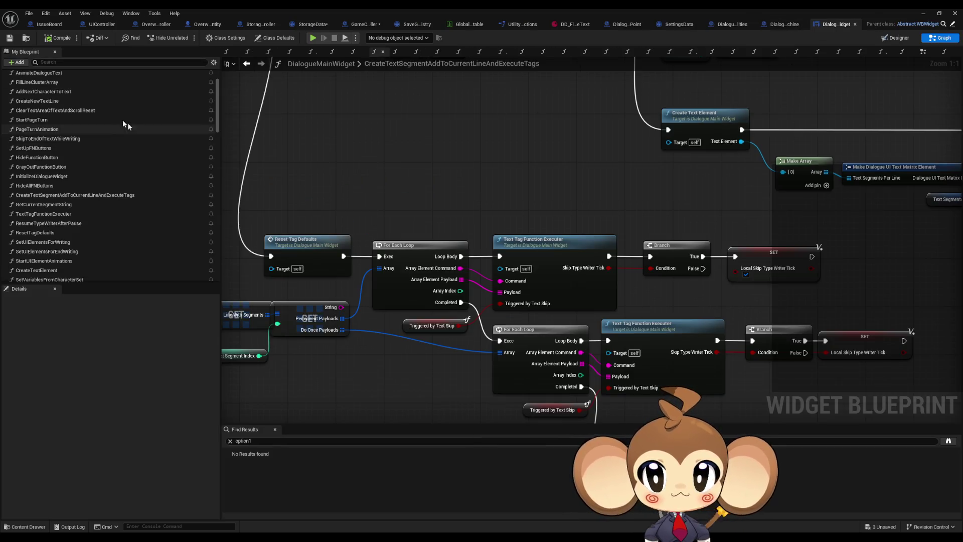
# Open AddNextCharacterToText and survey its upper nodes and Create Text Segment branch chain.
pyautogui.doubleClick(42, 139)
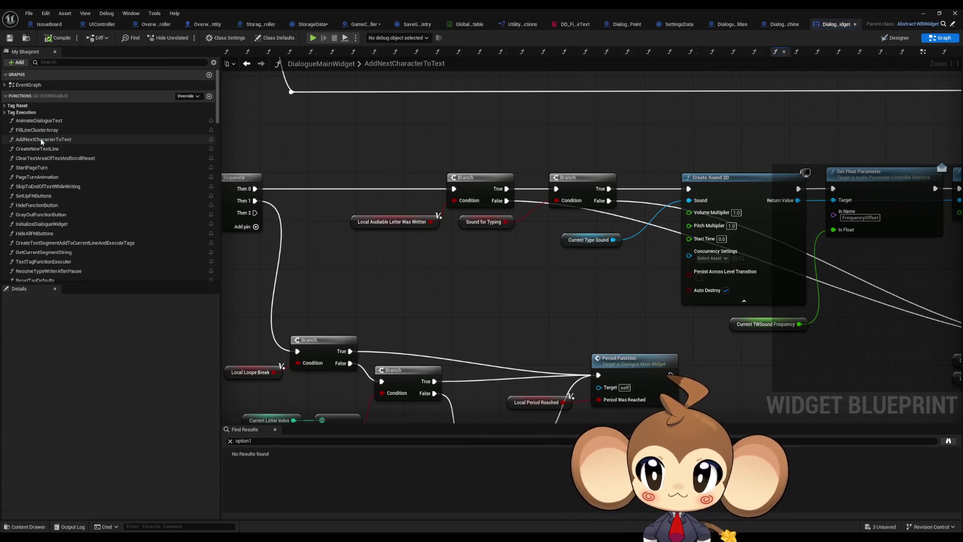
pyautogui.scroll(-4, 501, 157)
pyautogui.moveTo(499, 157)
pyautogui.mouseDown()
pyautogui.moveTo(513, 387)
pyautogui.moveTo(531, 337)
pyautogui.moveTo(544, 340)
pyautogui.moveTo(371, 331)
pyautogui.mouseUp()
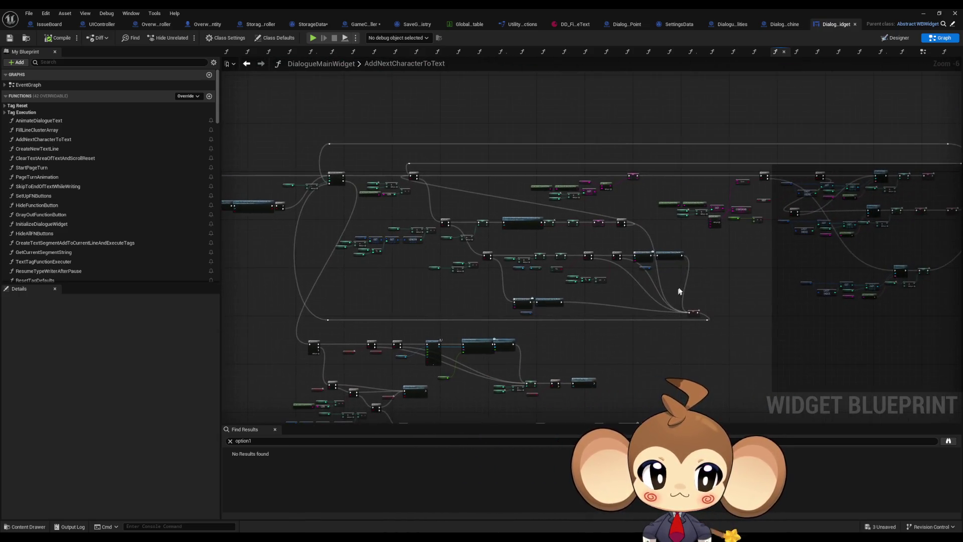
pyautogui.scroll(2, 682, 267)
pyautogui.scroll(2, 660, 266)
pyautogui.moveTo(660, 266); pyautogui.dragTo(736, 243)
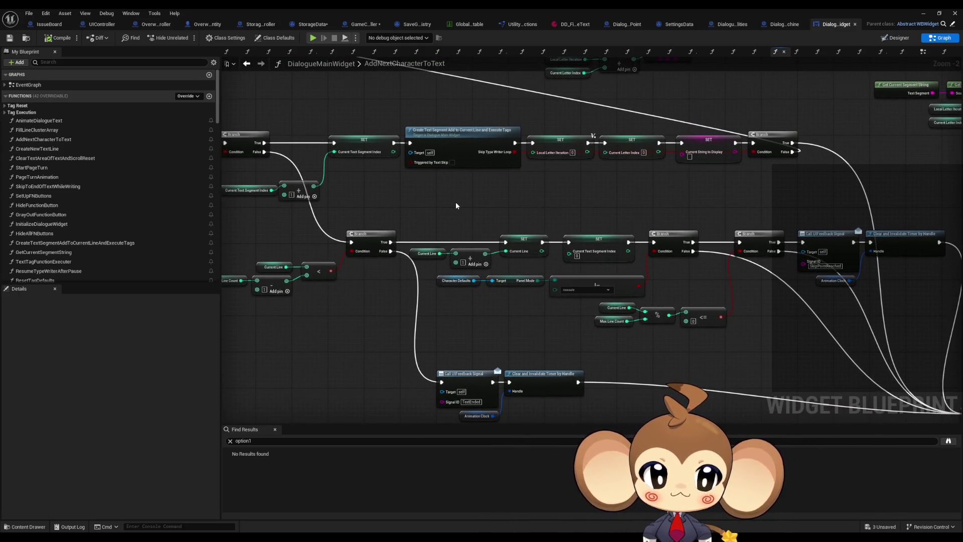
pyautogui.moveTo(441, 195)
pyautogui.mouseDown()
pyautogui.moveTo(531, 306)
pyautogui.moveTo(896, 334)
pyautogui.mouseUp()
pyautogui.moveTo(662, 285); pyautogui.dragTo(962, 308)
pyautogui.moveTo(751, 303)
pyautogui.mouseDown()
pyautogui.moveTo(367, 209)
pyautogui.moveTo(520, 214)
pyautogui.mouseUp()
pyautogui.scroll(-4, 367, 210)
pyautogui.scroll(5, 521, 213)
# Examine the SetText, LAST INDEX and Create Sound 2D nodes.
pyautogui.moveTo(801, 315)
pyautogui.mouseDown()
pyautogui.moveTo(959, 323)
pyautogui.moveTo(551, 271)
pyautogui.mouseUp()
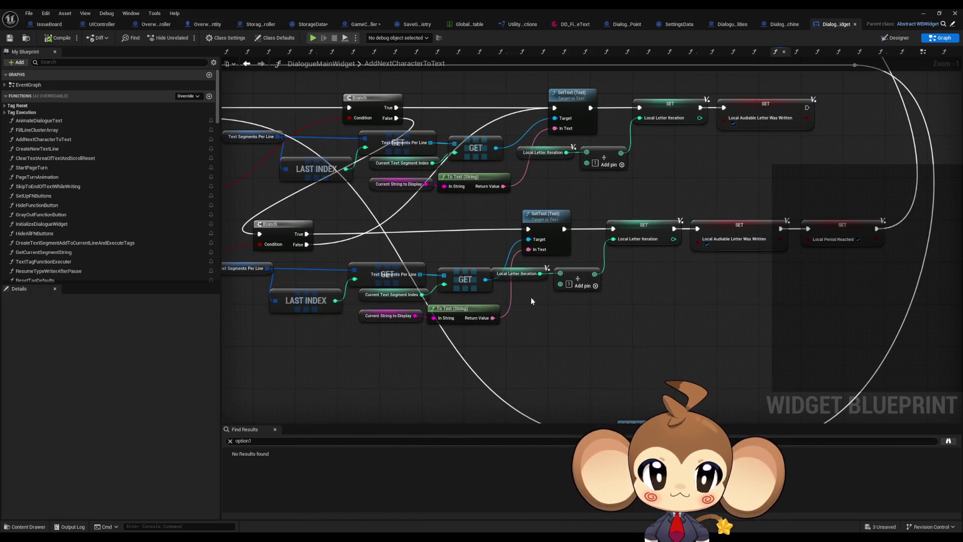
pyautogui.scroll(-6, 531, 298)
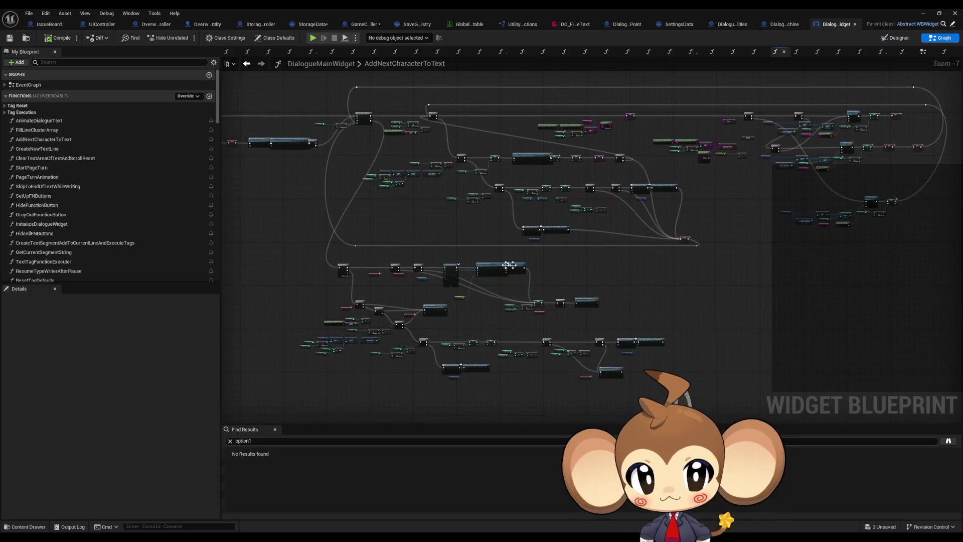
pyautogui.scroll(5, 523, 268)
pyautogui.moveTo(606, 345)
pyautogui.mouseDown()
pyautogui.moveTo(586, 321)
pyautogui.moveTo(743, 246)
pyautogui.mouseUp()
pyautogui.moveTo(552, 351)
pyautogui.mouseDown()
pyautogui.moveTo(721, 263)
pyautogui.moveTo(767, 254)
pyautogui.moveTo(620, 105)
pyautogui.moveTo(574, 172)
pyautogui.moveTo(439, 210)
pyautogui.moveTo(284, 234)
pyautogui.mouseUp()
pyautogui.moveTo(331, 215)
pyautogui.mouseDown()
pyautogui.moveTo(331, 361)
pyautogui.moveTo(715, 357)
pyautogui.mouseUp()
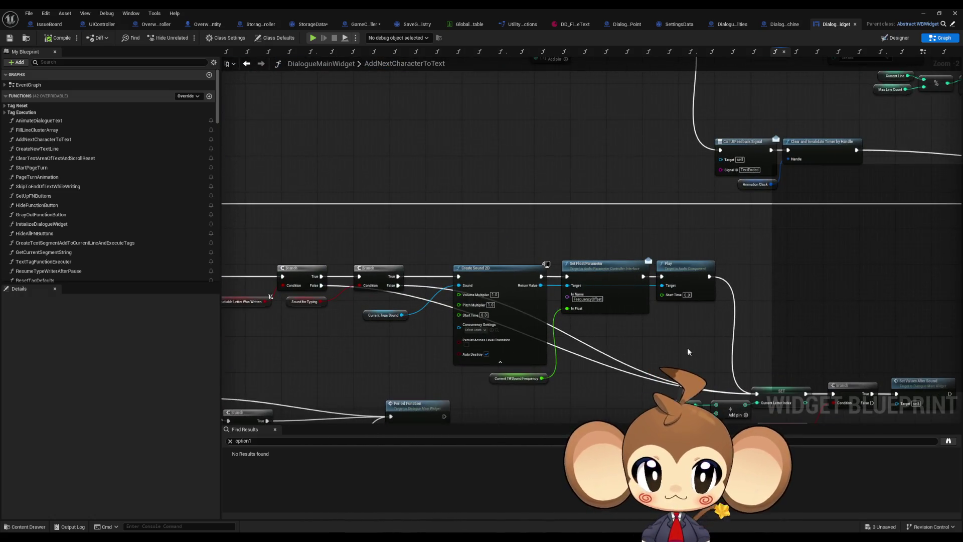
# Examine the GET, CONTAINS and Make Array nodes and the SetText and SET chains.
pyautogui.scroll(-2, 651, 342)
pyautogui.moveTo(808, 326)
pyautogui.mouseDown()
pyautogui.moveTo(802, 361)
pyautogui.moveTo(548, 386)
pyautogui.moveTo(505, 350)
pyautogui.mouseUp()
pyautogui.scroll(2, 670, 261)
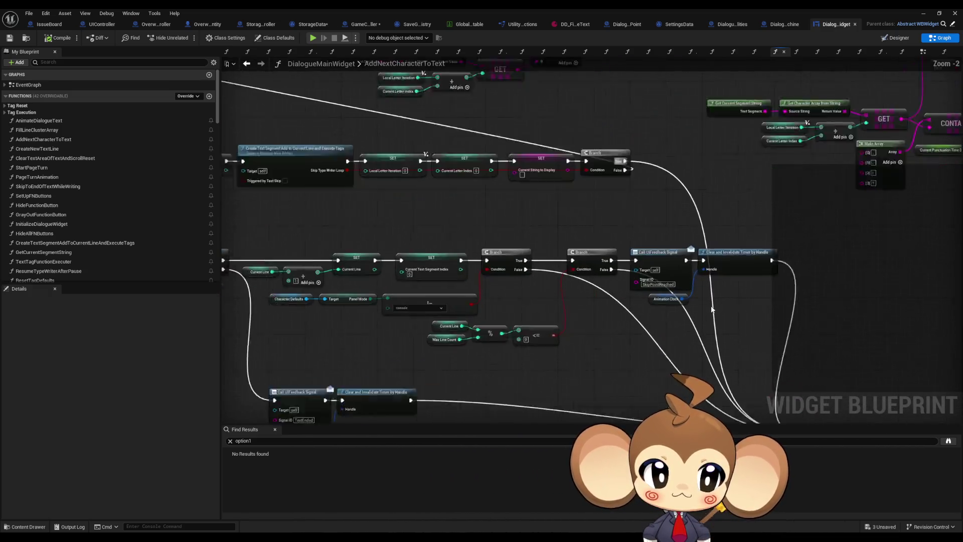
pyautogui.scroll(2, 671, 261)
pyautogui.moveTo(671, 261); pyautogui.dragTo(464, 337)
pyautogui.moveTo(596, 312)
pyautogui.mouseDown()
pyautogui.moveTo(321, 309)
pyautogui.moveTo(170, 331)
pyautogui.moveTo(147, 356)
pyautogui.moveTo(781, 355)
pyautogui.moveTo(381, 368)
pyautogui.moveTo(597, 359)
pyautogui.moveTo(607, 401)
pyautogui.mouseUp()
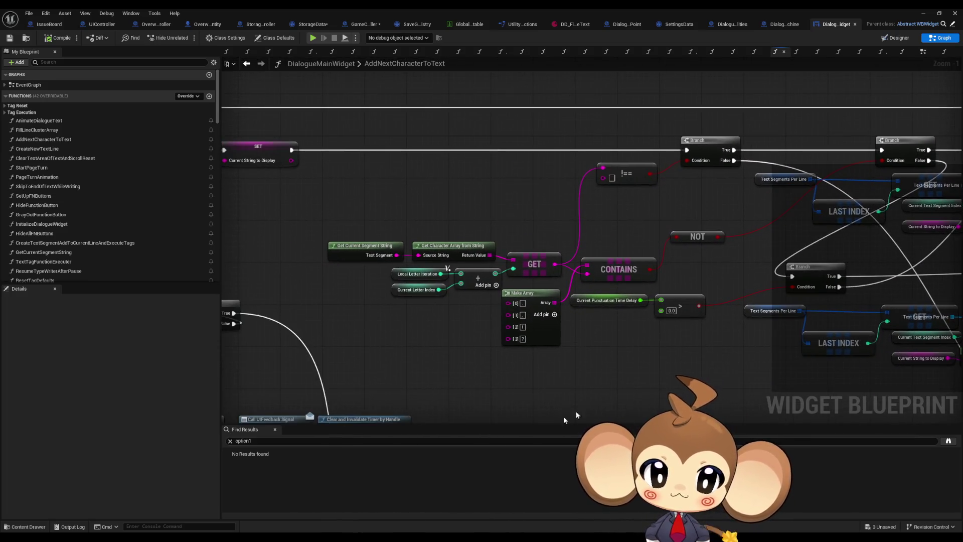
pyautogui.click(303, 441)
# Search 'conso' to locate the Console1 signal node, then view UIController's search results.
pyautogui.write('conso')
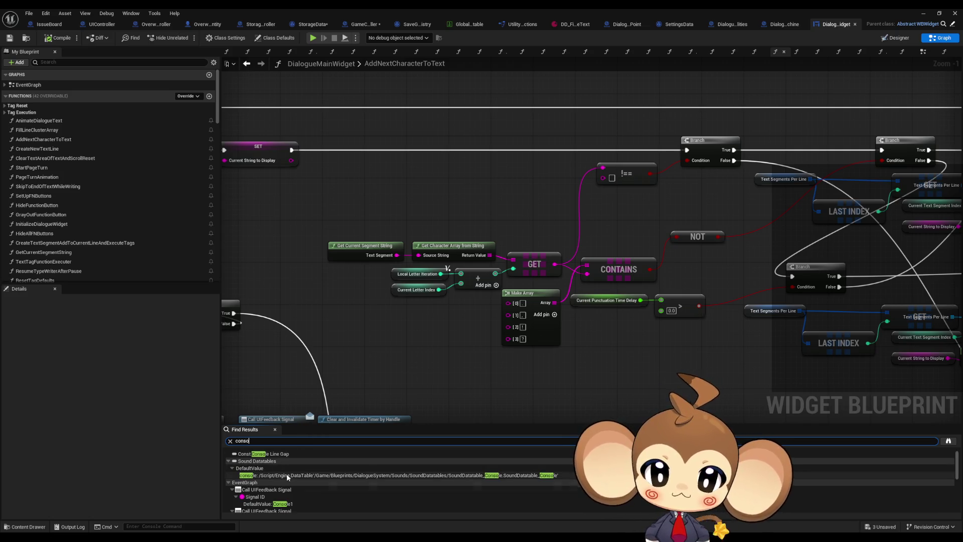
pyautogui.click(289, 477)
pyautogui.scroll(-2, 276, 482)
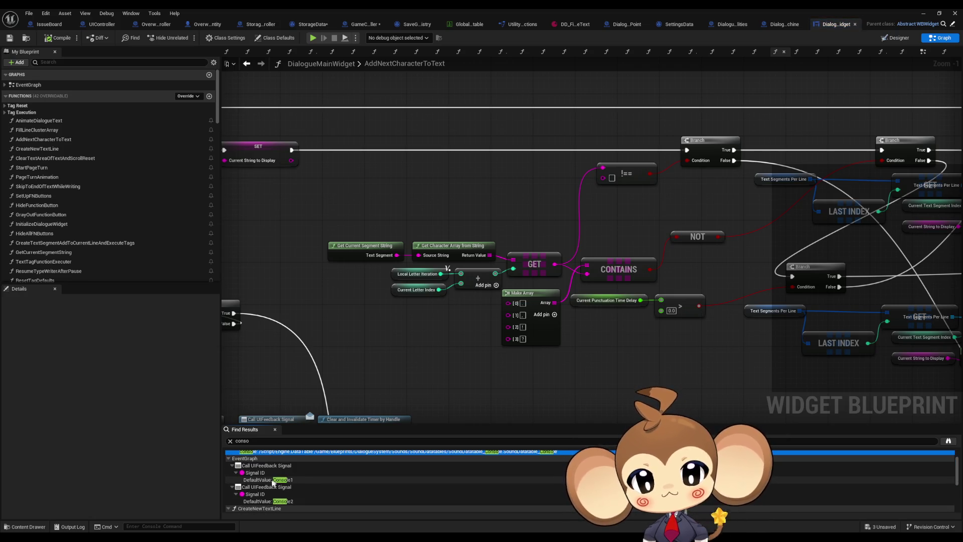
pyautogui.click(271, 480)
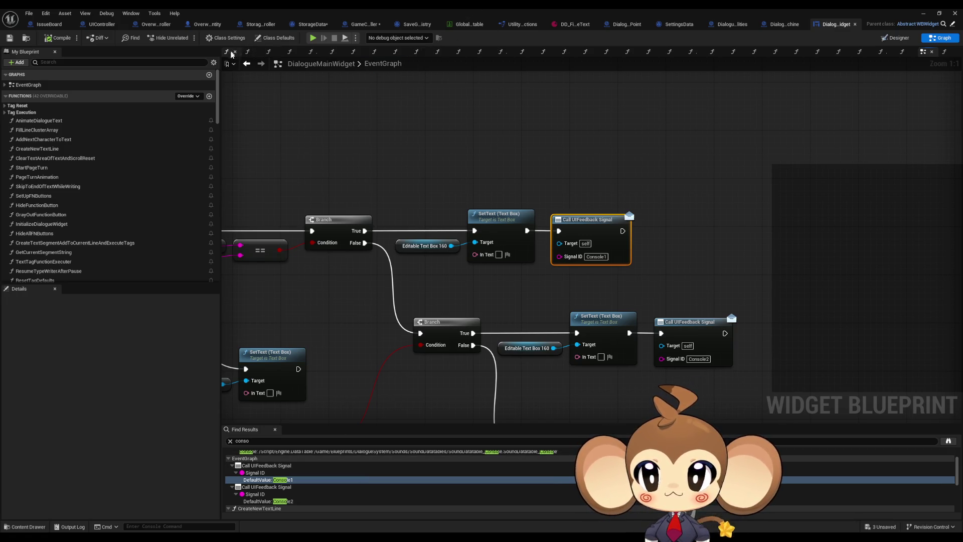
pyautogui.click(102, 24)
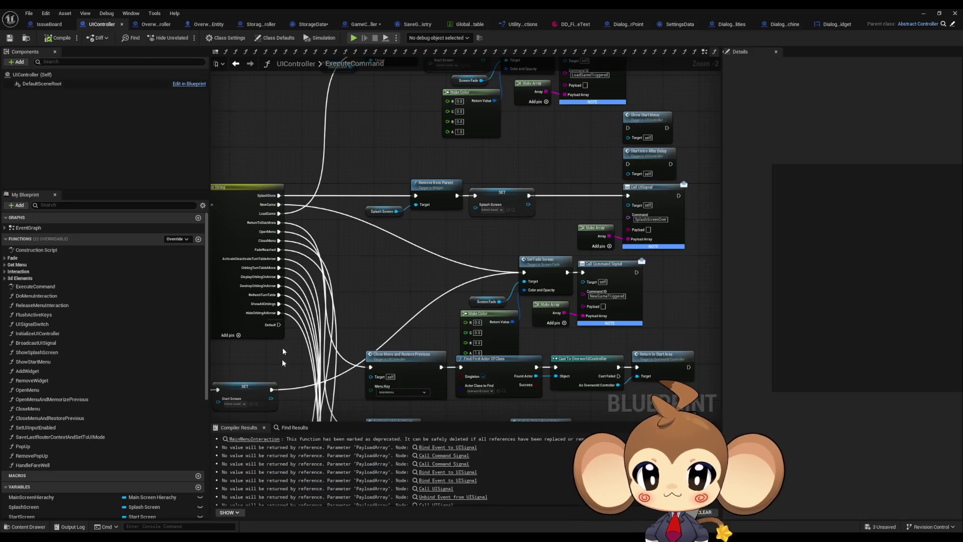
pyautogui.click(281, 427)
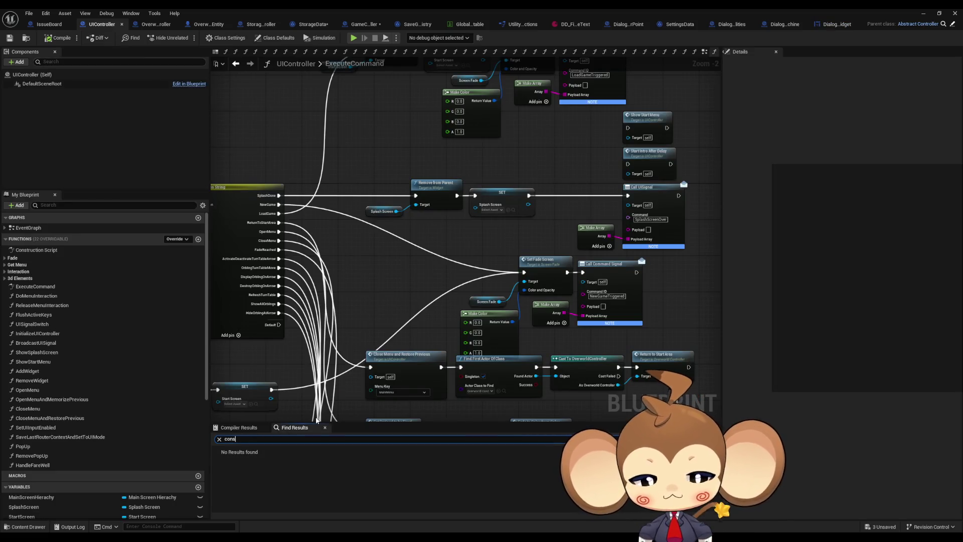
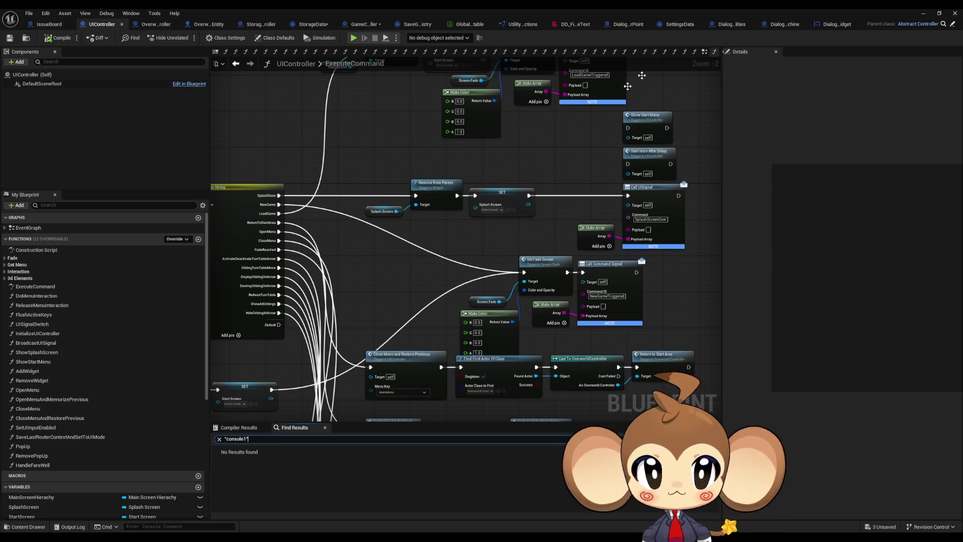
# Find all references to Call UIFeedback Signal in DialogueMainWidget and search for 'bind'.
pyautogui.click(835, 25)
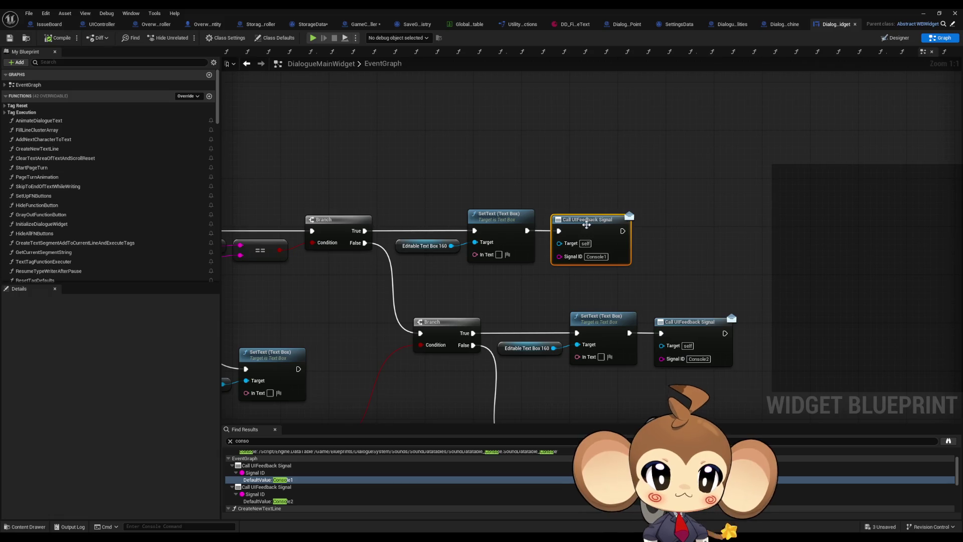
pyautogui.rightClick(587, 225)
pyautogui.click(613, 298)
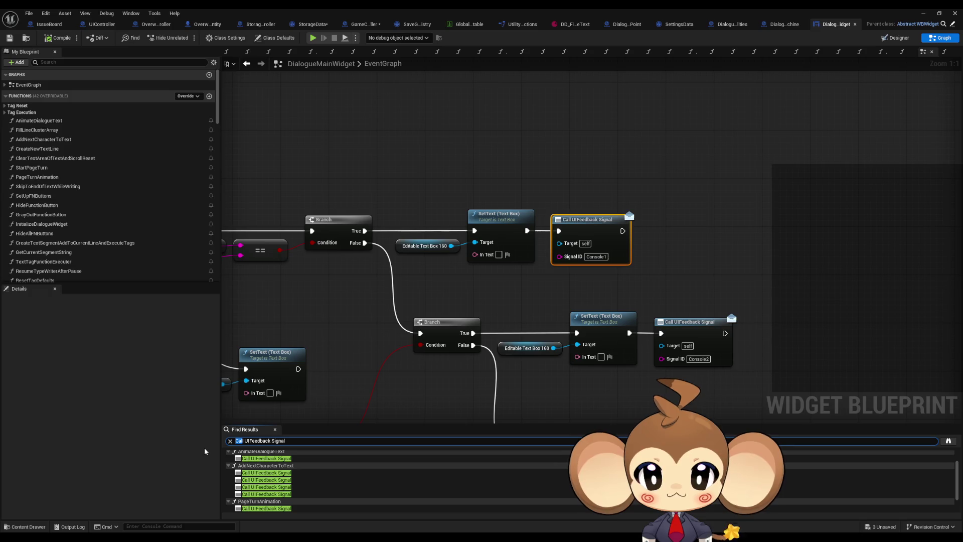
pyautogui.write('bind')
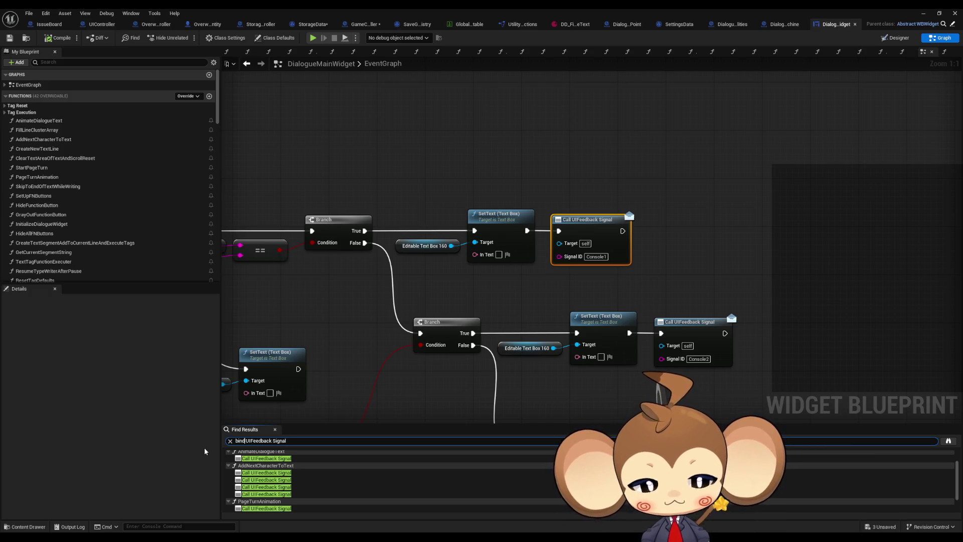
pyautogui.press('Return')
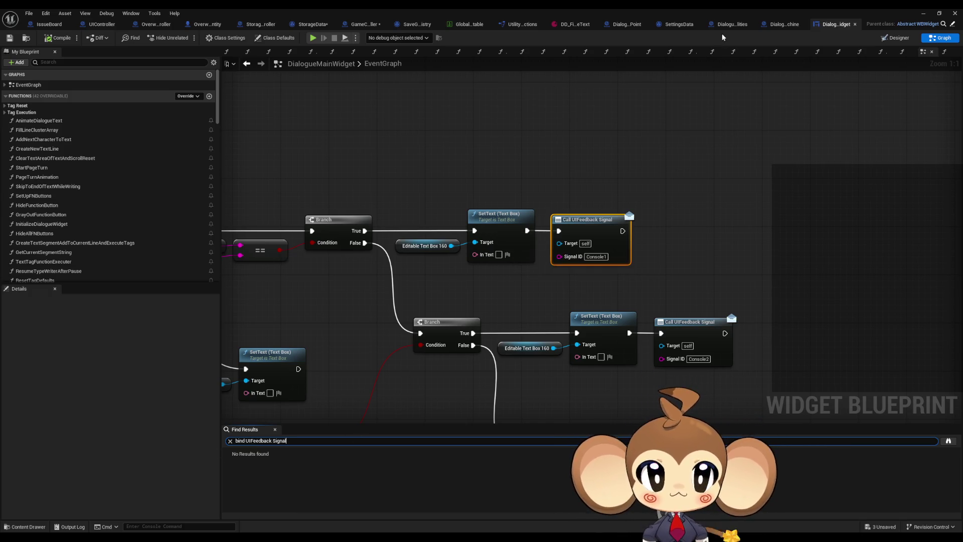
# Search DialogueFNLogic_Dialogue_Utilities for 'console1', then move on to DialogueStateMachine.
pyautogui.click(732, 24)
pyautogui.write('console1')
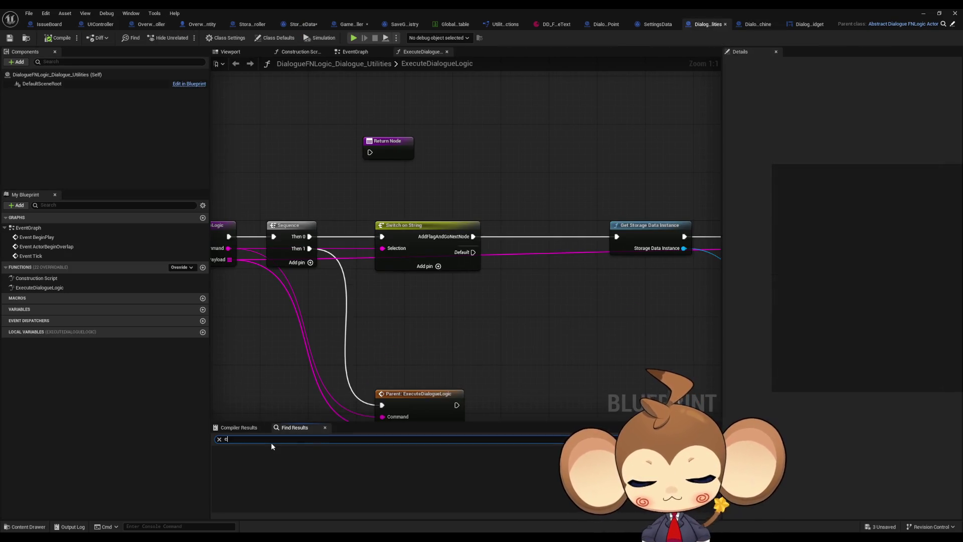
pyautogui.press('Return')
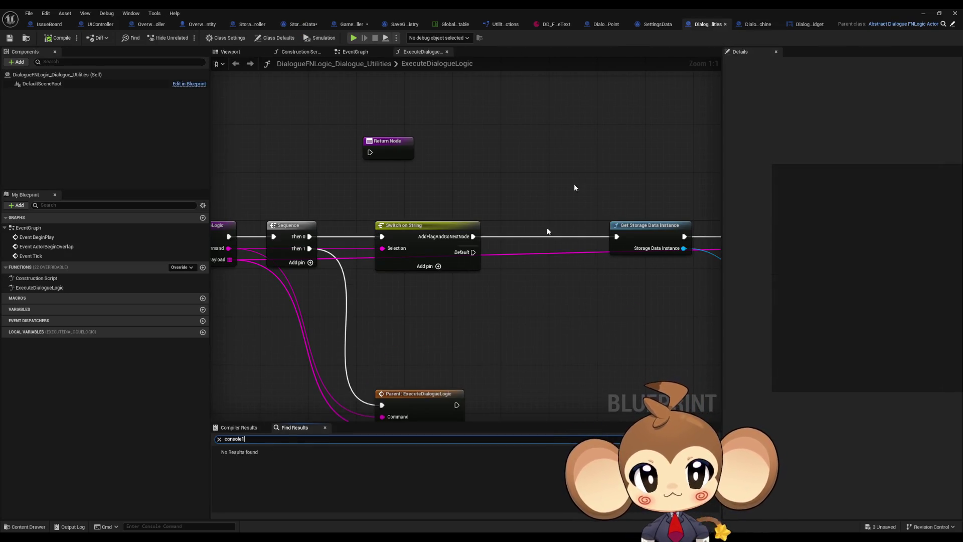
pyautogui.click(743, 23)
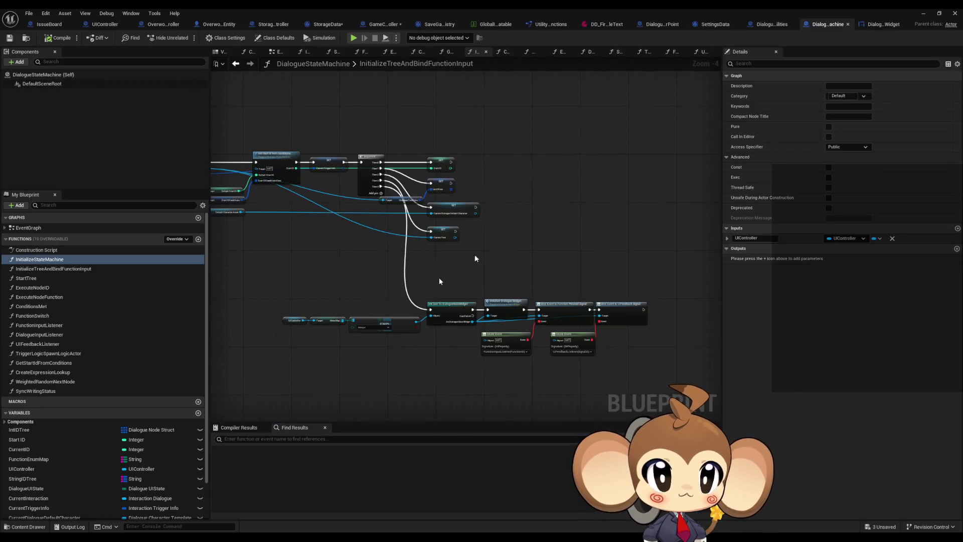
# Search DialogueStateMachine for 'console1' and jump to the Console1 case in UIFeedbackListener.
pyautogui.click(275, 442)
pyautogui.write('console1')
pyautogui.press('Return')
pyautogui.click(251, 466)
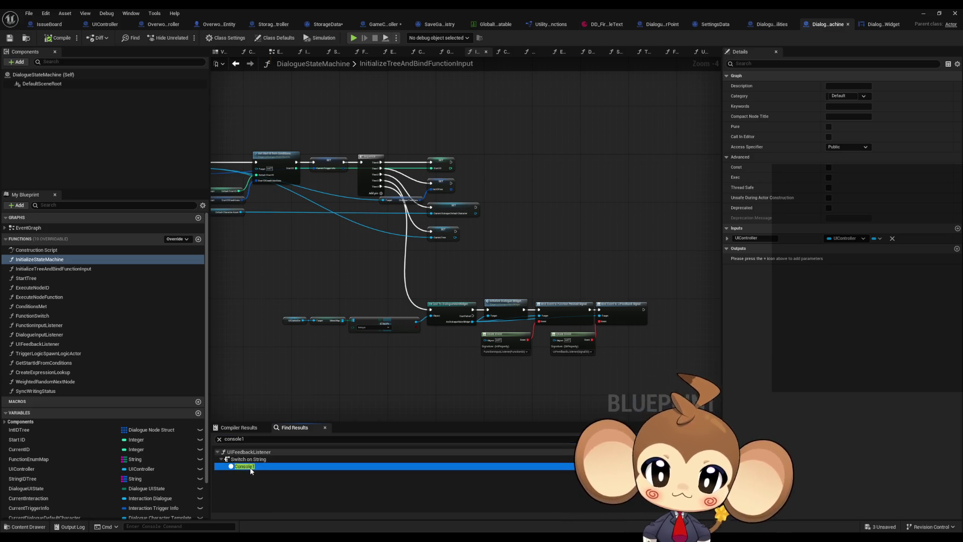
pyautogui.doubleClick(251, 469)
# Open the FunctionInputListener graph from the console special cases group.
pyautogui.moveTo(454, 336); pyautogui.dragTo(447, 333)
pyautogui.moveTo(492, 286)
pyautogui.mouseDown()
pyautogui.moveTo(396, 247)
pyautogui.moveTo(455, 306)
pyautogui.moveTo(442, 259)
pyautogui.moveTo(461, 249)
pyautogui.mouseUp()
pyautogui.click(461, 250)
pyautogui.moveTo(548, 285); pyautogui.dragTo(550, 347)
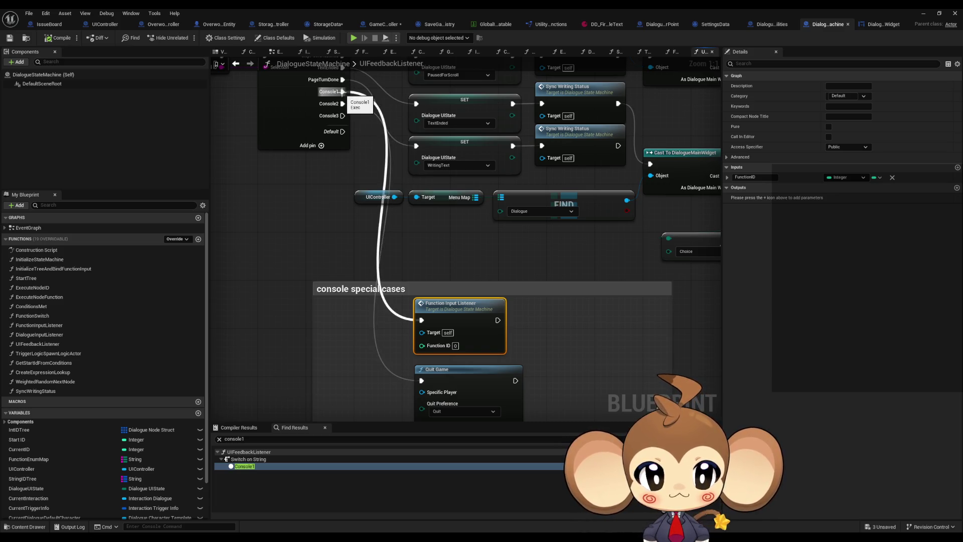
pyautogui.moveTo(576, 346)
pyautogui.mouseDown()
pyautogui.moveTo(575, 279)
pyautogui.moveTo(478, 327)
pyautogui.moveTo(602, 337)
pyautogui.mouseUp()
pyautogui.doubleClick(478, 326)
# Follow the Function Switch call into the FunctionSwitch graph.
pyautogui.moveTo(486, 266); pyautogui.dragTo(572, 269)
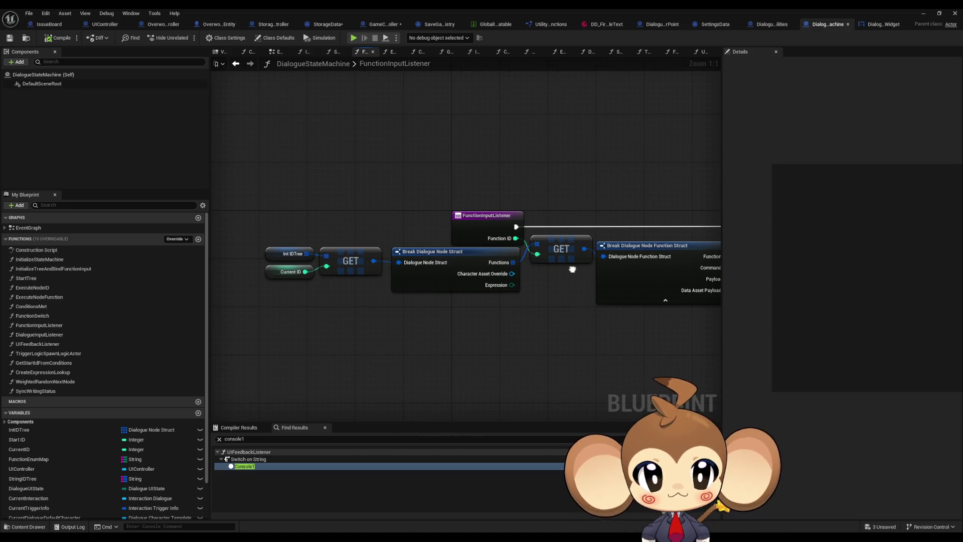
pyautogui.moveTo(597, 294); pyautogui.dragTo(482, 292)
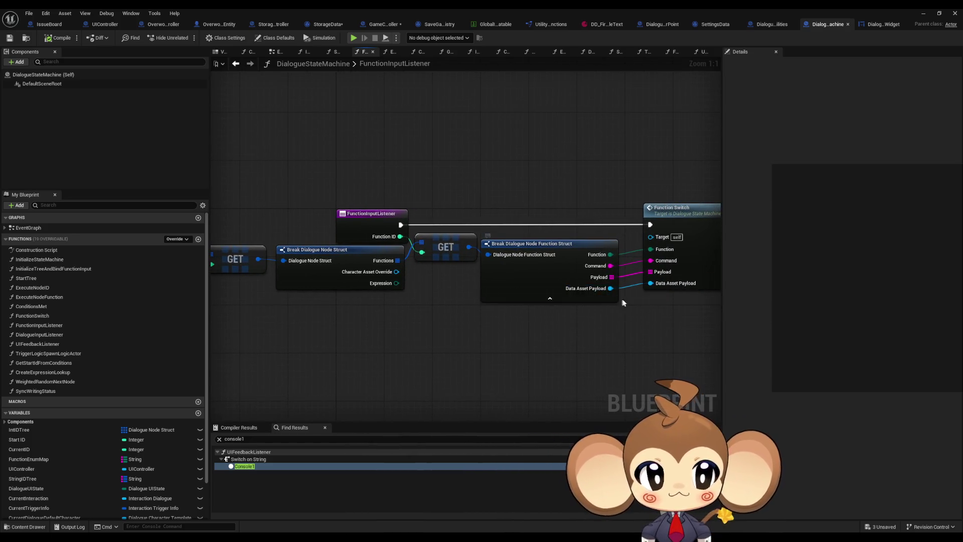
pyautogui.moveTo(690, 250); pyautogui.dragTo(606, 250)
pyautogui.doubleClick(605, 251)
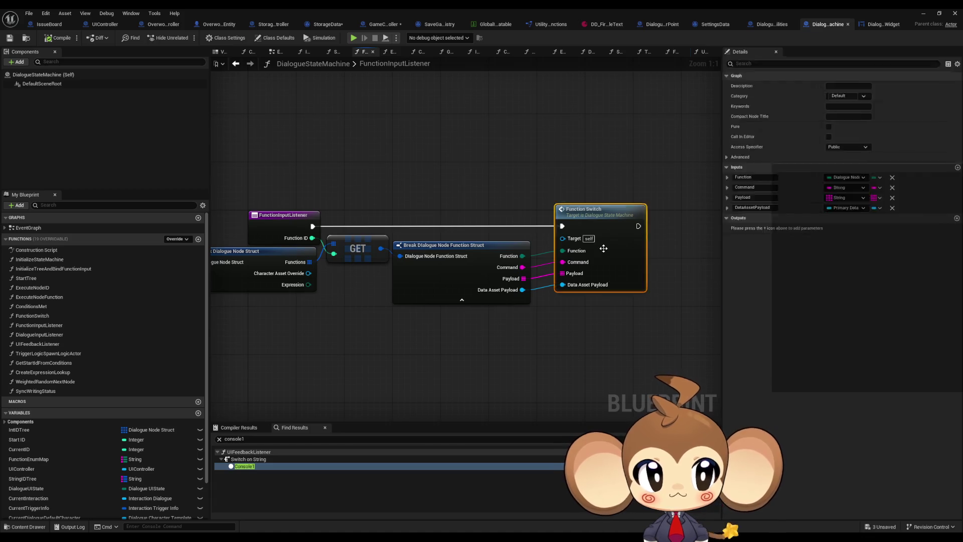
# Open the ExecuteNodeID graph from FunctionSwitch, then return to the DialogueMainWidget event graph.
pyautogui.moveTo(388, 305)
pyautogui.mouseDown()
pyautogui.moveTo(580, 308)
pyautogui.moveTo(460, 319)
pyautogui.mouseUp()
pyautogui.click(613, 201)
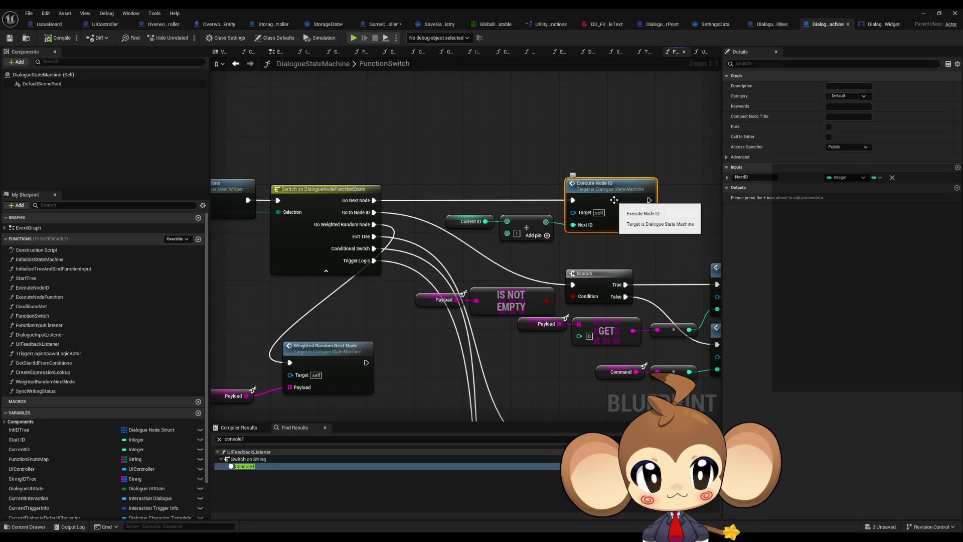
pyautogui.moveTo(503, 234)
pyautogui.mouseDown()
pyautogui.moveTo(657, 259)
pyautogui.moveTo(597, 247)
pyautogui.moveTo(484, 251)
pyautogui.mouseUp()
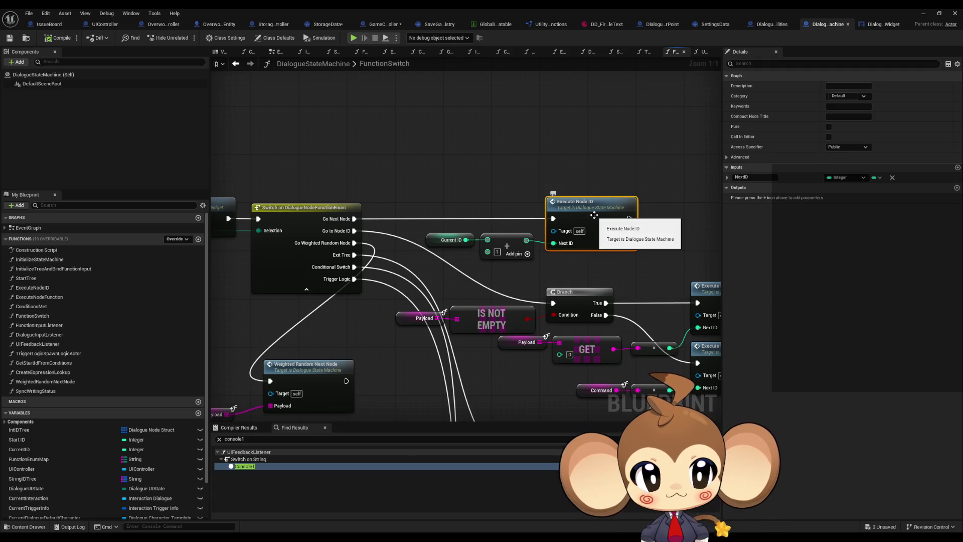
pyautogui.doubleClick(588, 212)
pyautogui.moveTo(379, 242)
pyautogui.mouseDown()
pyautogui.moveTo(441, 221)
pyautogui.moveTo(516, 246)
pyautogui.mouseUp()
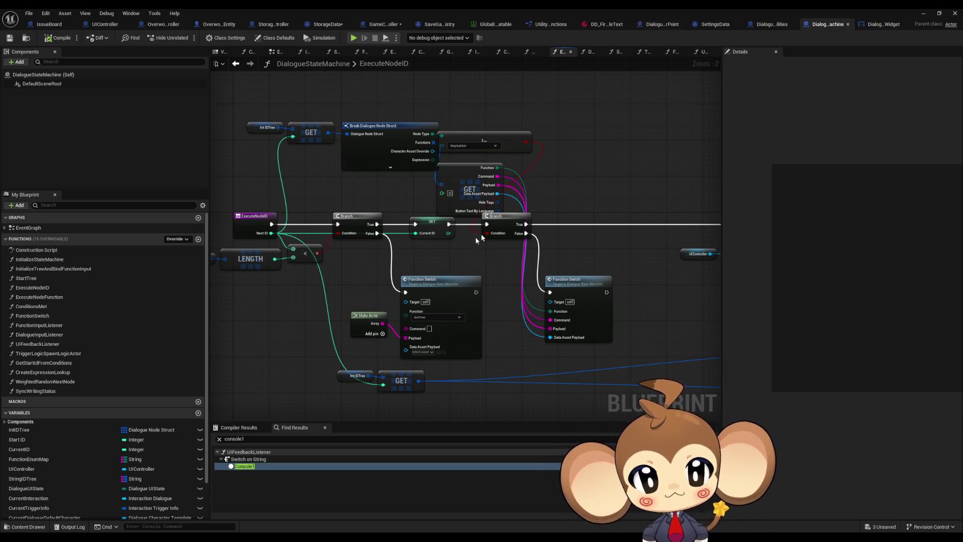
pyautogui.click(882, 24)
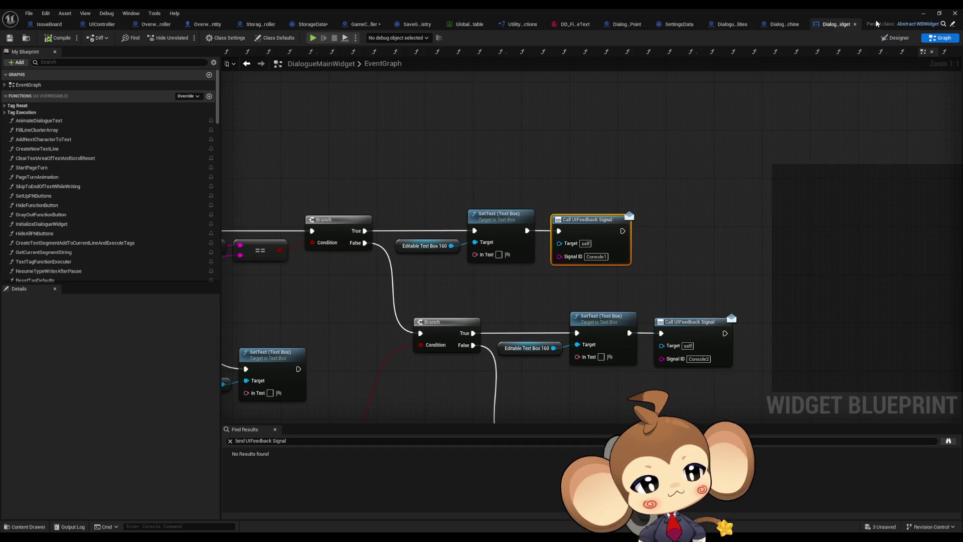
# Examine the text-commit branch chain and its * and == comparison nodes.
pyautogui.click(524, 182)
pyautogui.scroll(-3, 511, 185)
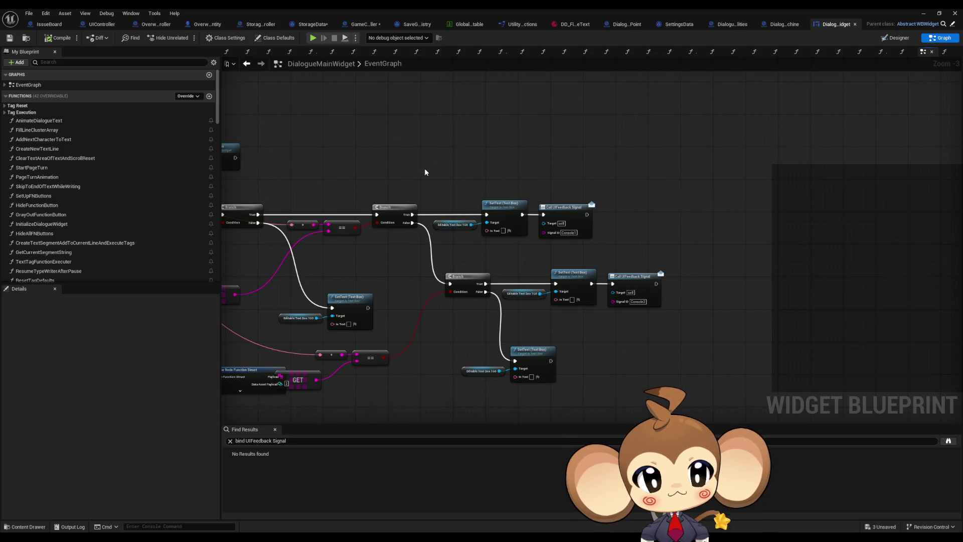
pyautogui.moveTo(428, 176); pyautogui.dragTo(566, 141)
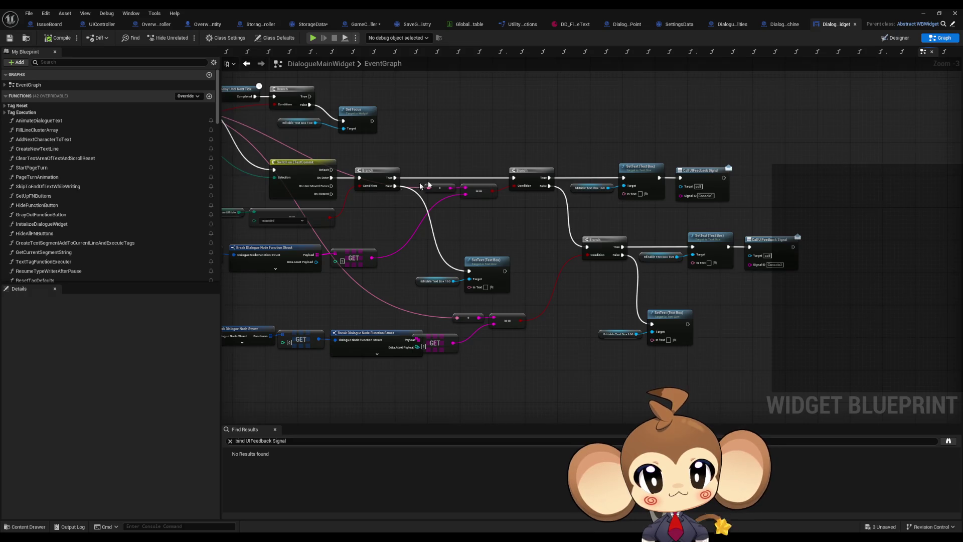
pyautogui.scroll(3, 446, 182)
pyautogui.moveTo(529, 206); pyautogui.dragTo(631, 199)
pyautogui.moveTo(586, 163)
pyautogui.mouseDown()
pyautogui.moveTo(662, 203)
pyautogui.moveTo(572, 228)
pyautogui.moveTo(497, 214)
pyautogui.moveTo(672, 195)
pyautogui.moveTo(950, 344)
pyautogui.mouseUp()
pyautogui.moveTo(597, 224)
pyautogui.mouseDown()
pyautogui.moveTo(582, 255)
pyautogui.moveTo(497, 261)
pyautogui.moveTo(471, 290)
pyautogui.mouseUp()
# Trace On Text Committed through Switch on ETextCommit to the Console1 and Console2 signal calls.
pyautogui.click(326, 220)
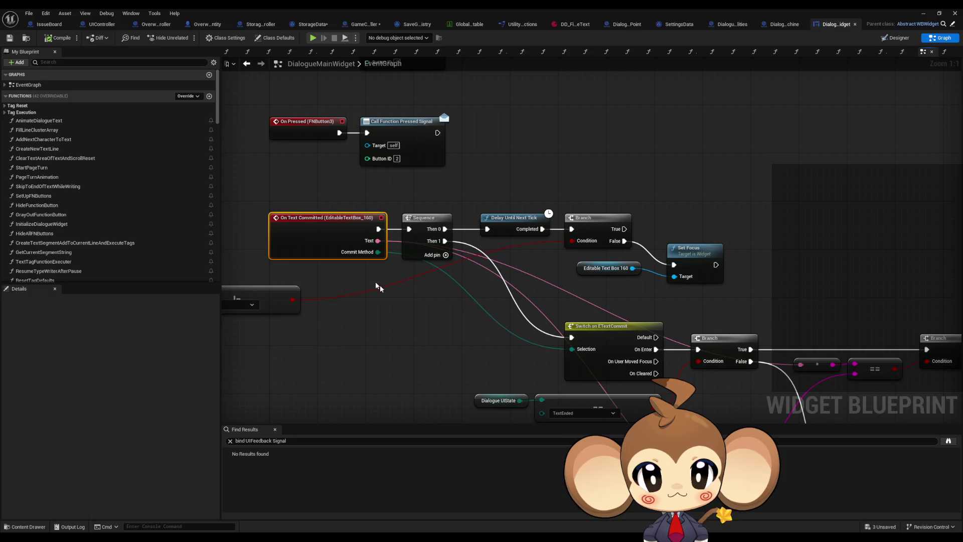
pyautogui.scroll(-2, 420, 305)
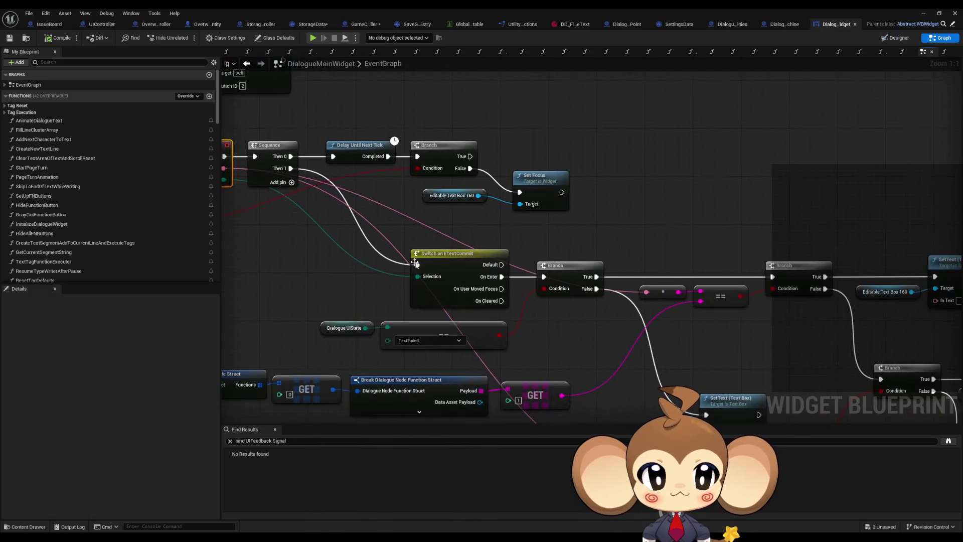
pyautogui.moveTo(712, 335); pyautogui.dragTo(572, 308)
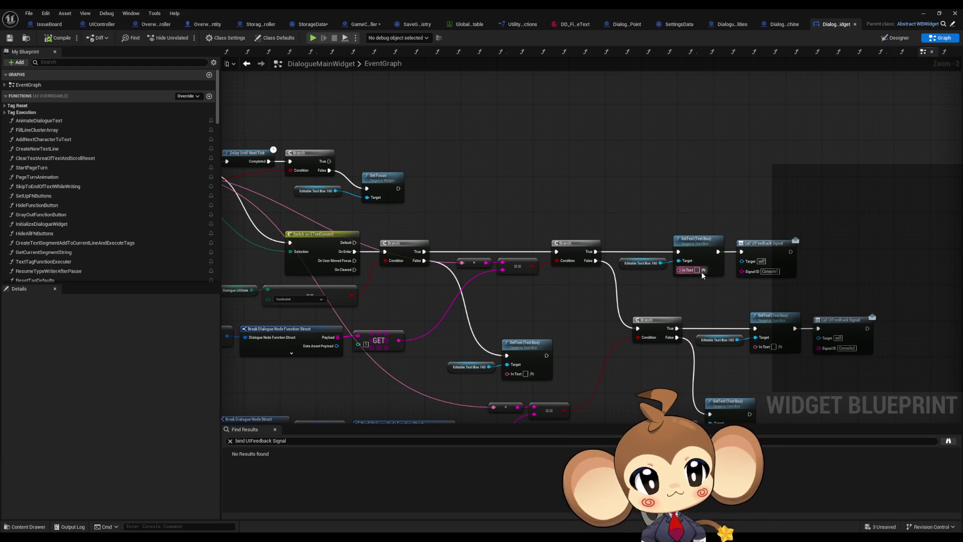
pyautogui.moveTo(702, 274); pyautogui.dragTo(575, 275)
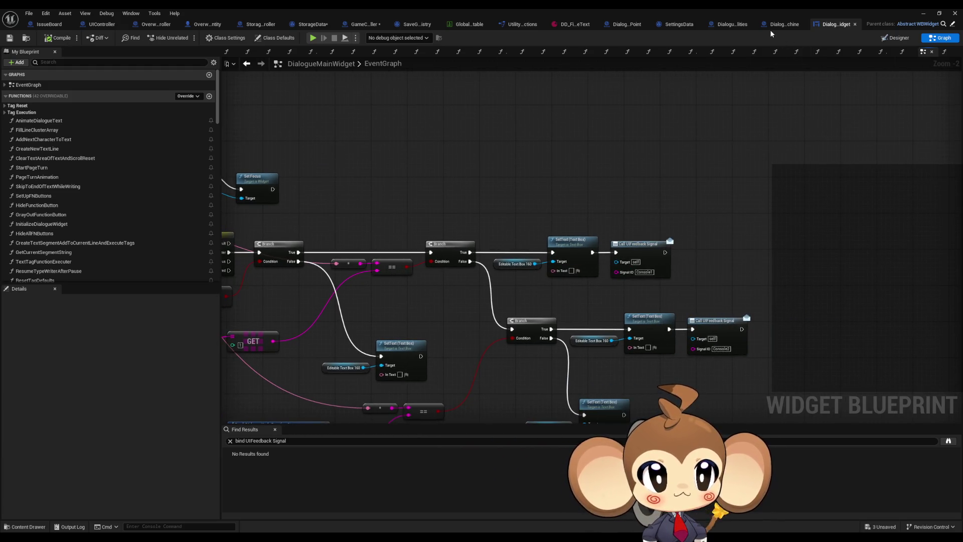
pyautogui.scroll(-10, 143, 252)
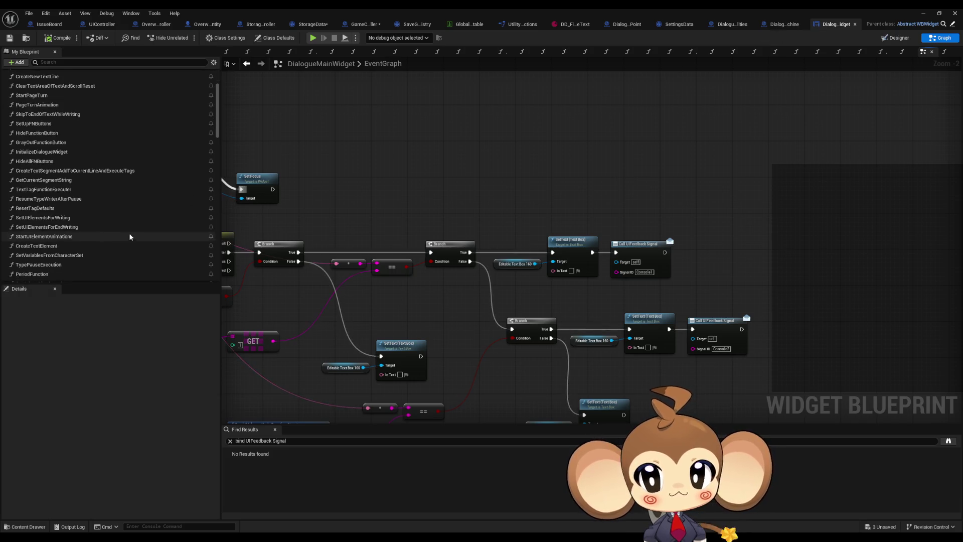
pyautogui.scroll(-15, 143, 252)
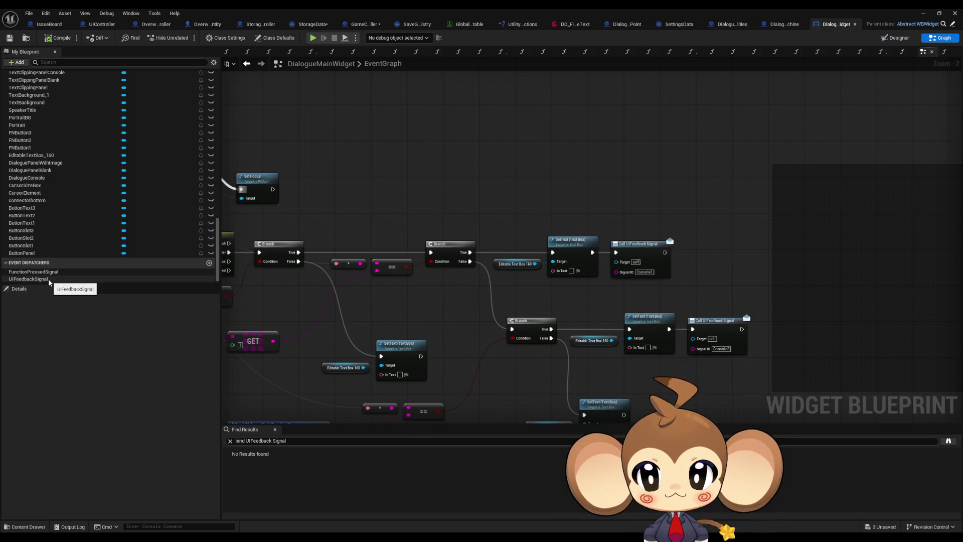
pyautogui.click(785, 24)
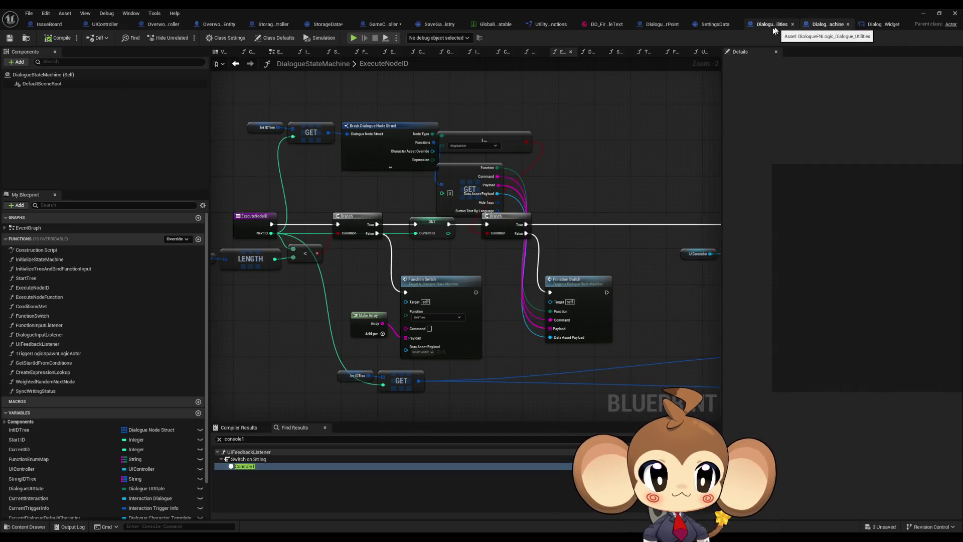
# Open UIFeedbackListener and locate the Function Input Listener in the console special cases group.
pyautogui.scroll(-3, 126, 281)
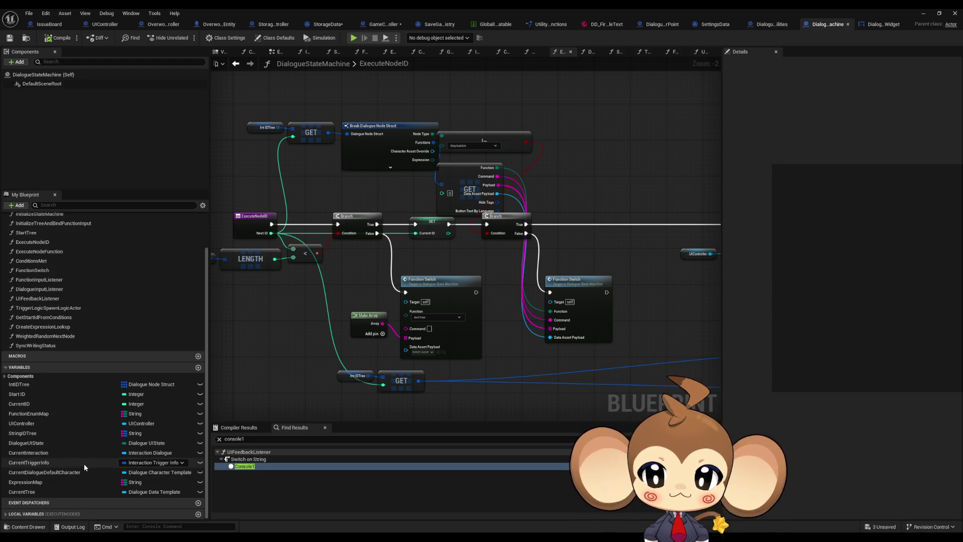
pyautogui.doubleClick(246, 465)
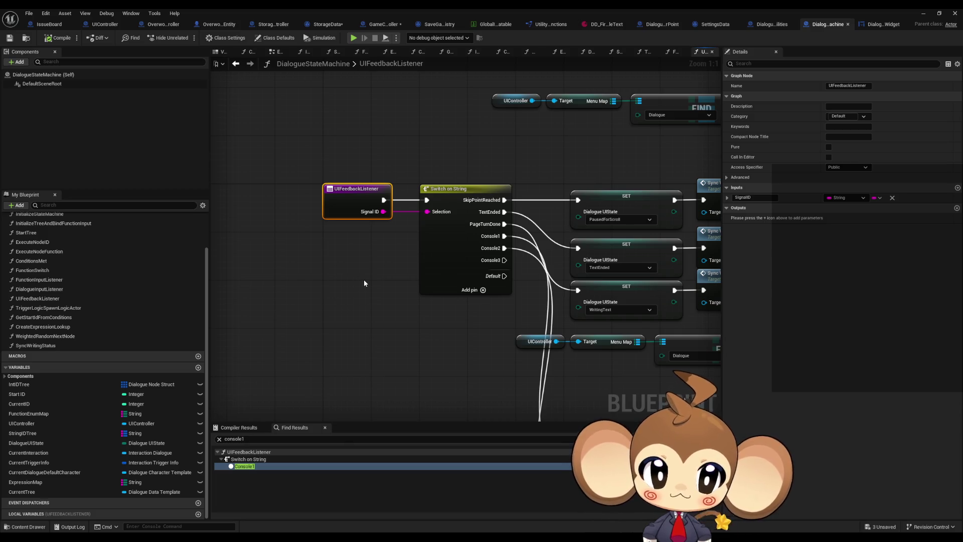
pyautogui.moveTo(420, 270)
pyautogui.mouseDown()
pyautogui.moveTo(426, 281)
pyautogui.moveTo(424, 236)
pyautogui.moveTo(432, 244)
pyautogui.moveTo(441, 208)
pyautogui.mouseUp()
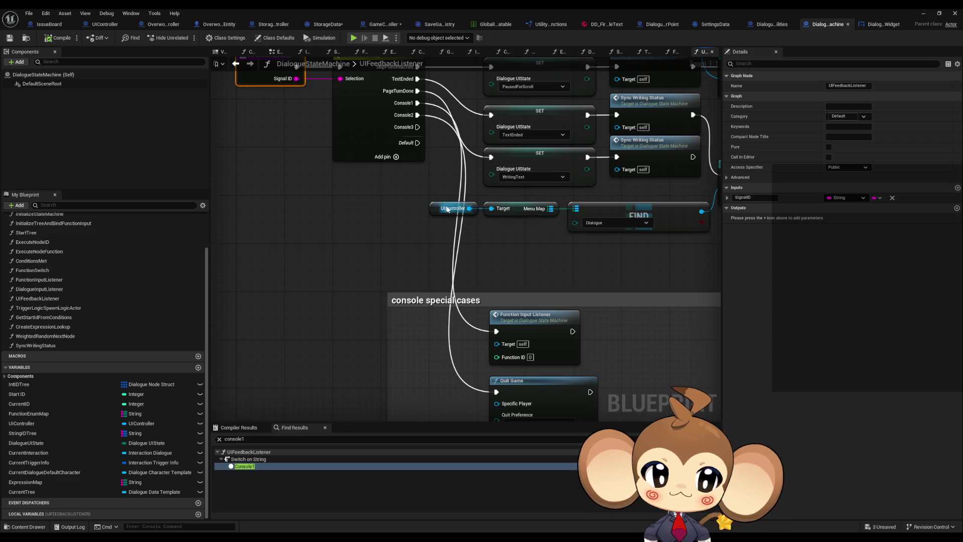
pyautogui.moveTo(505, 232); pyautogui.dragTo(489, 195)
pyautogui.click(515, 289)
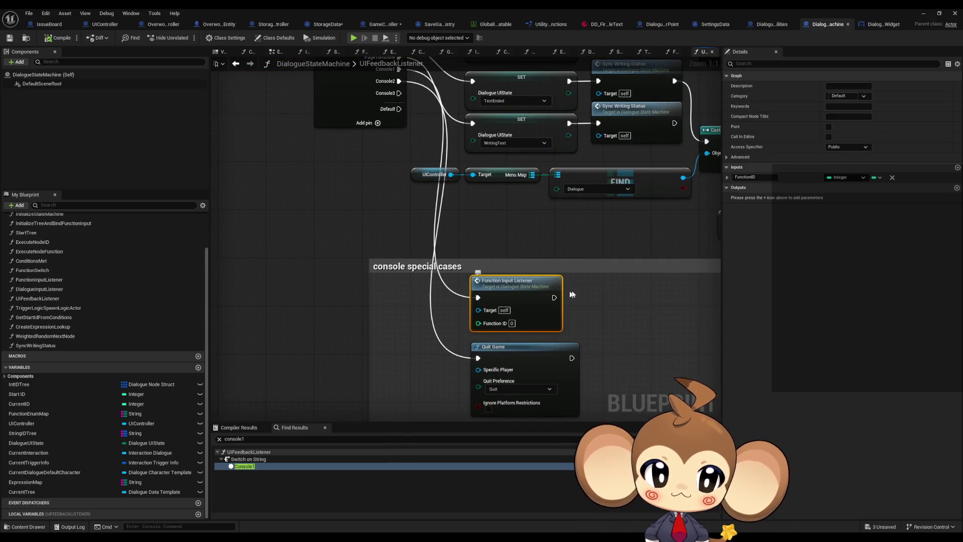
pyautogui.moveTo(590, 339); pyautogui.dragTo(564, 307)
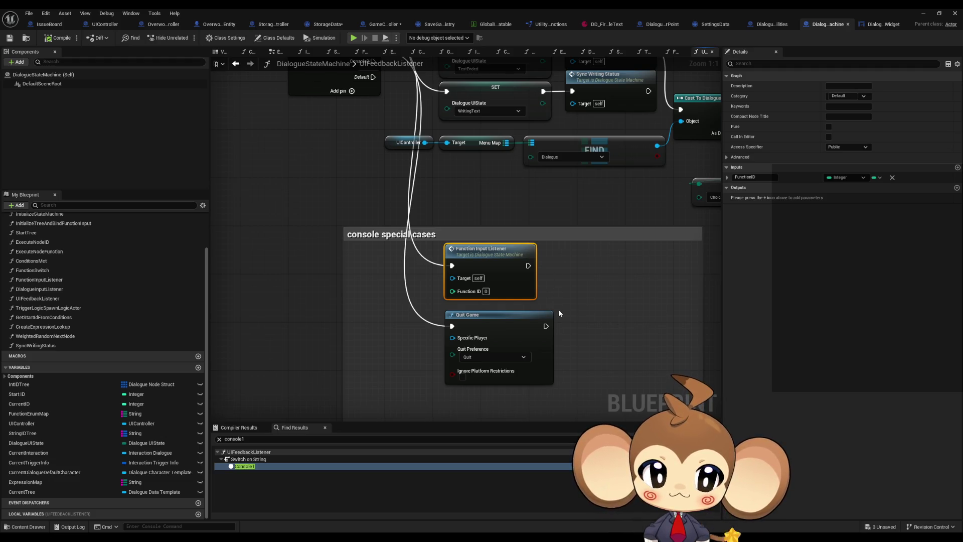
# Open FunctionSwitch and locate the Execute Node ID call after Switch on DialogueNodeFunctionEnum.
pyautogui.doubleClick(499, 264)
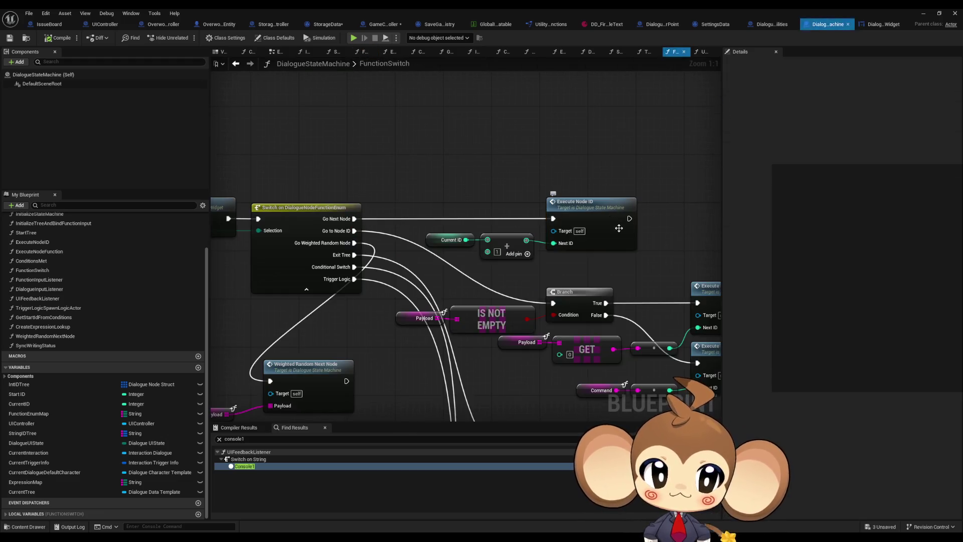
pyautogui.moveTo(619, 228); pyautogui.dragTo(717, 239)
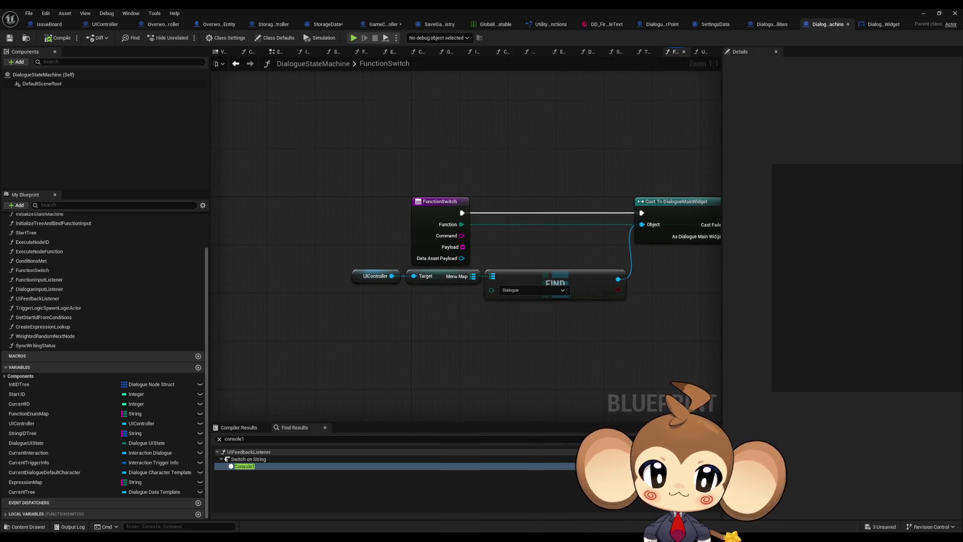
pyautogui.moveTo(948, 189)
pyautogui.mouseDown()
pyautogui.moveTo(671, 193)
pyautogui.moveTo(607, 208)
pyautogui.moveTo(528, 194)
pyautogui.mouseUp()
pyautogui.click(709, 225)
pyautogui.moveTo(658, 230); pyautogui.dragTo(579, 231)
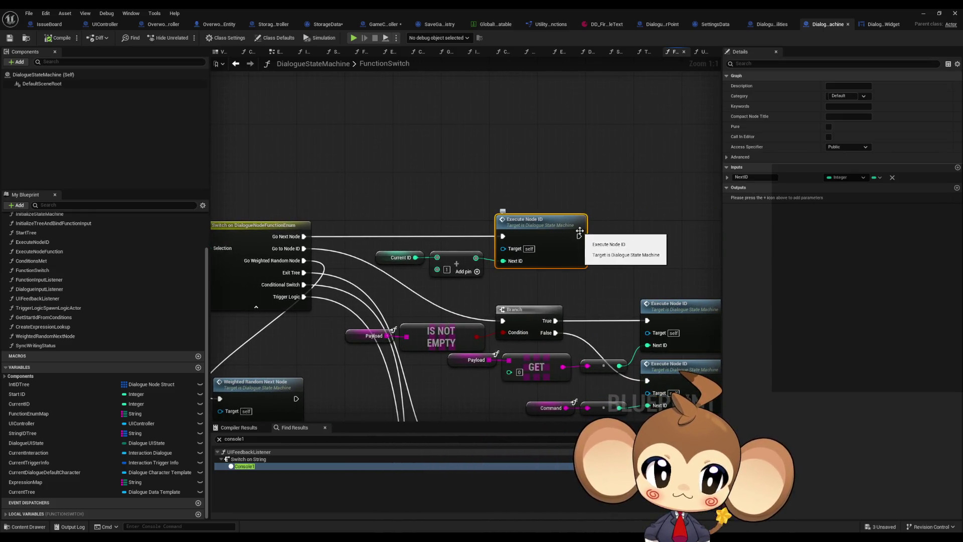
pyautogui.moveTo(401, 247)
pyautogui.mouseDown()
pyautogui.moveTo(782, 241)
pyautogui.moveTo(510, 237)
pyautogui.mouseUp()
# Inspect the ExecuteNodeID graph's Sequence, Is Valid, Cast and Sync Writing Status nodes.
pyautogui.doubleClick(512, 239)
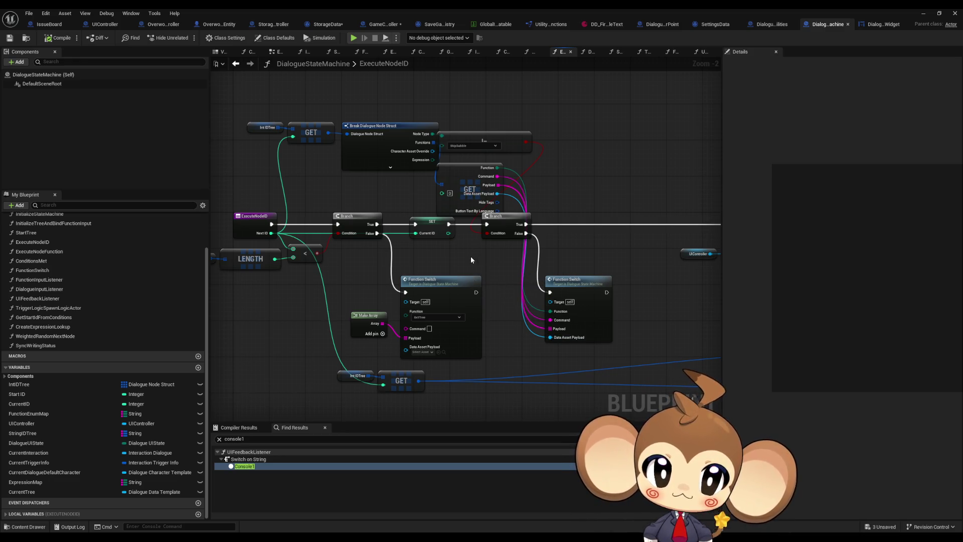
pyautogui.moveTo(501, 259)
pyautogui.mouseDown()
pyautogui.moveTo(462, 271)
pyautogui.moveTo(402, 251)
pyautogui.moveTo(492, 254)
pyautogui.mouseUp()
pyautogui.moveTo(585, 261)
pyautogui.mouseDown()
pyautogui.moveTo(520, 261)
pyautogui.moveTo(346, 228)
pyautogui.moveTo(331, 256)
pyautogui.mouseUp()
pyautogui.scroll(2, 532, 233)
pyautogui.moveTo(531, 234); pyautogui.dragTo(303, 197)
pyautogui.click(446, 219)
pyautogui.moveTo(446, 219)
pyautogui.mouseDown()
pyautogui.moveTo(319, 210)
pyautogui.moveTo(302, 184)
pyautogui.moveTo(402, 125)
pyautogui.moveTo(405, 141)
pyautogui.mouseUp()
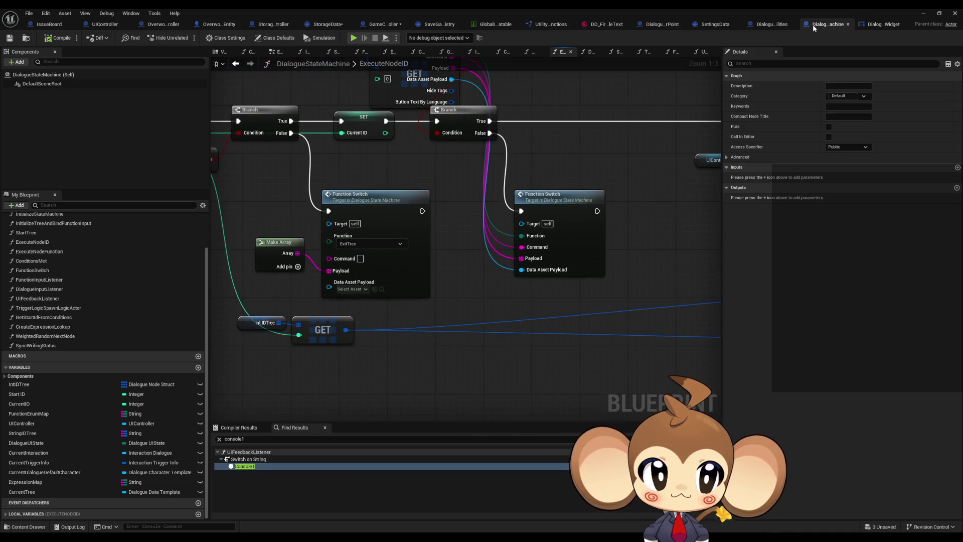
pyautogui.click(876, 24)
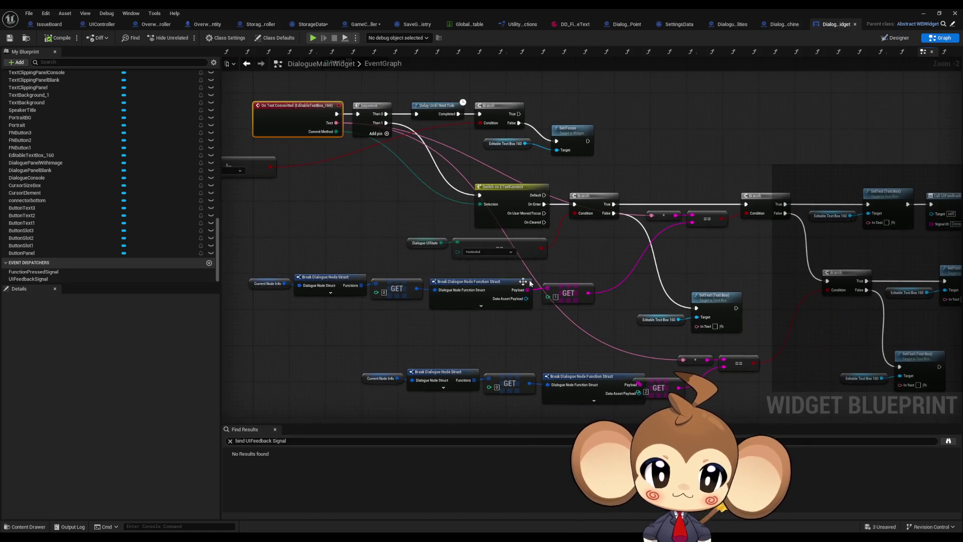
# Shift the lower row of four Break Dialogue Node nodes to the left.
pyautogui.moveTo(559, 324); pyautogui.dragTo(265, 283)
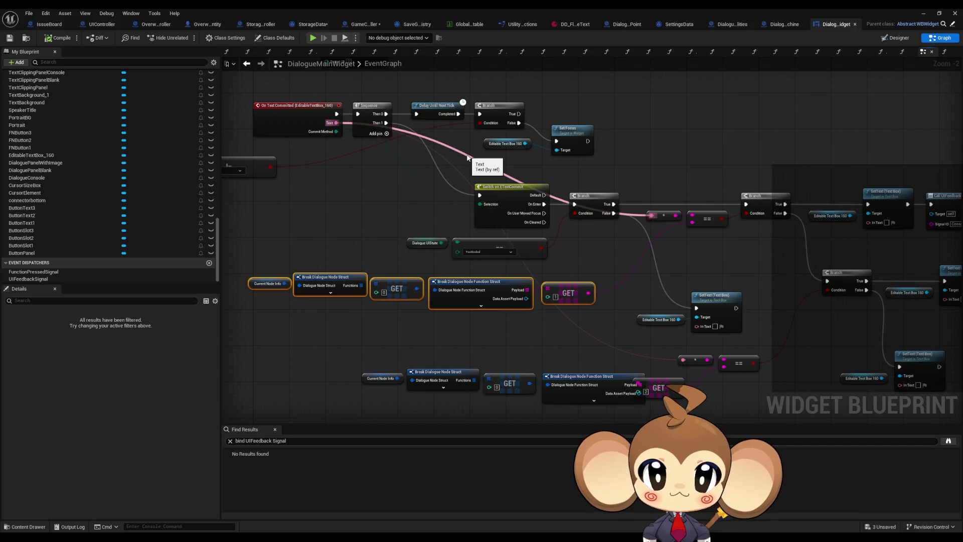
pyautogui.click(260, 312)
pyautogui.moveTo(259, 312); pyautogui.dragTo(595, 278)
pyautogui.moveTo(392, 281)
pyautogui.mouseDown()
pyautogui.moveTo(627, 342)
pyautogui.moveTo(600, 324)
pyautogui.mouseUp()
pyautogui.click(681, 351)
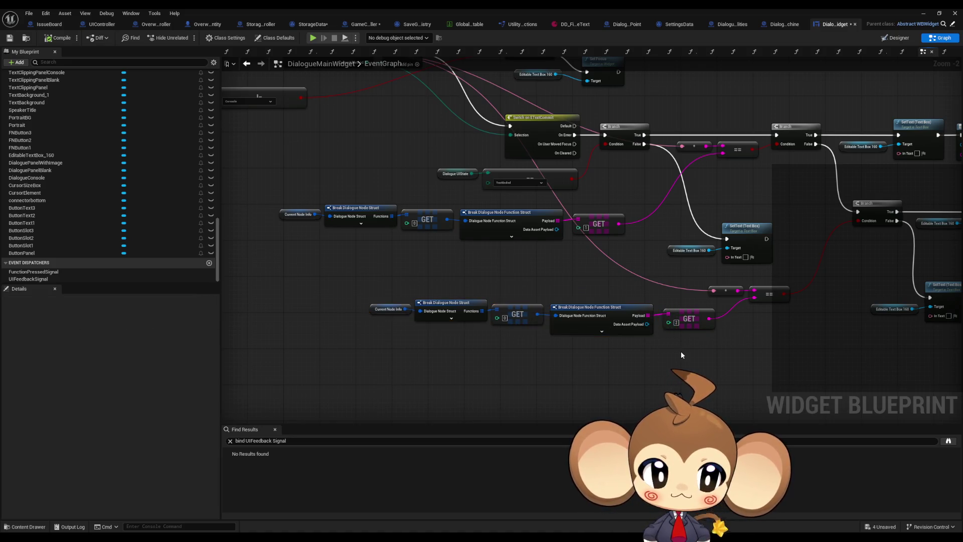
# Pan across On Text Committed and the right-hand nodes, then open DD_FileText.
pyautogui.moveTo(677, 346); pyautogui.dragTo(685, 395)
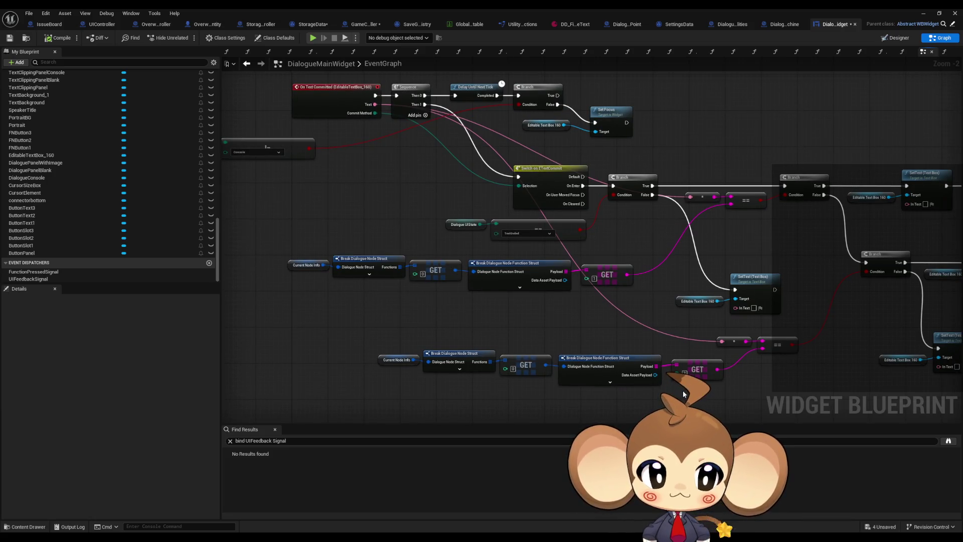
pyautogui.moveTo(680, 391); pyautogui.dragTo(643, 384)
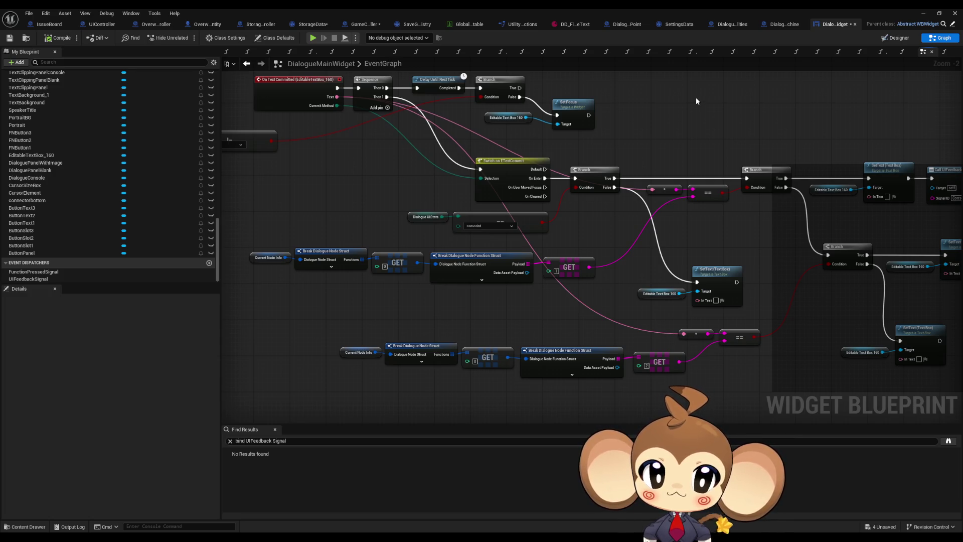
pyautogui.moveTo(696, 101); pyautogui.dragTo(623, 110)
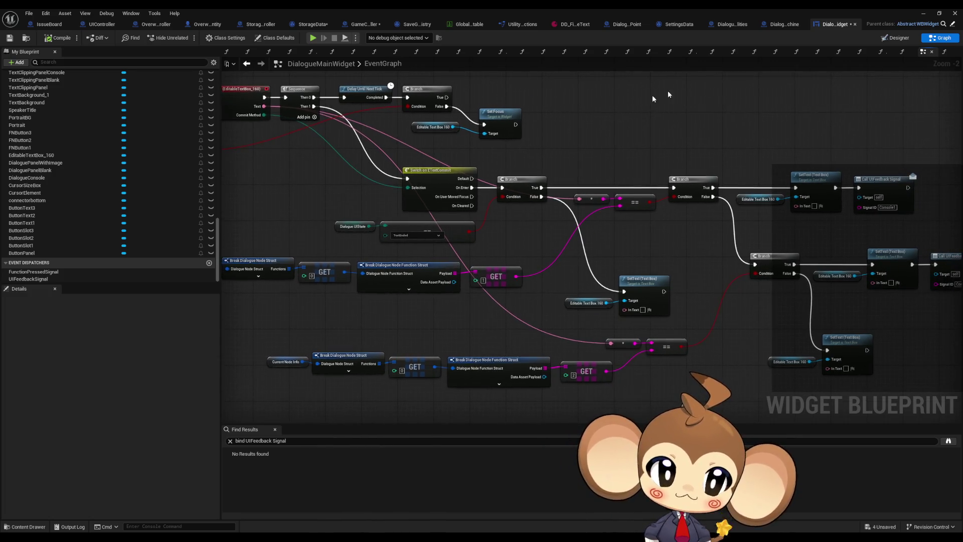
pyautogui.click(574, 25)
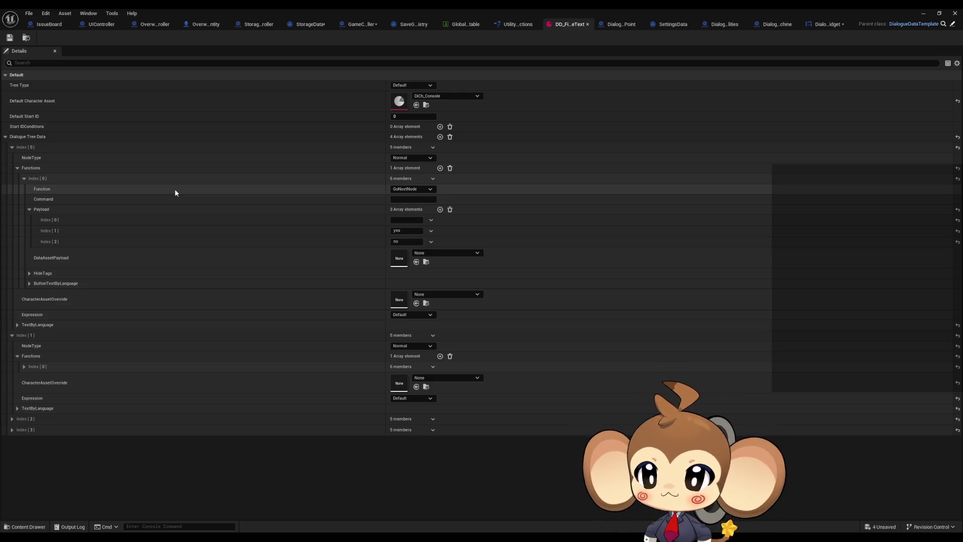
# Collapse the first node's Functions array, restore the window, and open DialogueNodeStruct from DialogueSystem.
pyautogui.click(18, 168)
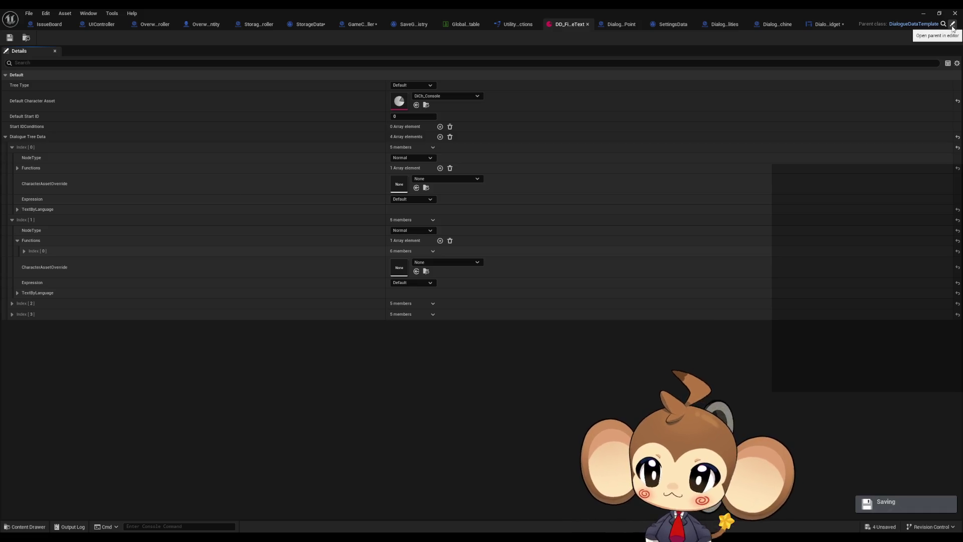
pyautogui.doubleClick(682, 8)
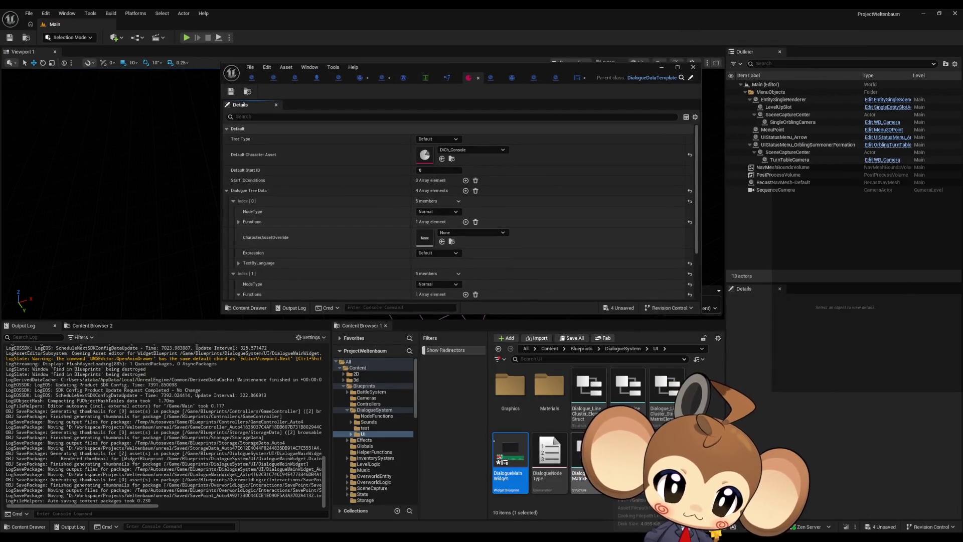
pyautogui.click(623, 349)
pyautogui.doubleClick(546, 462)
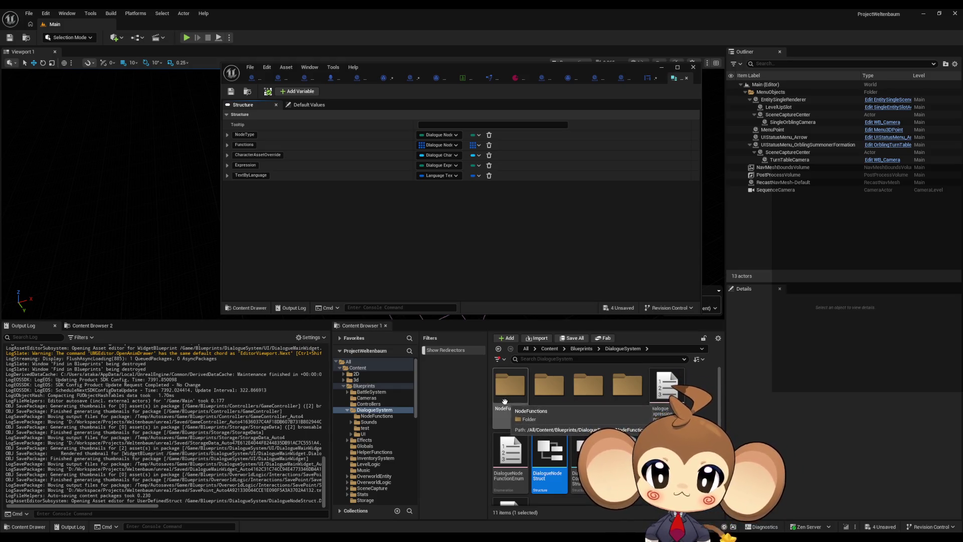
# Save all modified assets via File > Save All and add a new DialogueNodeStruct member.
pyautogui.click(28, 13)
pyautogui.click(53, 119)
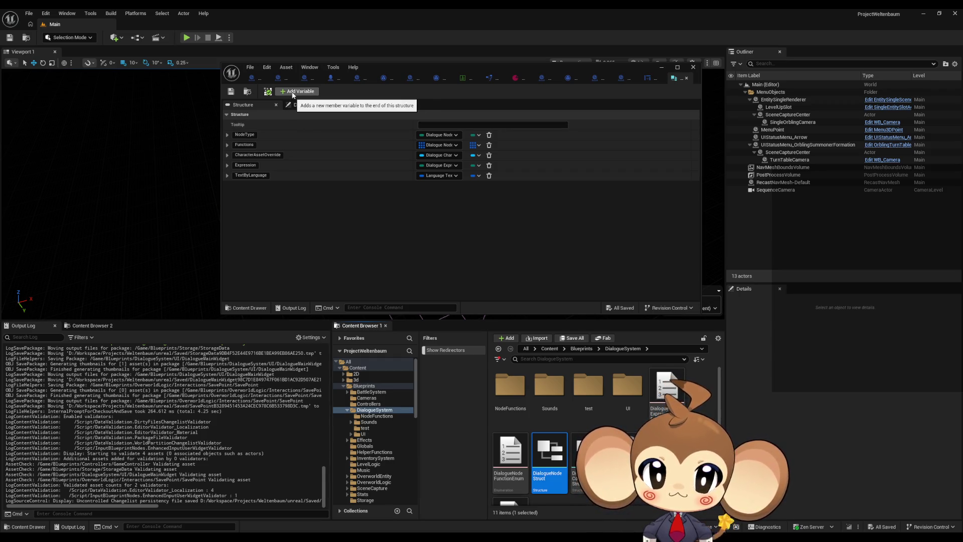
pyautogui.click(295, 91)
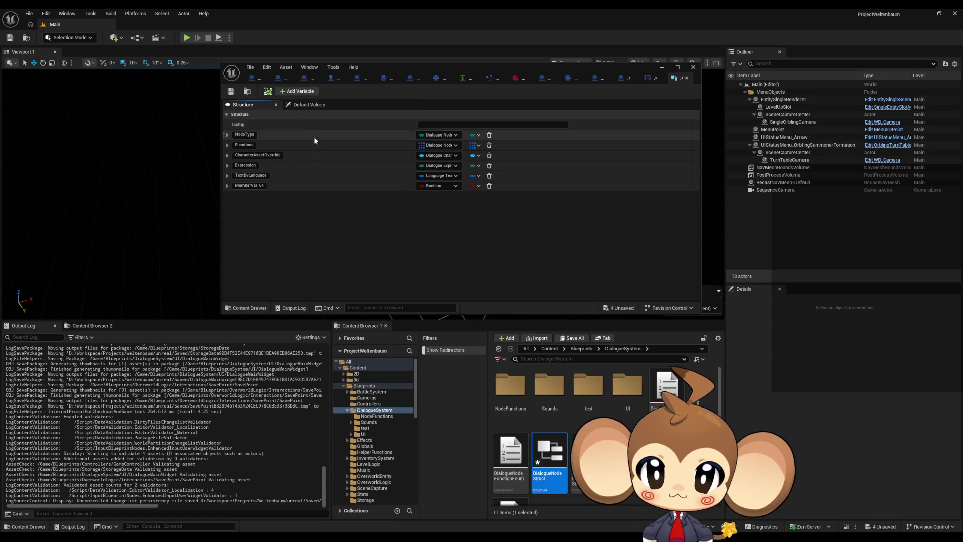
# Make the new member a String named ProgressionTagToAddAtStart.
pyautogui.click(436, 186)
pyautogui.click(436, 252)
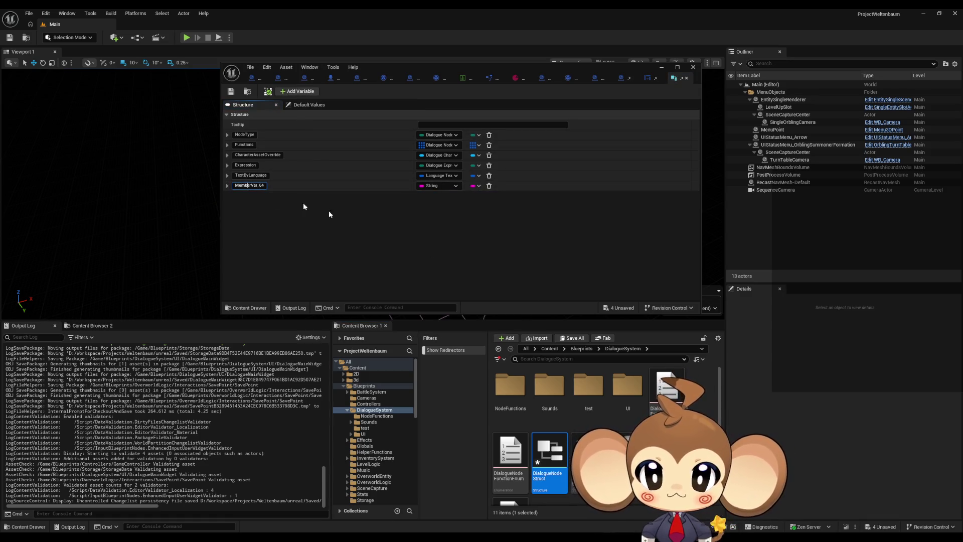
pyautogui.write('Pro')
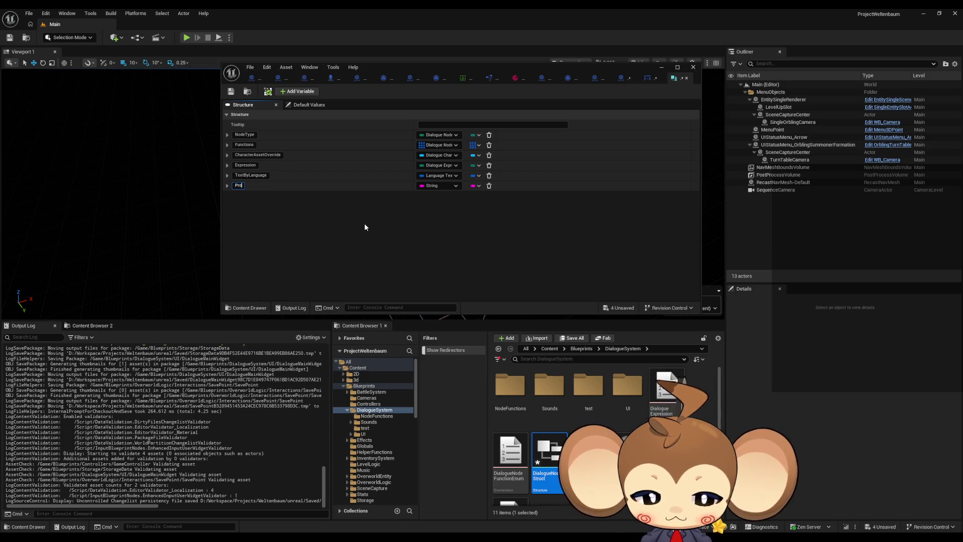
pyautogui.write('gressio')
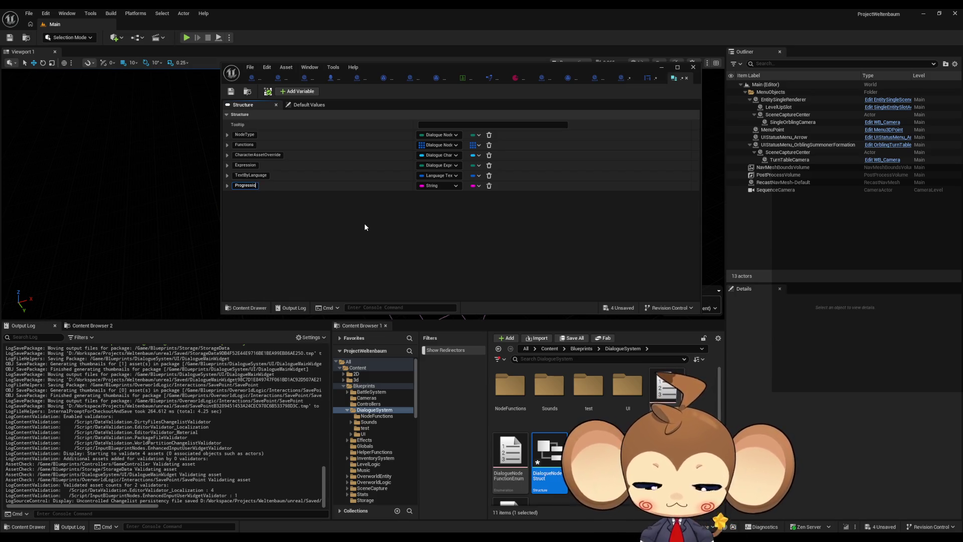
pyautogui.write('nTagToA')
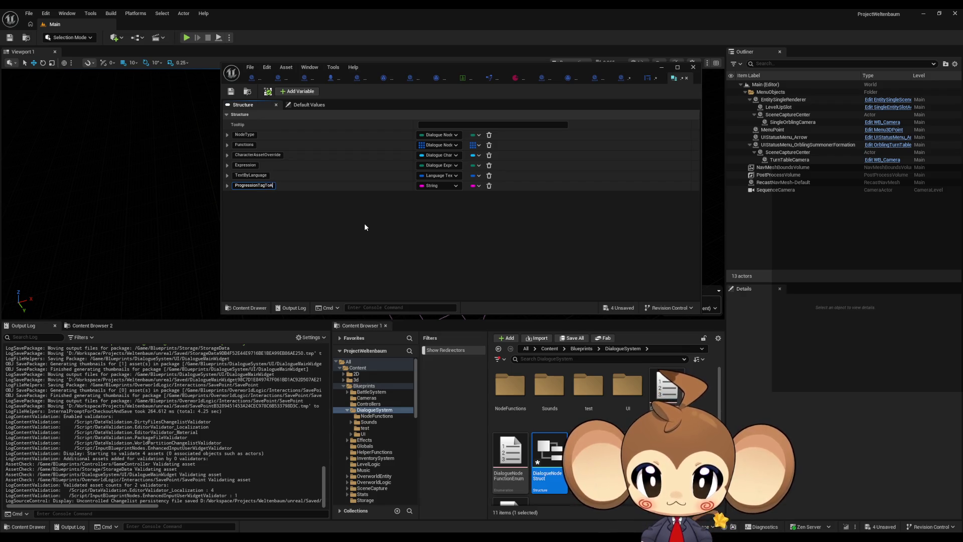
pyautogui.write('ddAtStart')
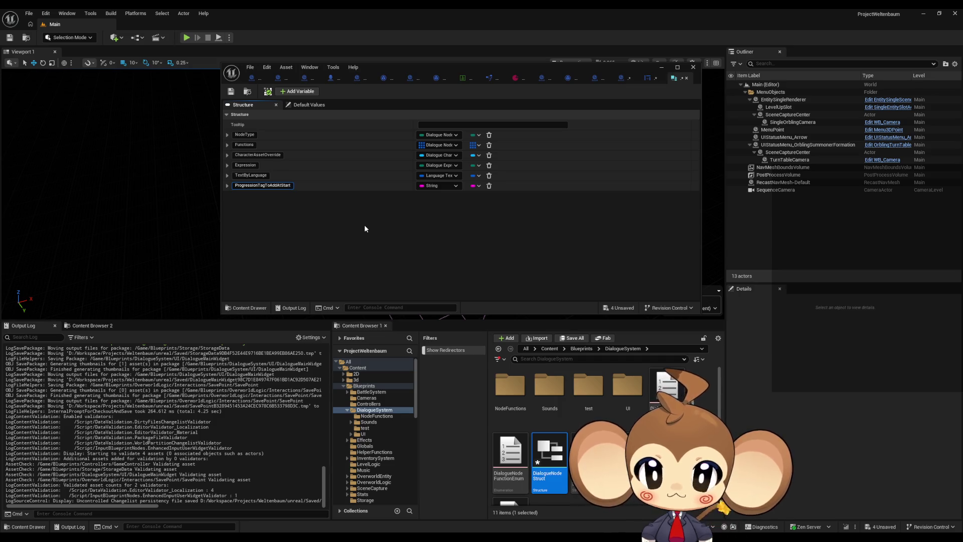
pyautogui.press('Return')
# Add a second String member named ProgressuibTagToAddAtEnd and maximize the structure editor.
pyautogui.click(297, 91)
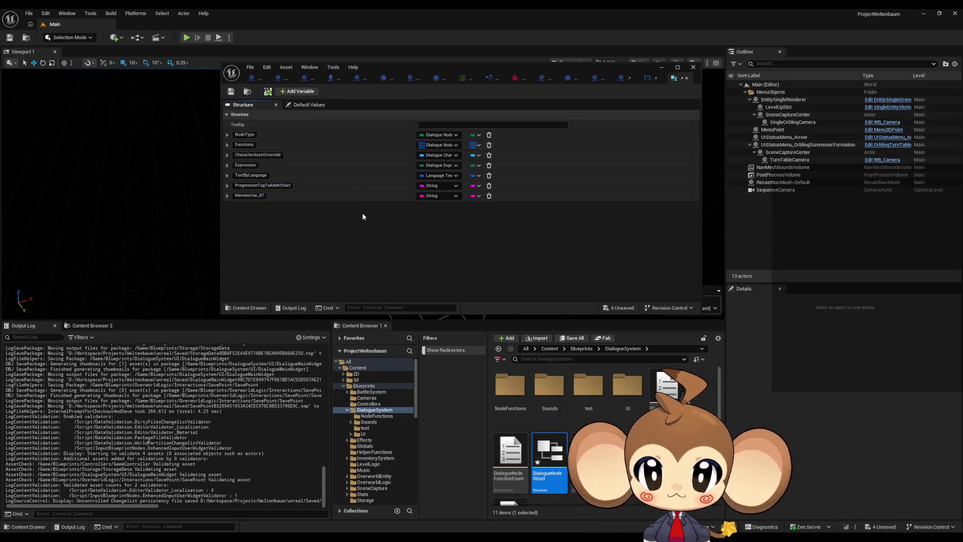
pyautogui.click(258, 196)
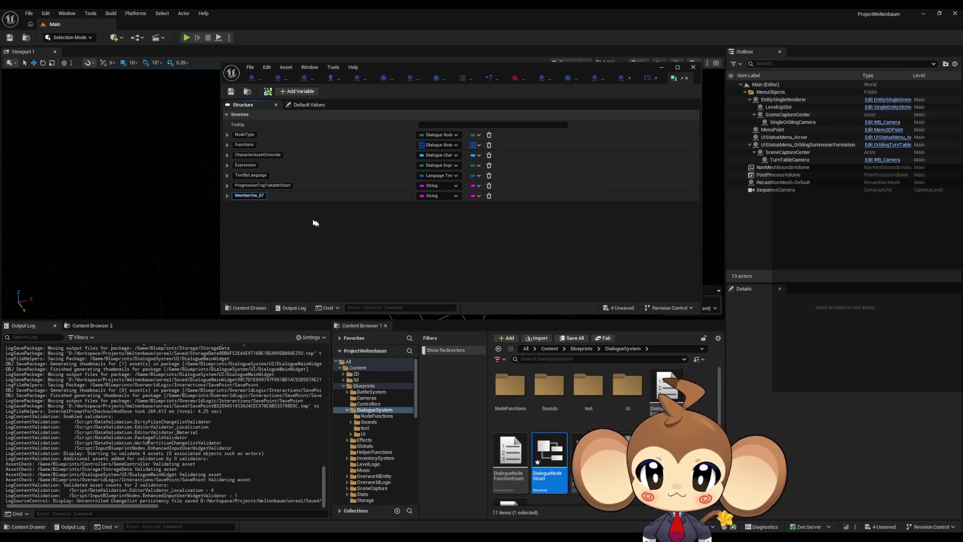
pyautogui.write('Pro')
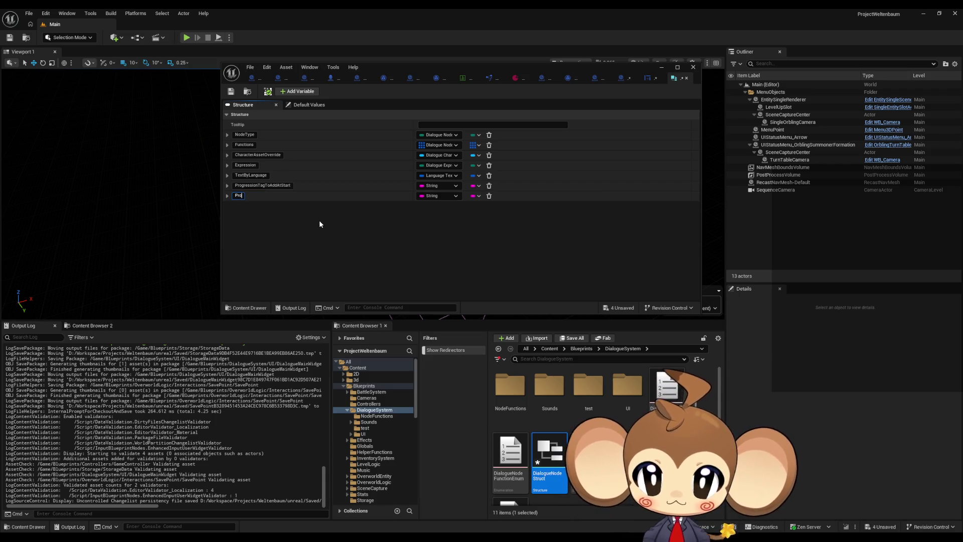
pyautogui.write('gressuibTagToAdd')
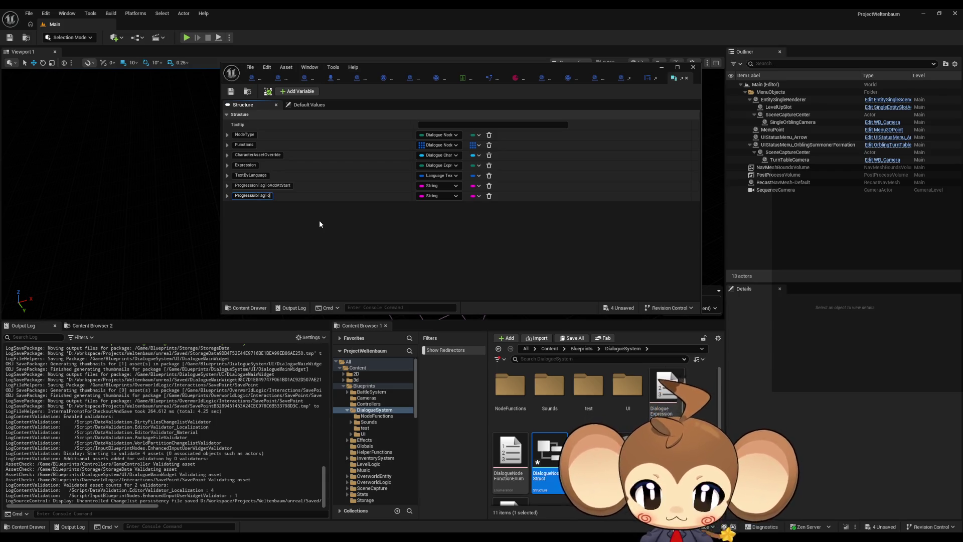
pyautogui.write('At')
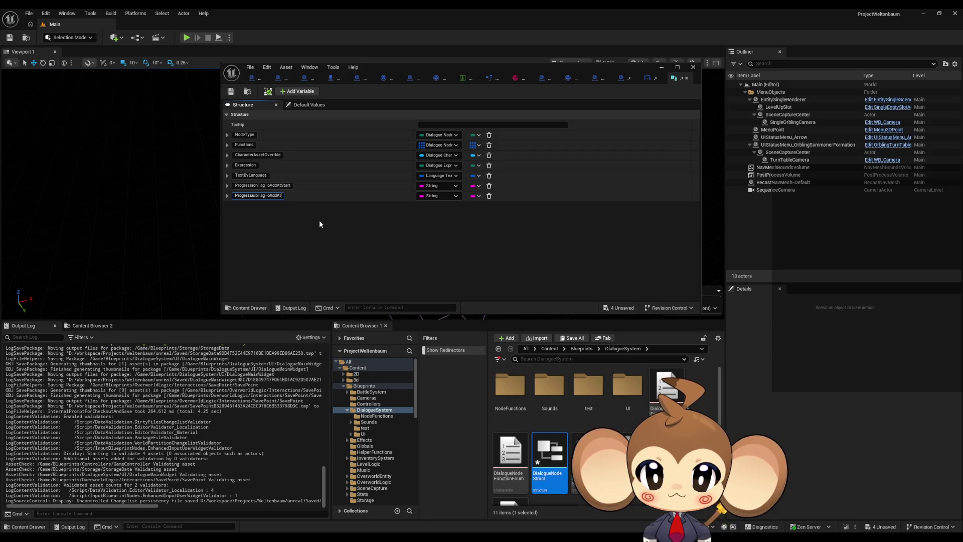
pyautogui.write('End')
pyautogui.press('Return')
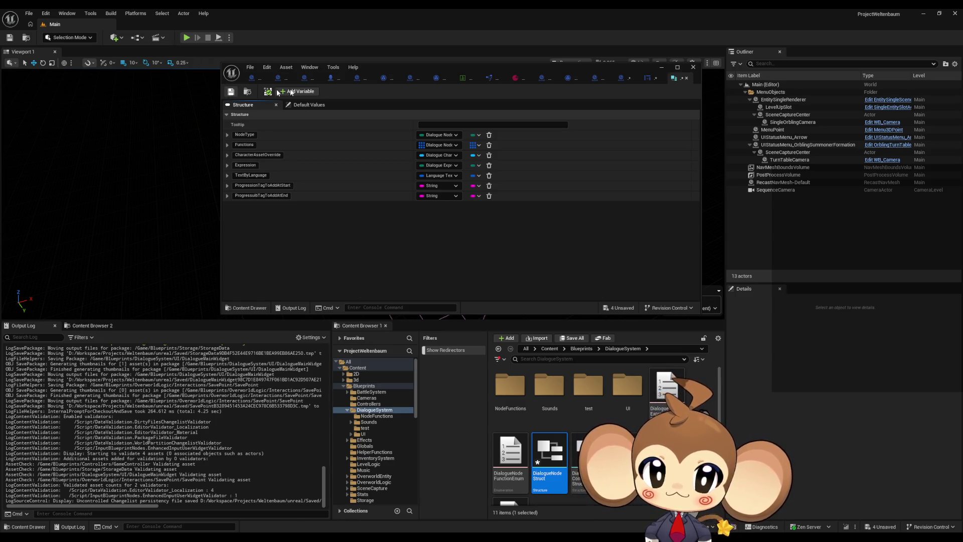
pyautogui.moveTo(582, 70); pyautogui.dragTo(530, 121)
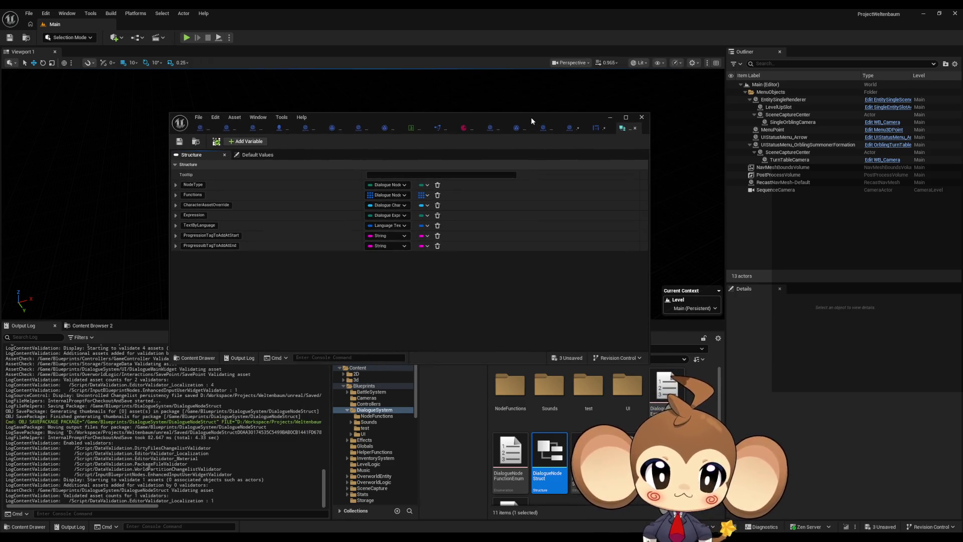
pyautogui.doubleClick(531, 117)
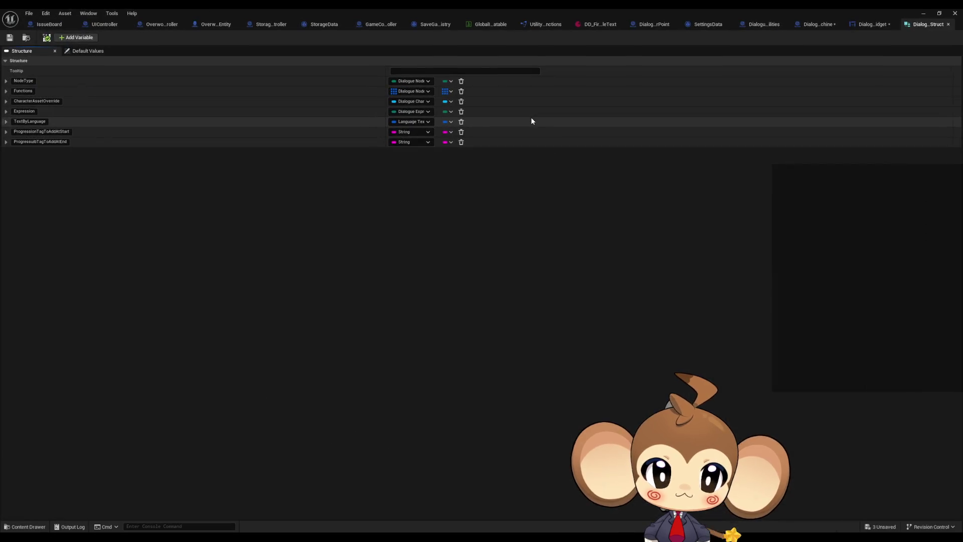
# Browse the DialogueStateMachine, Dialogue Utilities, data asset and DialogueMainWidget tabs, ending on ExecuteNodeID.
pyautogui.click(818, 26)
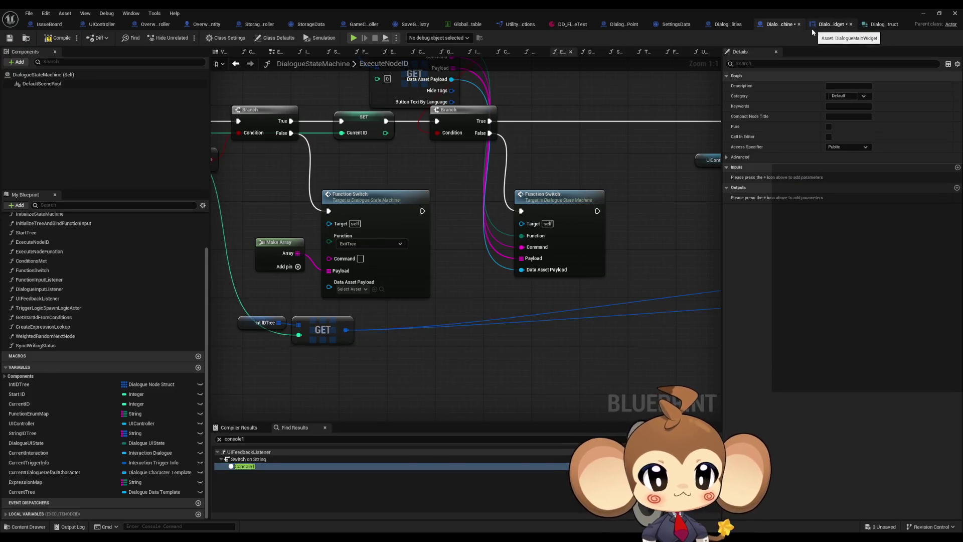
pyautogui.scroll(-3, 521, 230)
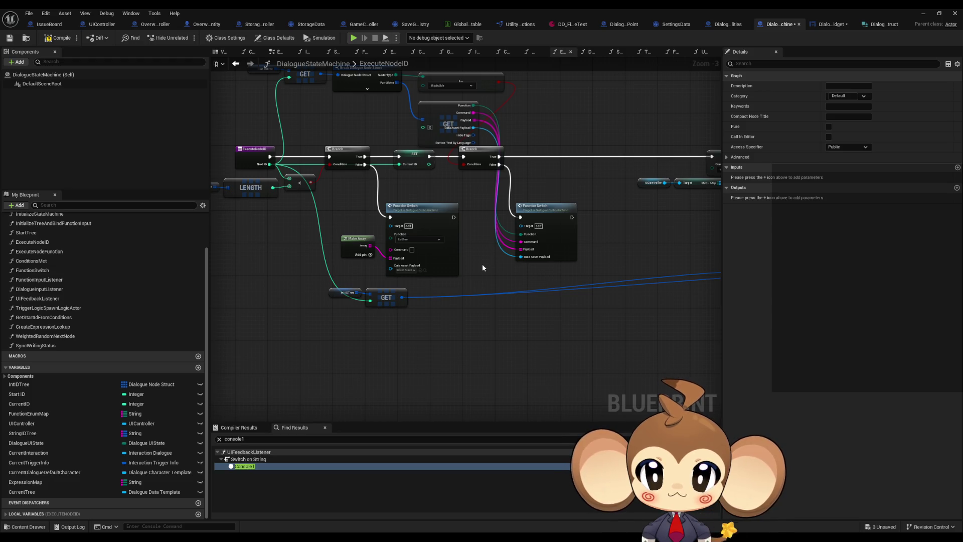
pyautogui.moveTo(483, 264); pyautogui.dragTo(518, 313)
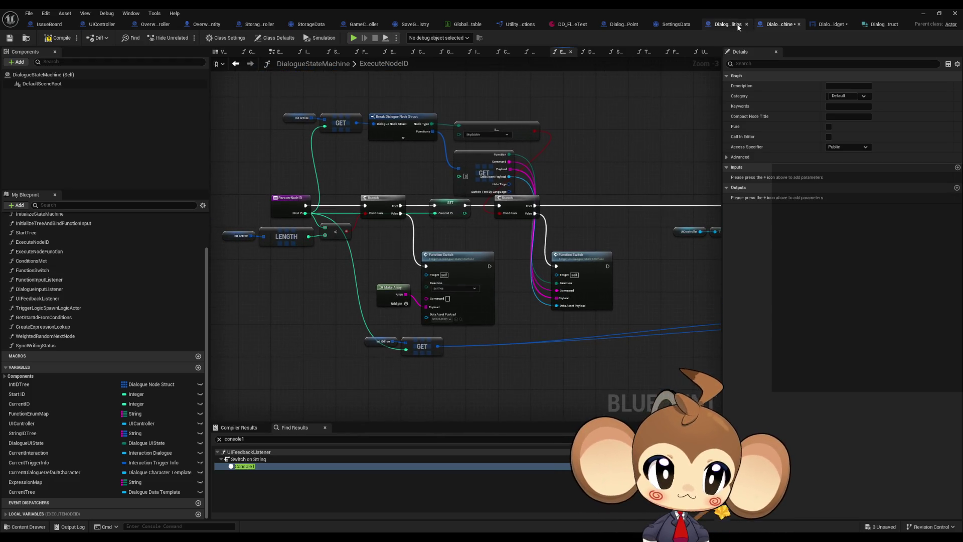
pyautogui.click(738, 26)
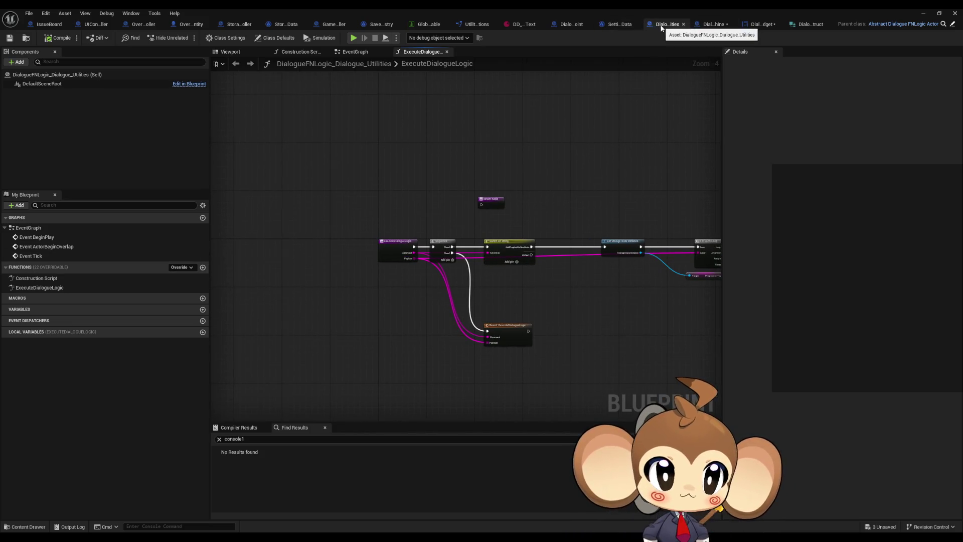
pyautogui.click(713, 24)
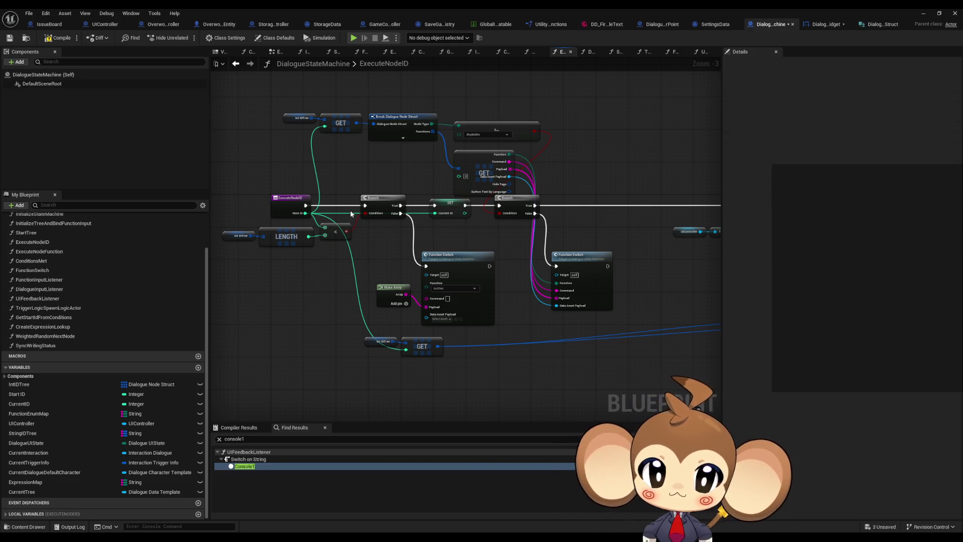
pyautogui.scroll(3, 547, 250)
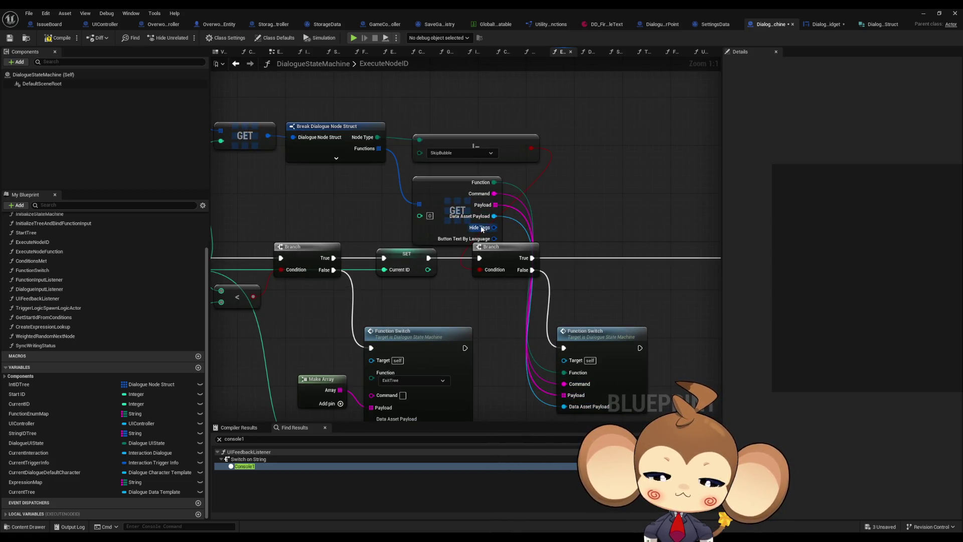
pyautogui.moveTo(362, 208); pyautogui.dragTo(466, 207)
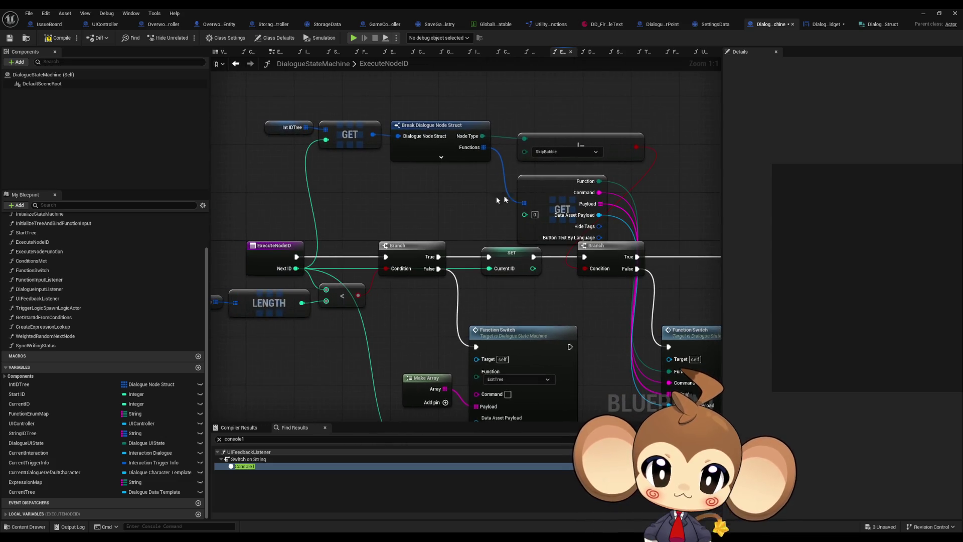
pyautogui.click(608, 24)
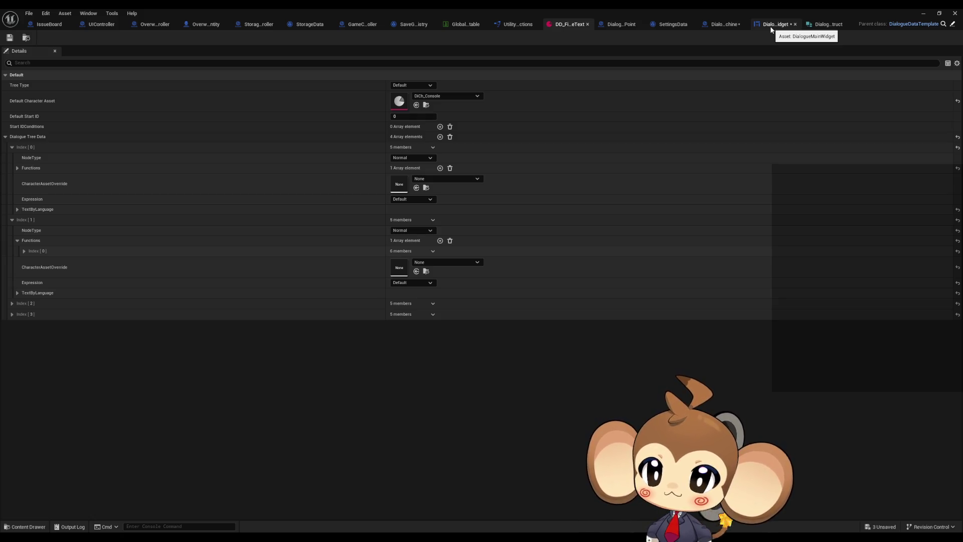
pyautogui.click(771, 29)
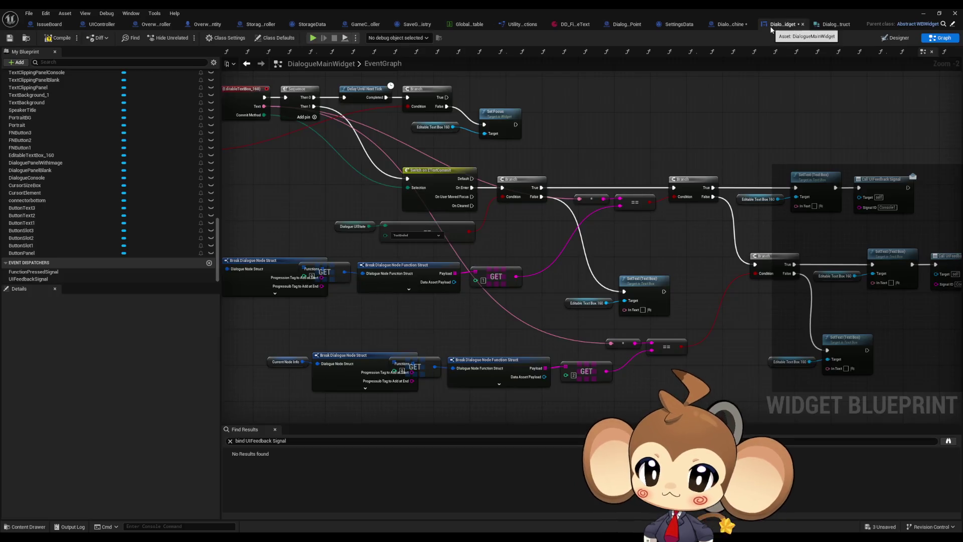
pyautogui.click(729, 26)
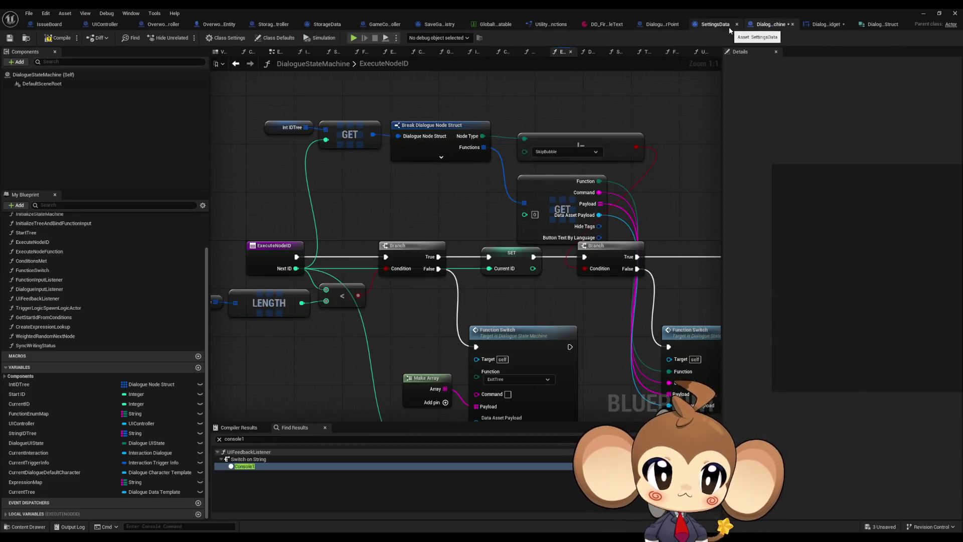
# Inspect the ExecuteNodeID Branch nodes, the SET CurrentID node and both Function Switch calls.
pyautogui.moveTo(360, 176); pyautogui.dragTo(413, 193)
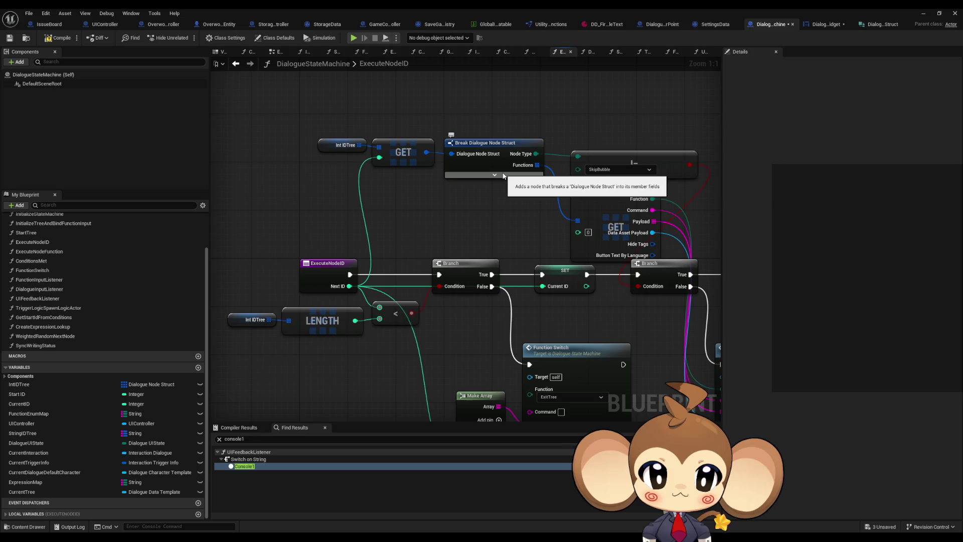
pyautogui.moveTo(497, 252); pyautogui.dragTo(526, 199)
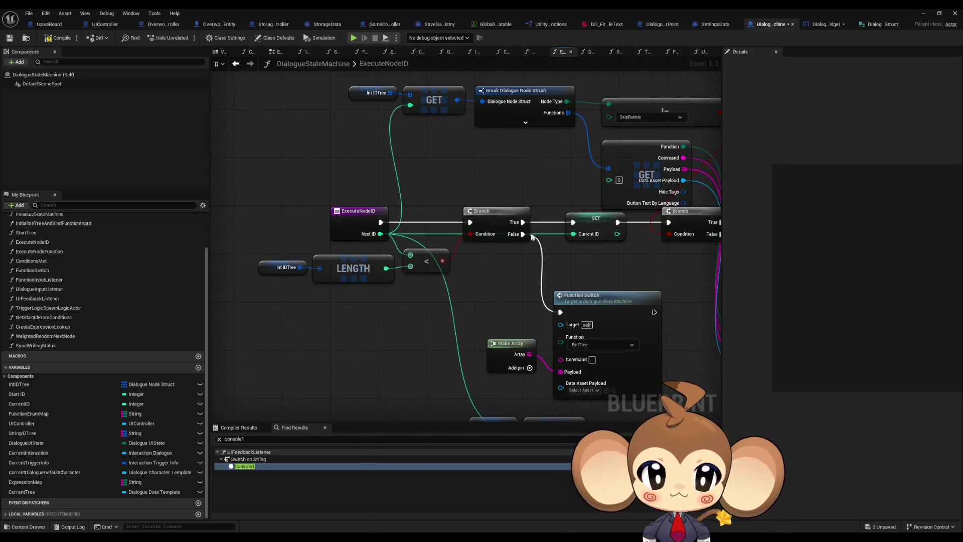
pyautogui.moveTo(526, 234); pyautogui.dragTo(494, 193)
pyautogui.moveTo(440, 230); pyautogui.dragTo(532, 311)
pyautogui.moveTo(555, 199)
pyautogui.mouseDown()
pyautogui.moveTo(456, 257)
pyautogui.moveTo(397, 237)
pyautogui.mouseUp()
pyautogui.click(456, 253)
pyautogui.moveTo(549, 266); pyautogui.dragTo(556, 301)
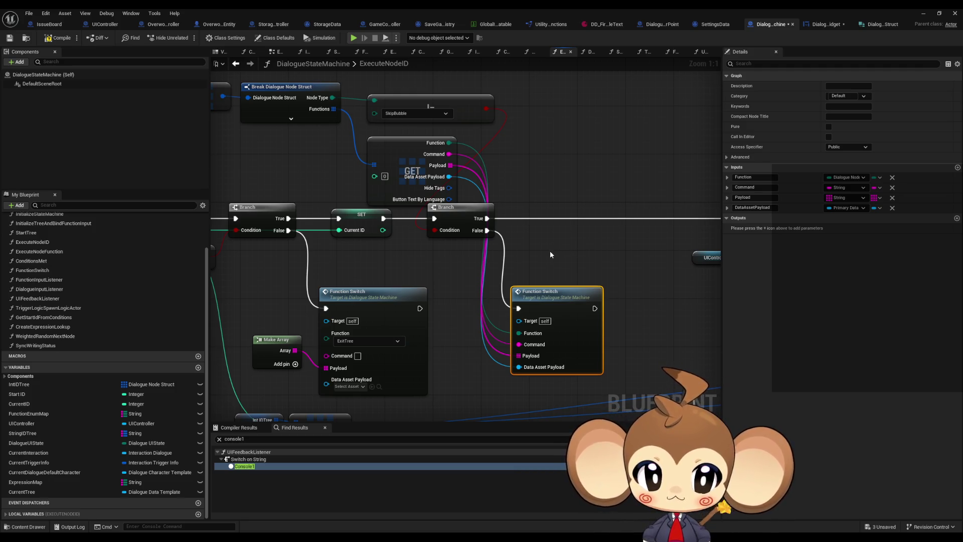
pyautogui.moveTo(471, 266); pyautogui.dragTo(546, 295)
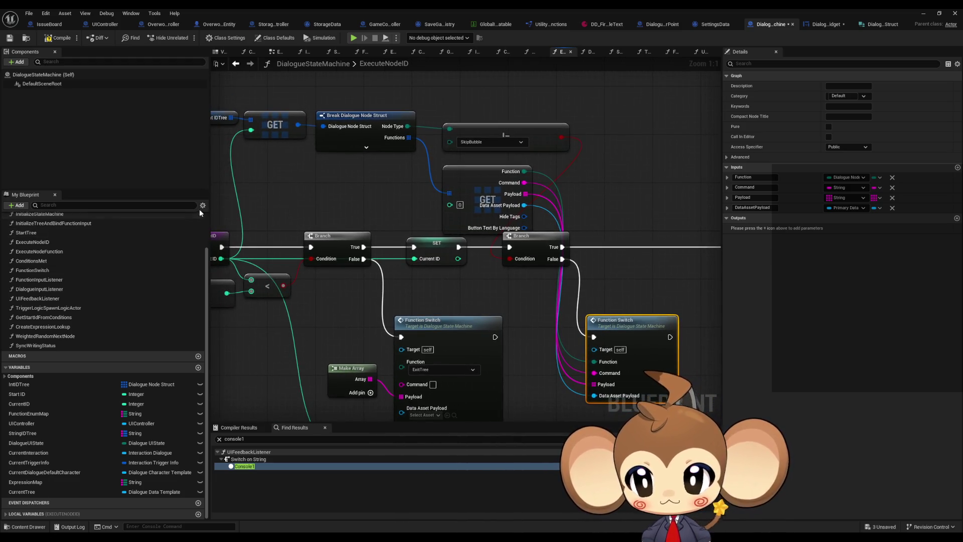
pyautogui.scroll(3, 199, 243)
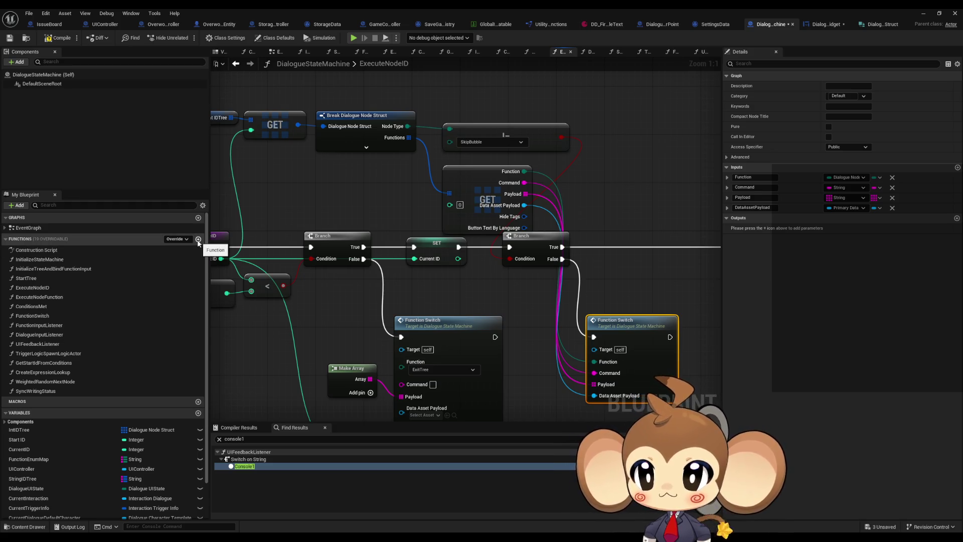
# Create the HandleProgressionTagAddStart function and duplicate it as HandleProgressionTagAddEnd.
pyautogui.click(198, 239)
pyautogui.write('HandleProgressionTagAddStart')
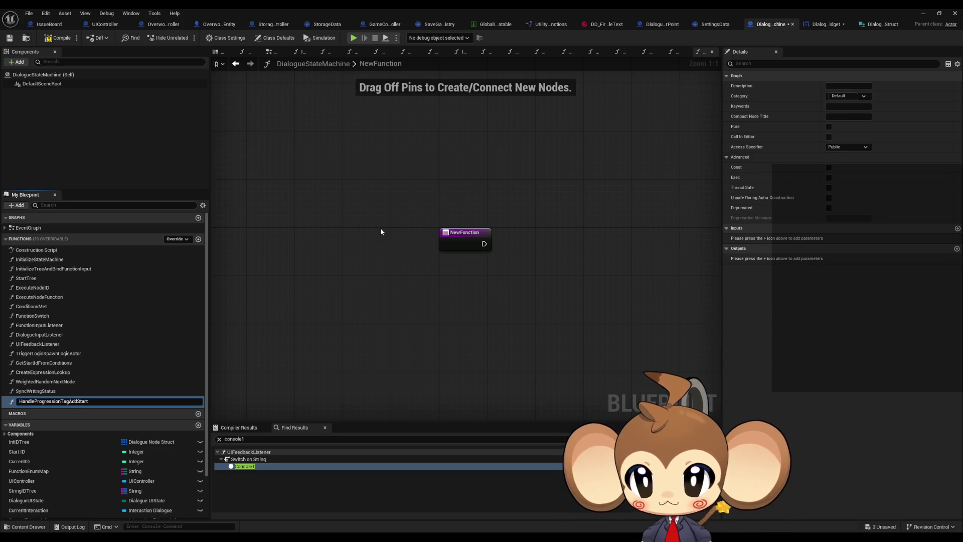
pyautogui.press('Return')
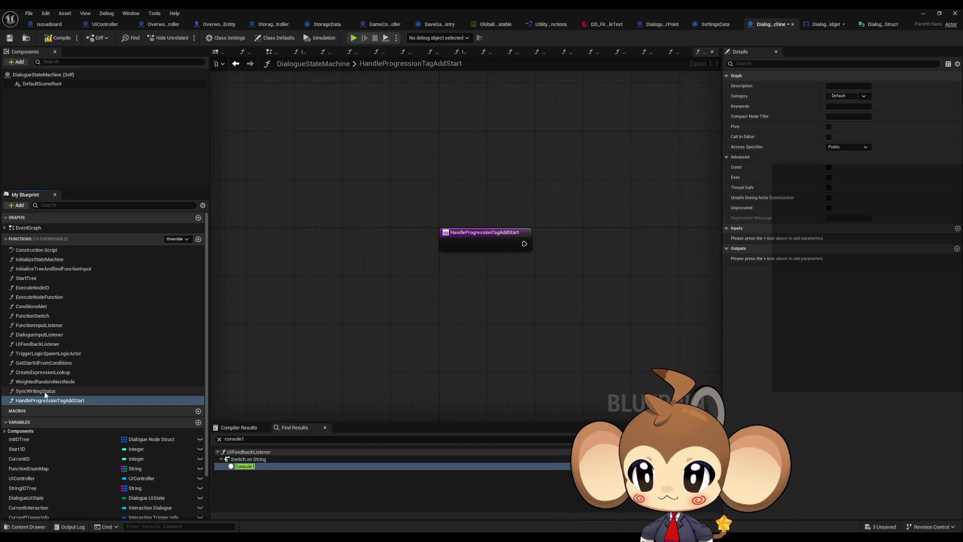
pyautogui.hotkey('ctrl', 'w')
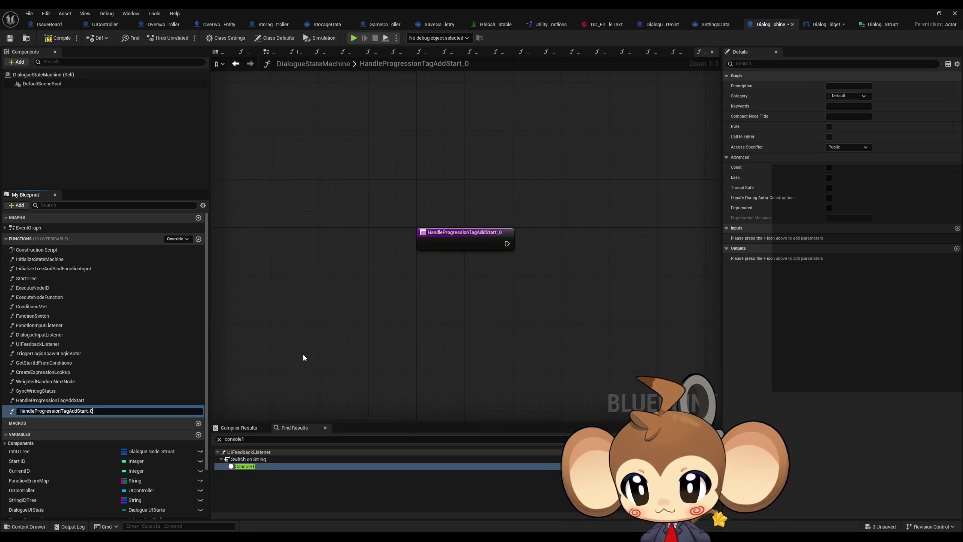
pyautogui.write('nd')
pyautogui.press('Return')
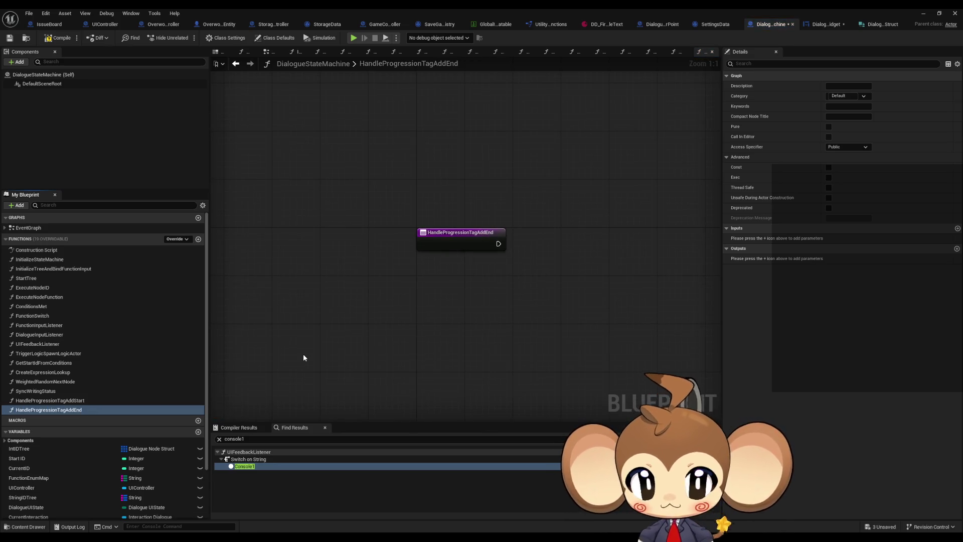
# Give HandleProgressionTagAddStart a String input parameter named TagToAdd.
pyautogui.click(236, 63)
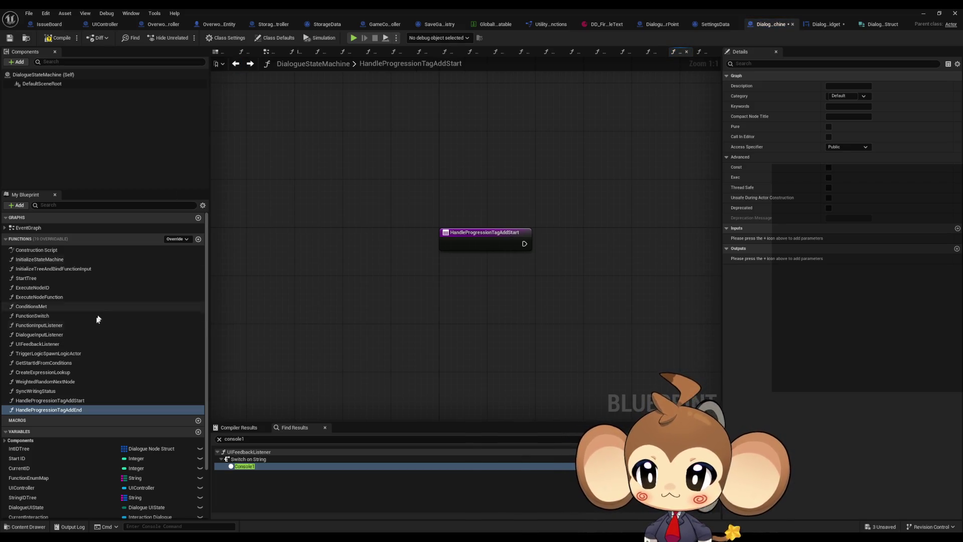
pyautogui.click(50, 401)
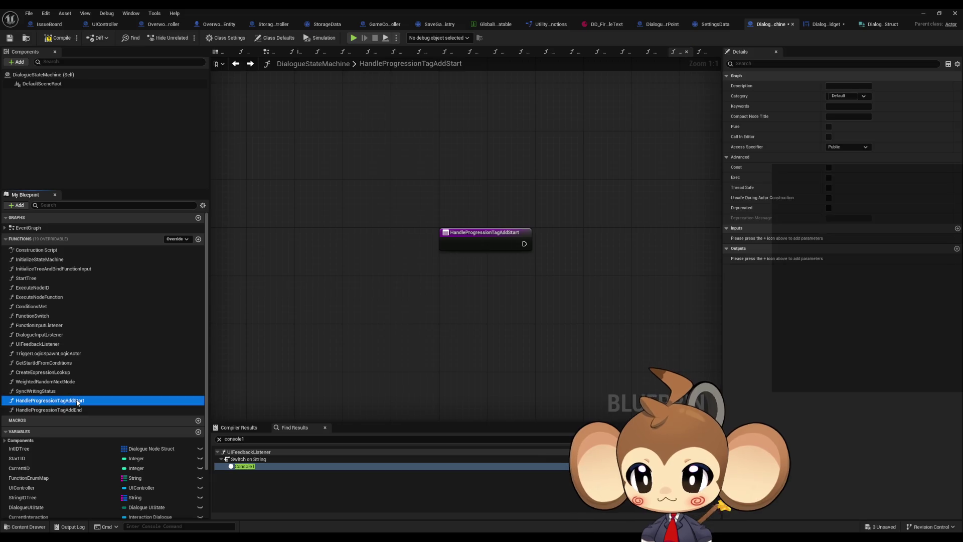
pyautogui.click(447, 233)
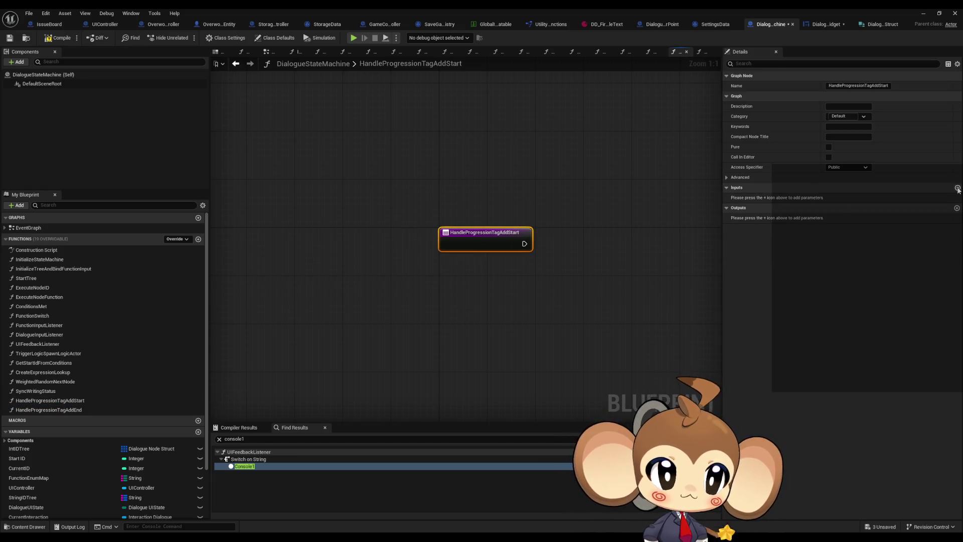
pyautogui.click(957, 188)
pyautogui.click(847, 198)
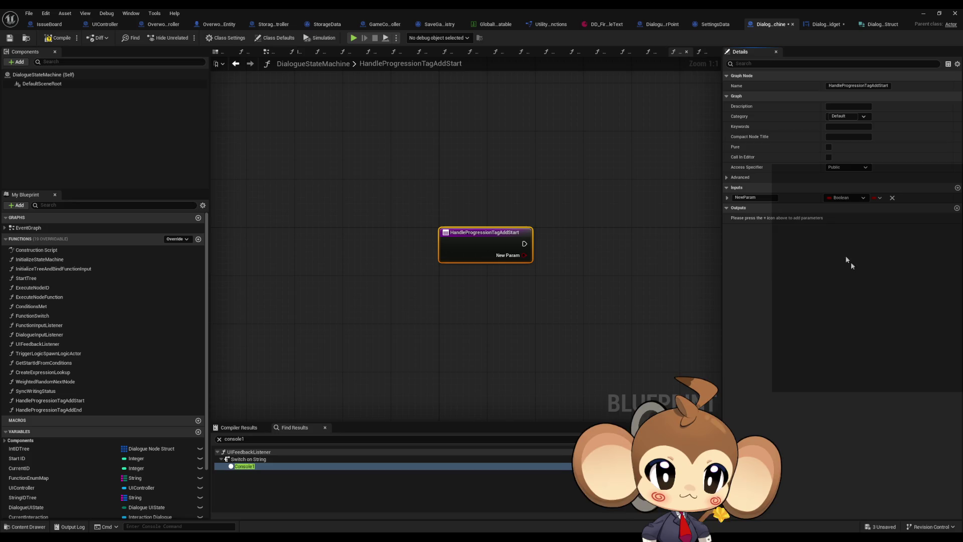
pyautogui.write('TagsToAdd')
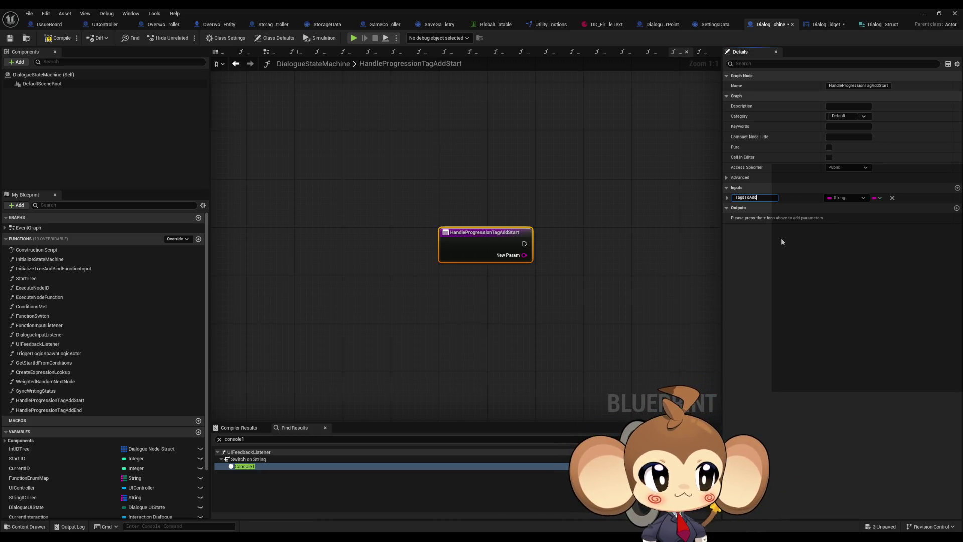
pyautogui.hotkey('ctrl', 'a')
pyautogui.write('TagToA')
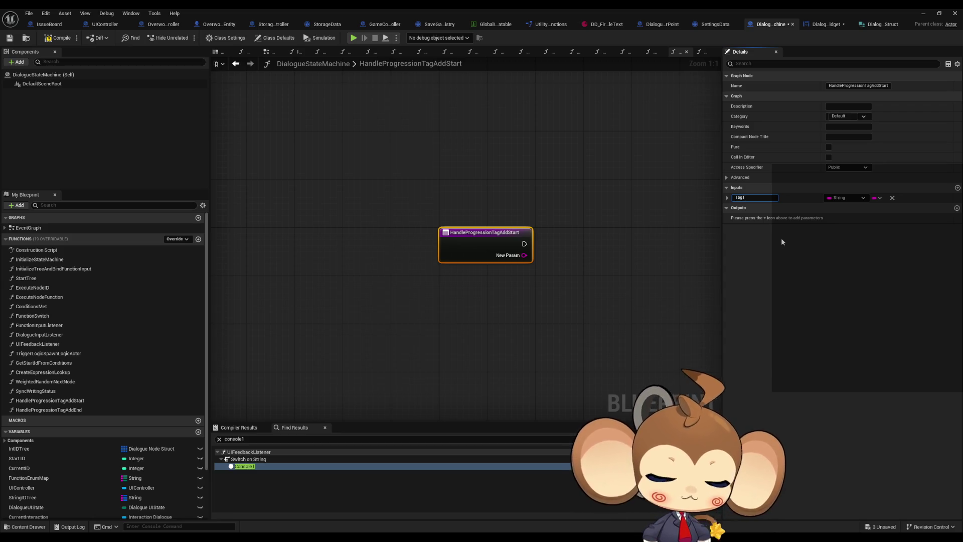
pyautogui.write('dd')
pyautogui.press('Return')
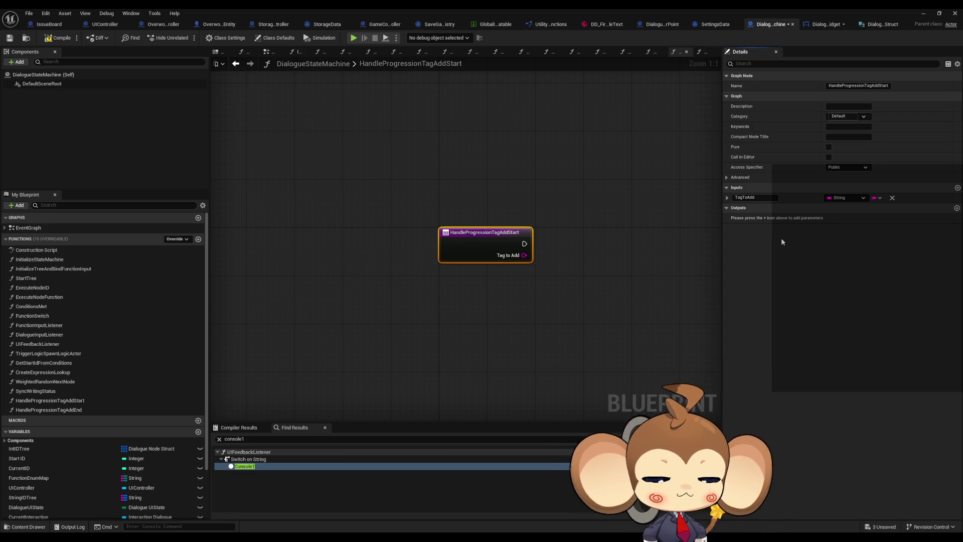
# Add a Get Storage Data Instance node to HandleProgressionTagAddStart.
pyautogui.moveTo(697, 266)
pyautogui.mouseDown()
pyautogui.moveTo(658, 281)
pyautogui.moveTo(573, 288)
pyautogui.mouseUp()
pyautogui.rightClick(463, 288)
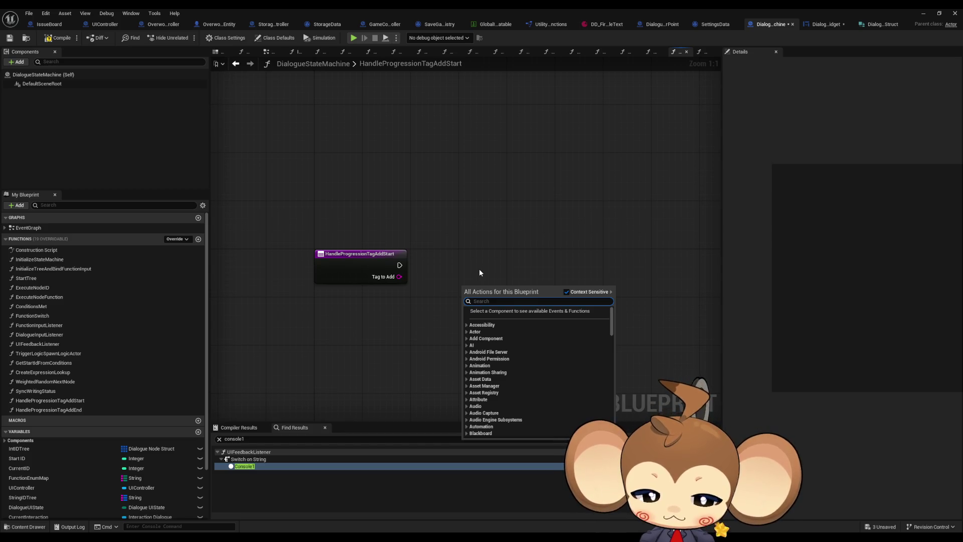
pyautogui.write('stor get')
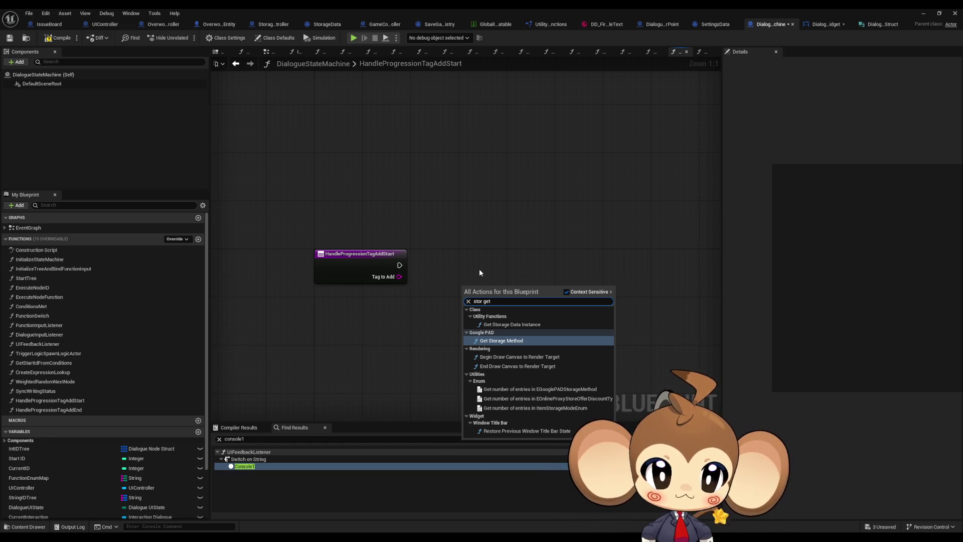
pyautogui.press('Up')
pyautogui.press('Return')
# Get Progression Tags from the storage instance and add an AddUnique node on that array.
pyautogui.moveTo(533, 313); pyautogui.dragTo(575, 311)
pyautogui.write('add prog')
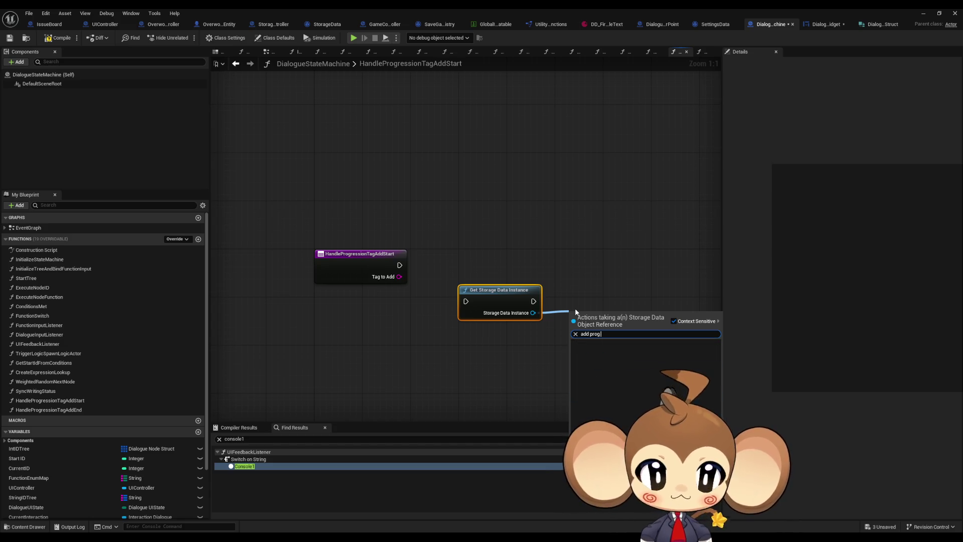
pyautogui.write('prog')
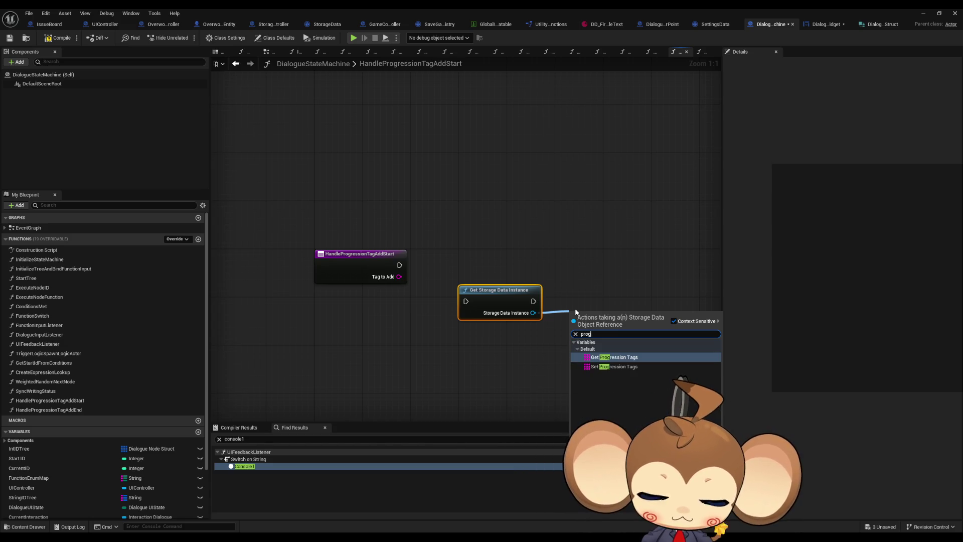
pyautogui.press('Return')
pyautogui.moveTo(648, 316)
pyautogui.mouseDown()
pyautogui.moveTo(689, 308)
pyautogui.moveTo(645, 335)
pyautogui.moveTo(400, 276)
pyautogui.mouseUp()
pyautogui.write('add')
pyautogui.press('Return')
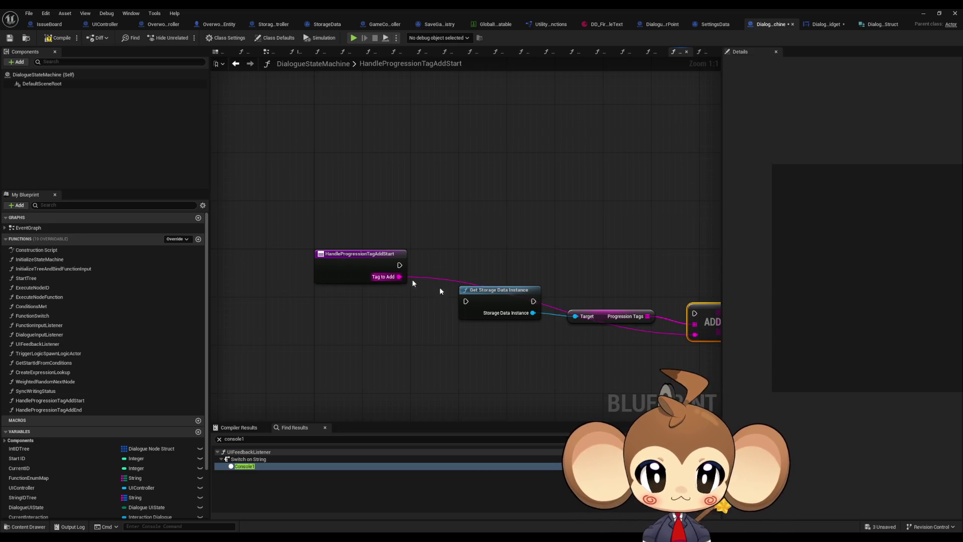
# Wire Tag to Add as the AddUnique item, chain the exec pins, and line up the nodes.
pyautogui.moveTo(466, 301); pyautogui.dragTo(400, 266)
pyautogui.moveTo(534, 301); pyautogui.dragTo(695, 313)
pyautogui.moveTo(500, 298); pyautogui.dragTo(458, 262)
pyautogui.click(612, 280)
pyautogui.moveTo(605, 318)
pyautogui.mouseDown()
pyautogui.moveTo(537, 287)
pyautogui.moveTo(543, 293)
pyautogui.mouseUp()
pyautogui.moveTo(702, 309)
pyautogui.mouseDown()
pyautogui.moveTo(622, 257)
pyautogui.moveTo(616, 266)
pyautogui.moveTo(623, 260)
pyautogui.mouseUp()
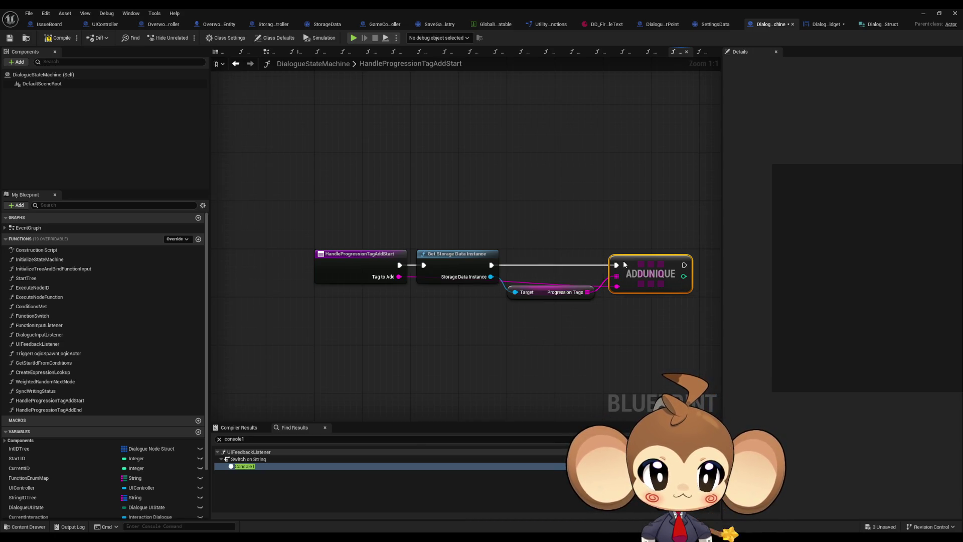
pyautogui.moveTo(399, 276); pyautogui.dragTo(402, 314)
pyautogui.write('!=')
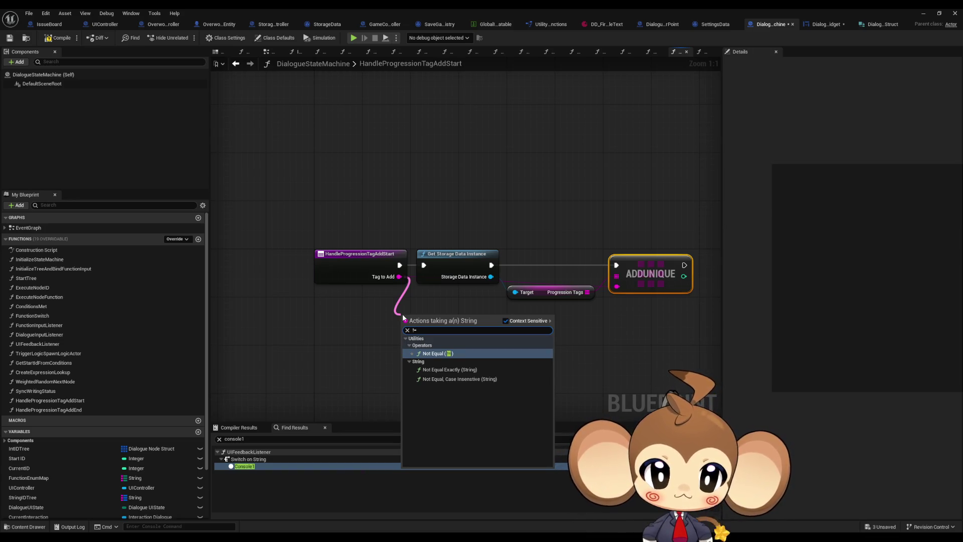
# Add a Not Equal Exactly (String) comparison on Tag to Add.
pyautogui.press('Return')
pyautogui.press('Delete')
pyautogui.moveTo(399, 276); pyautogui.dragTo(408, 323)
pyautogui.write('!=')
pyautogui.press('Down')
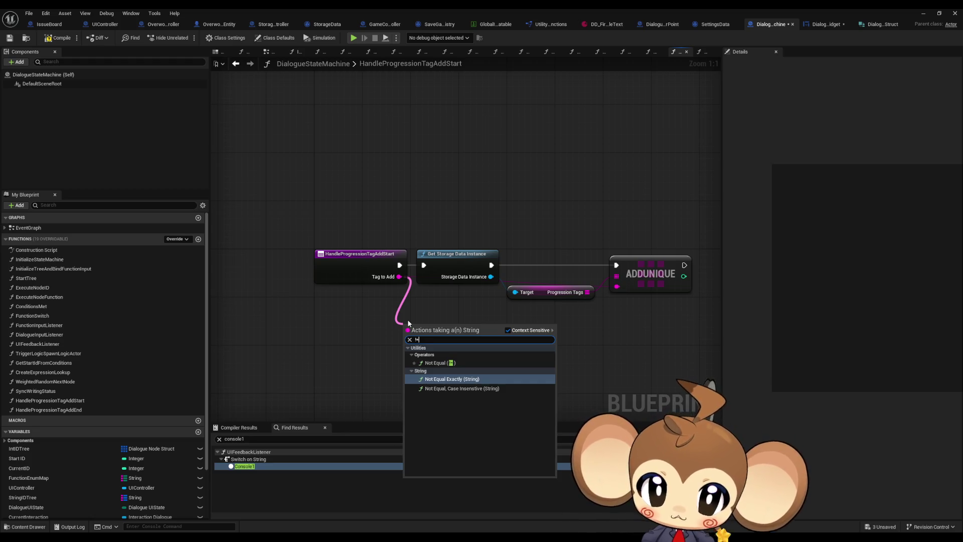
pyautogui.press('Return')
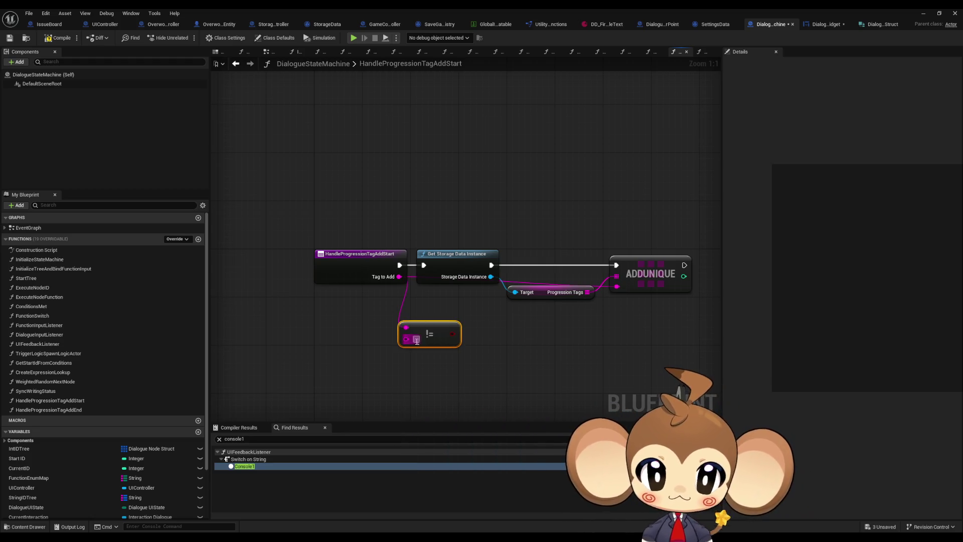
# Gate the storage call with a Branch driven by the != result and straighten the nodes.
pyautogui.moveTo(453, 334)
pyautogui.mouseDown()
pyautogui.moveTo(488, 339)
pyautogui.moveTo(404, 270)
pyautogui.moveTo(423, 264)
pyautogui.moveTo(592, 321)
pyautogui.moveTo(583, 342)
pyautogui.mouseUp()
pyautogui.write('i')
pyautogui.click(512, 370)
pyautogui.keyDown('ctrl'); pyautogui.click(507, 338); pyautogui.keyUp('ctrl')
pyautogui.press('q')
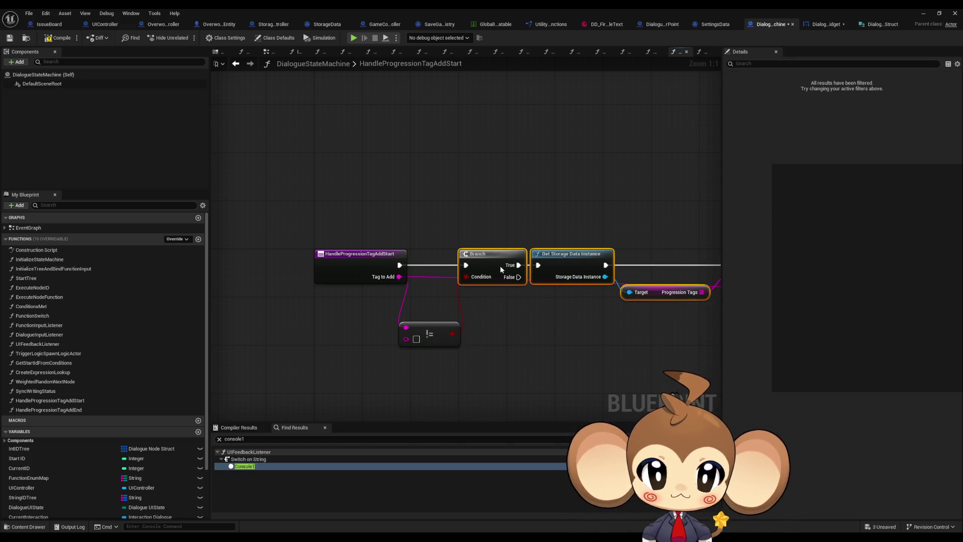
pyautogui.click(438, 327)
pyautogui.moveTo(438, 327)
pyautogui.mouseDown()
pyautogui.moveTo(450, 297)
pyautogui.moveTo(609, 305)
pyautogui.mouseUp()
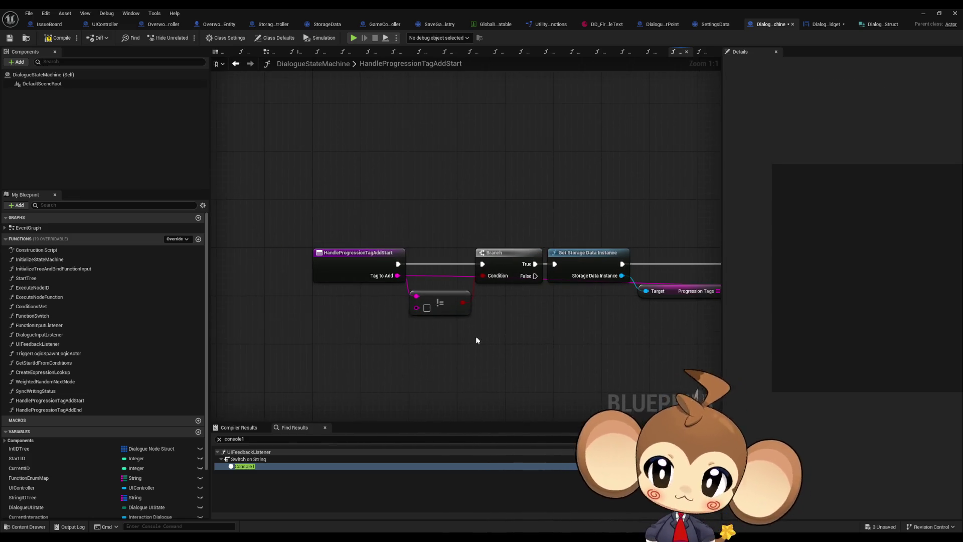
pyautogui.moveTo(436, 303); pyautogui.dragTo(391, 292)
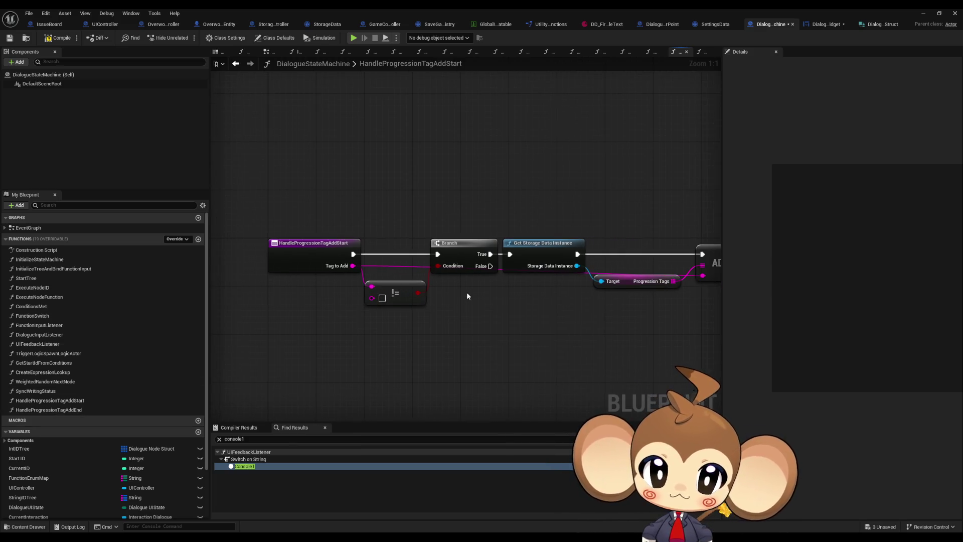
pyautogui.moveTo(467, 296)
pyautogui.mouseDown()
pyautogui.moveTo(414, 296)
pyautogui.moveTo(463, 292)
pyautogui.mouseUp()
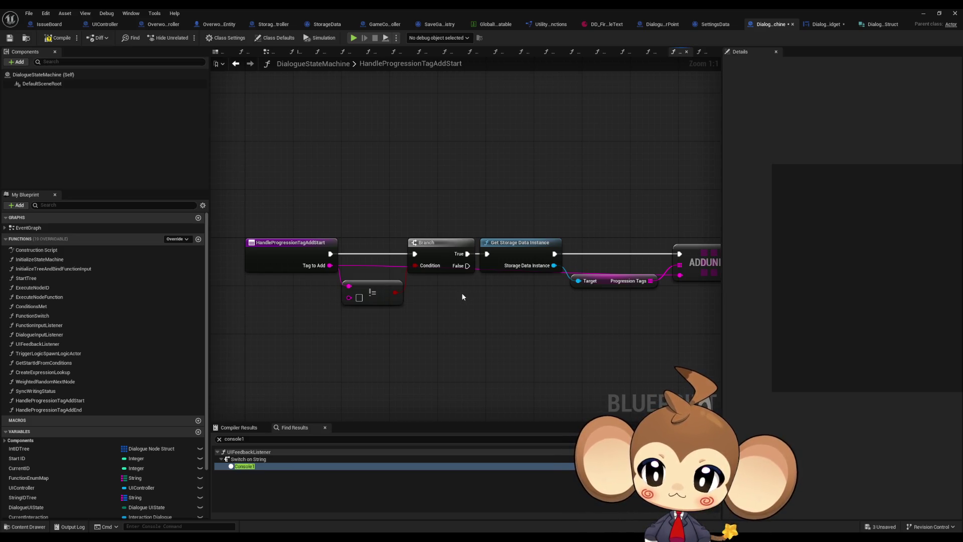
# Rename the function to HandleProgressionTagAdd.
pyautogui.click(72, 401)
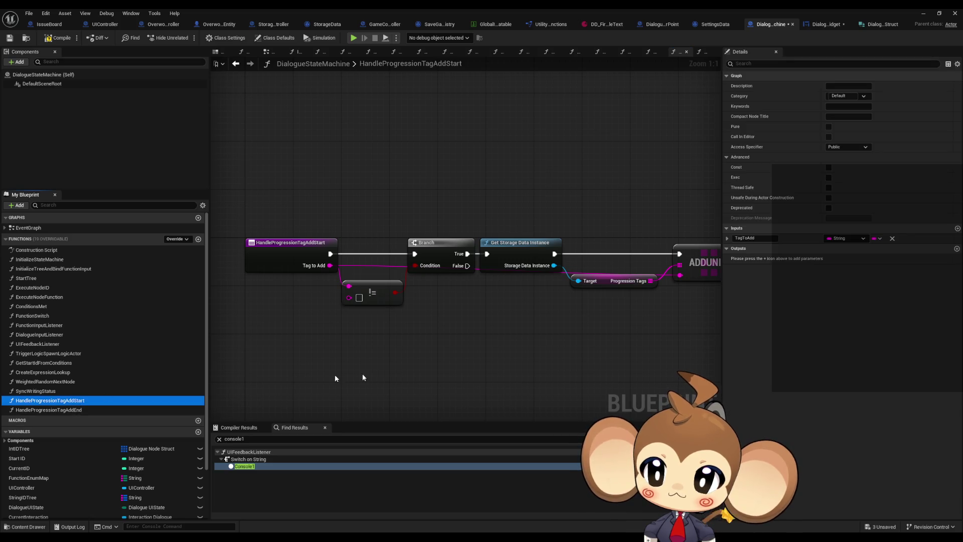
pyautogui.press('F2')
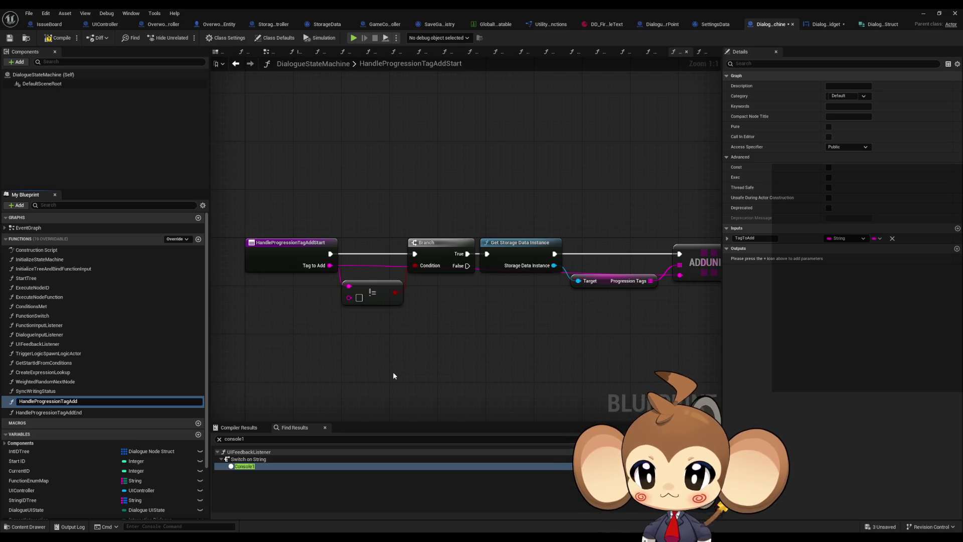
pyautogui.press('BackSpace')
pyautogui.press('Return')
# Delete the HandleProgressionTagAddEnd function and return to the previous graph.
pyautogui.click(76, 410)
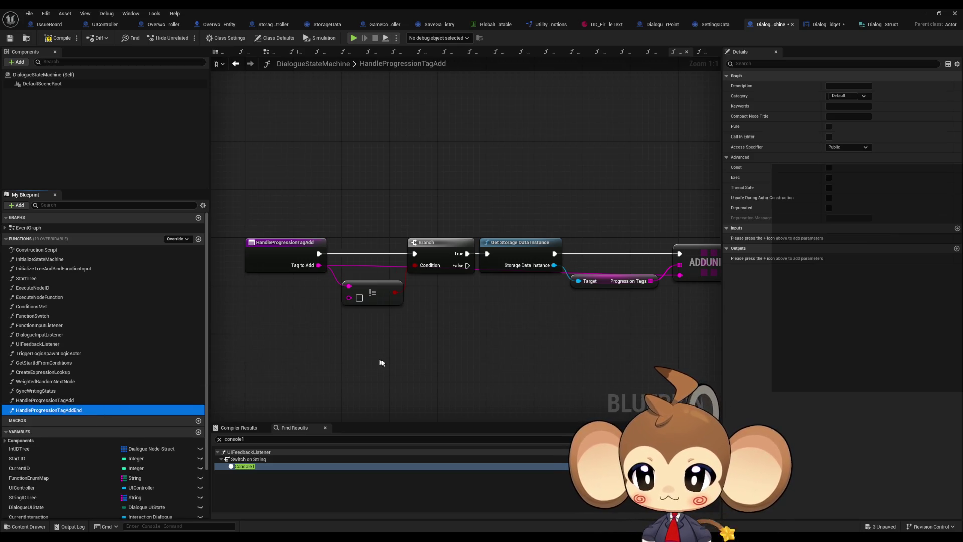
pyautogui.press('Delete')
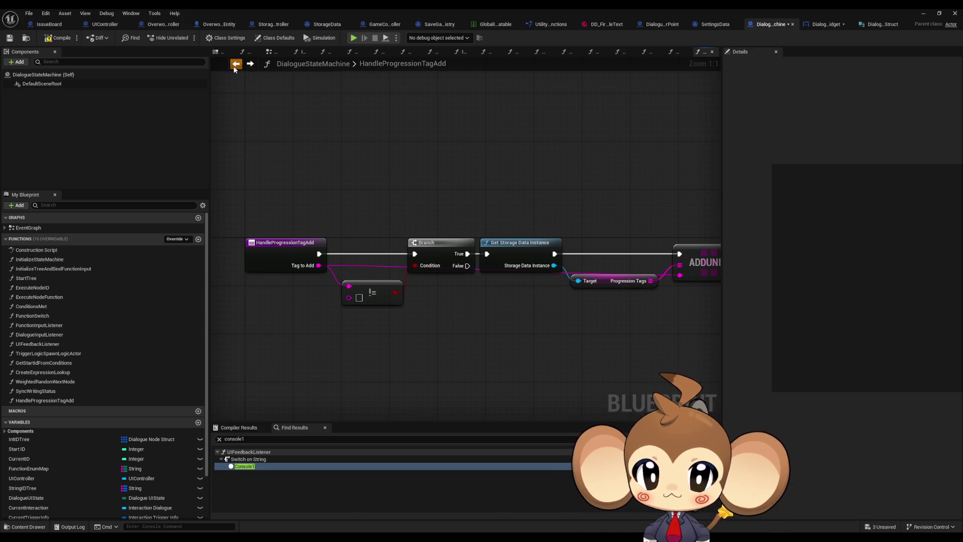
pyautogui.click(234, 65)
# Place a Handle Progression Tag Add call in ExecuteNodeID, fed by Progression Tag to Add at Start.
pyautogui.click(234, 67)
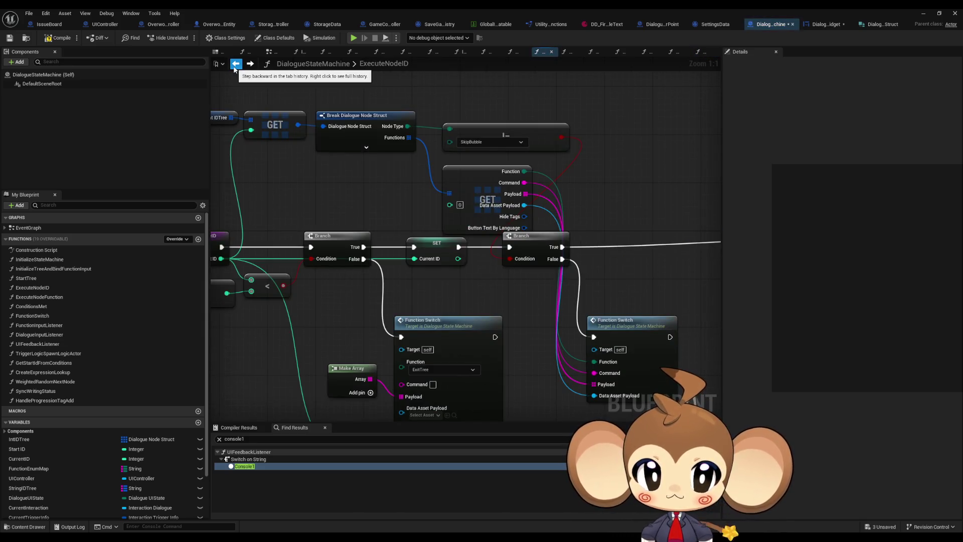
pyautogui.click(44, 400)
pyautogui.moveTo(44, 400); pyautogui.dragTo(459, 267)
pyautogui.click(355, 143)
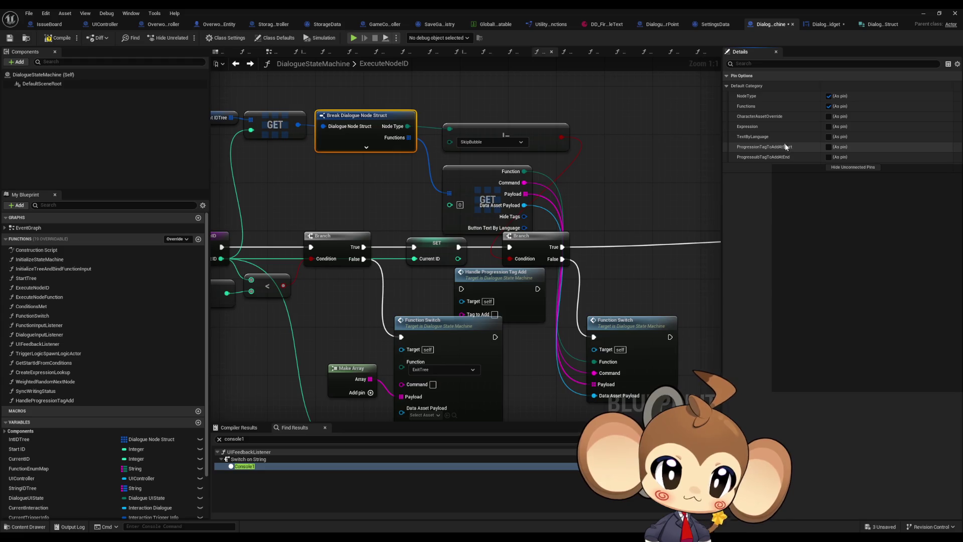
pyautogui.click(829, 147)
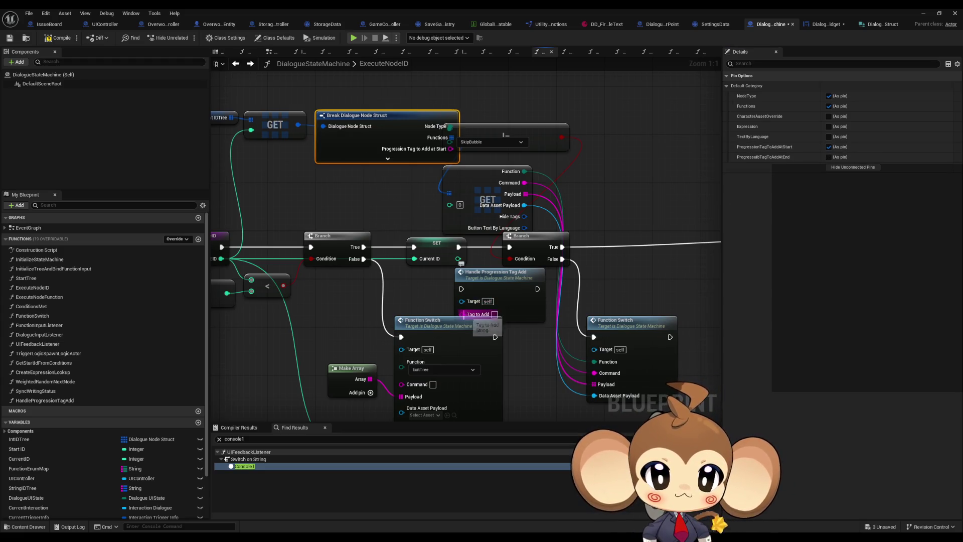
pyautogui.moveTo(462, 314)
pyautogui.mouseDown()
pyautogui.moveTo(448, 151)
pyautogui.moveTo(539, 121)
pyautogui.mouseUp()
# Move the struct lookup nodes and the Branch to make room in the exec chain.
pyautogui.moveTo(263, 103)
pyautogui.mouseDown()
pyautogui.moveTo(396, 146)
pyautogui.moveTo(687, 160)
pyautogui.mouseUp()
pyautogui.moveTo(628, 161); pyautogui.dragTo(597, 141)
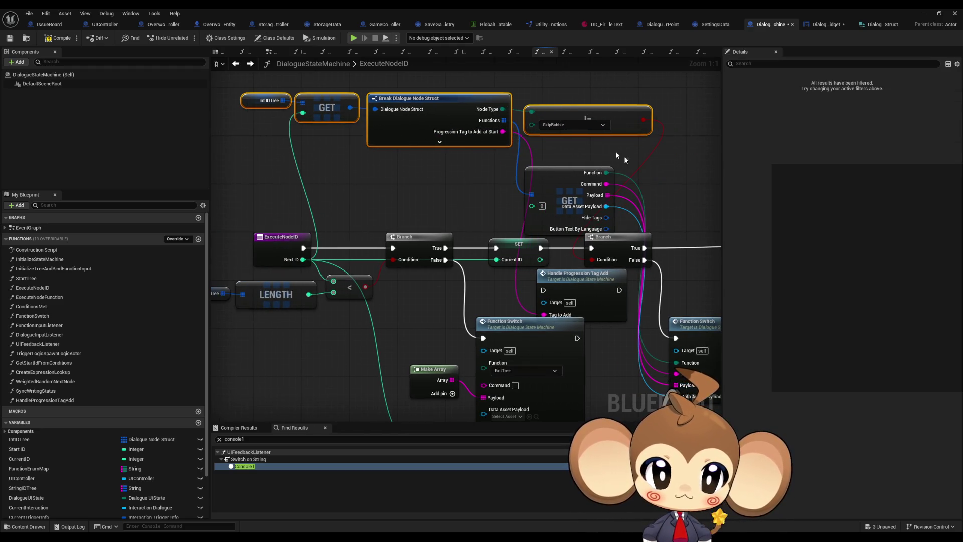
pyautogui.scroll(-3, 528, 170)
pyautogui.click(561, 303)
pyautogui.scroll(-4, 560, 303)
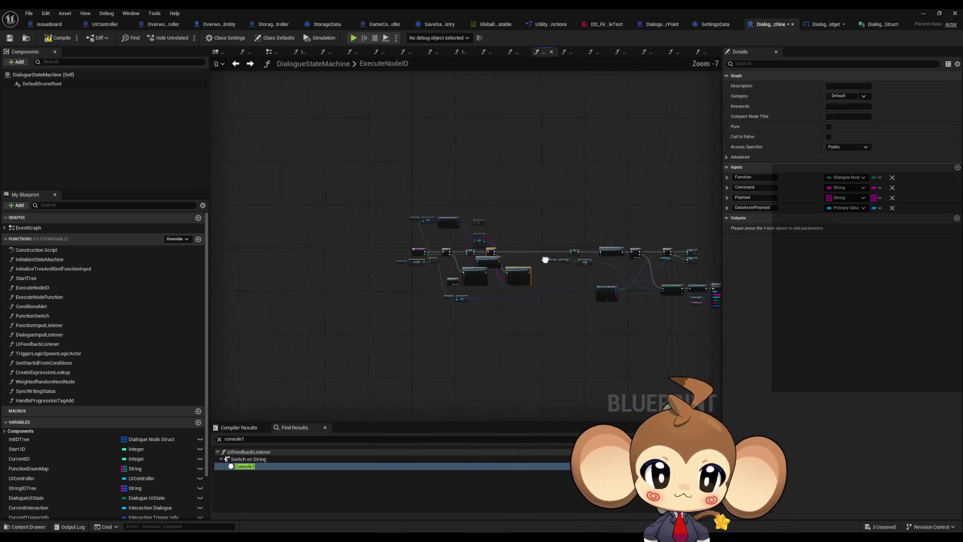
pyautogui.click(395, 243)
pyautogui.scroll(7, 395, 244)
pyautogui.moveTo(419, 285); pyautogui.dragTo(473, 326)
# Fit Handle Progression Tag Add between the Current ID SET and the Branch, then view the whole function.
pyautogui.keyDown('shift'); pyautogui.click(388, 315); pyautogui.keyUp('shift')
pyautogui.moveTo(388, 316)
pyautogui.mouseDown()
pyautogui.moveTo(444, 286)
pyautogui.moveTo(413, 274)
pyautogui.mouseUp()
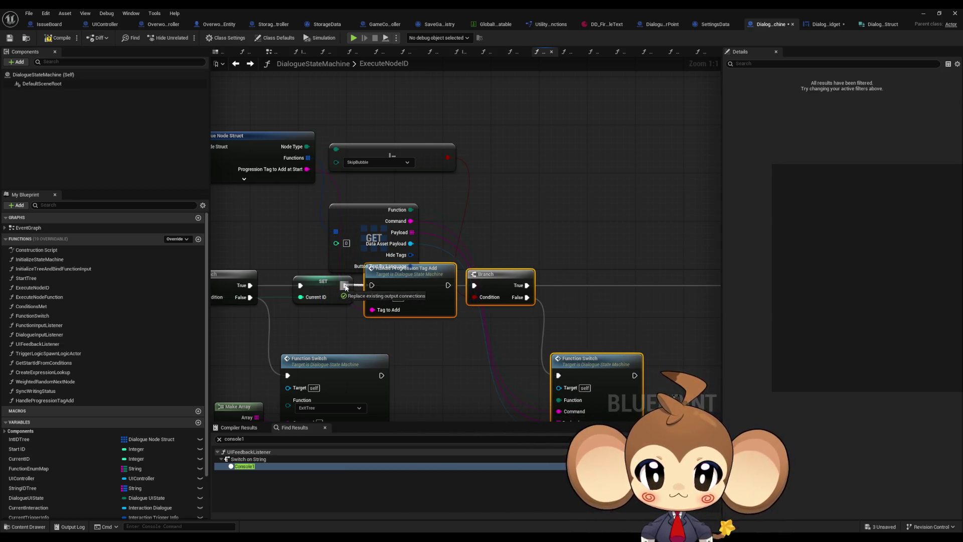
pyautogui.click(445, 359)
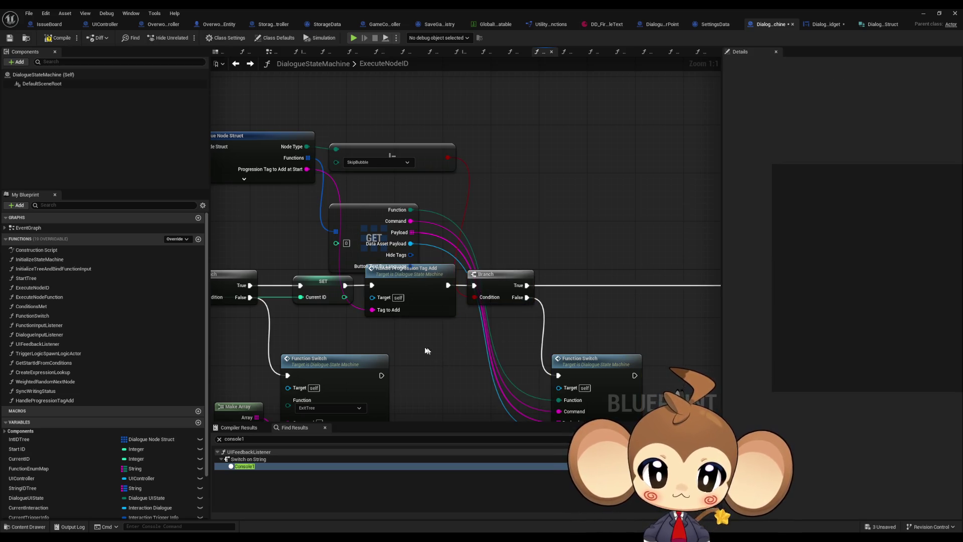
pyautogui.moveTo(418, 331); pyautogui.dragTo(513, 326)
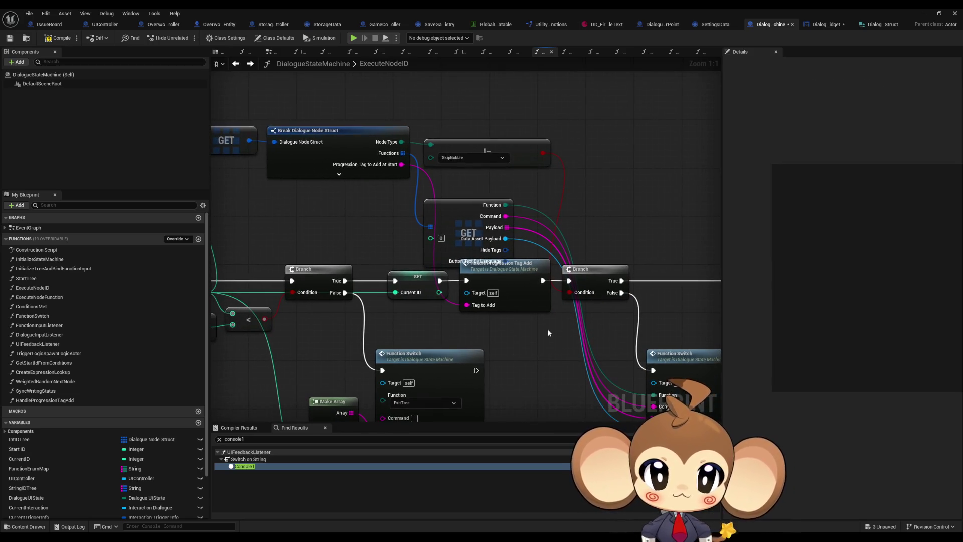
pyautogui.scroll(-3, 547, 333)
pyautogui.moveTo(598, 279); pyautogui.dragTo(533, 260)
pyautogui.moveTo(607, 288)
pyautogui.mouseDown()
pyautogui.moveTo(481, 257)
pyautogui.moveTo(226, 235)
pyautogui.moveTo(718, 263)
pyautogui.mouseUp()
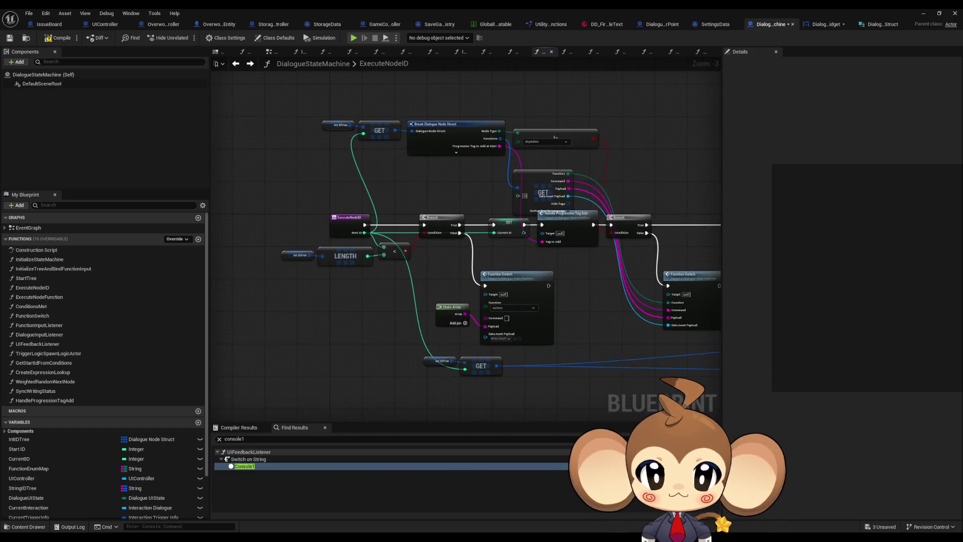
# Find ExecuteNodeID references by class member and jump to its call in FunctionSwitch.
pyautogui.rightClick(346, 227)
pyautogui.moveTo(386, 307)
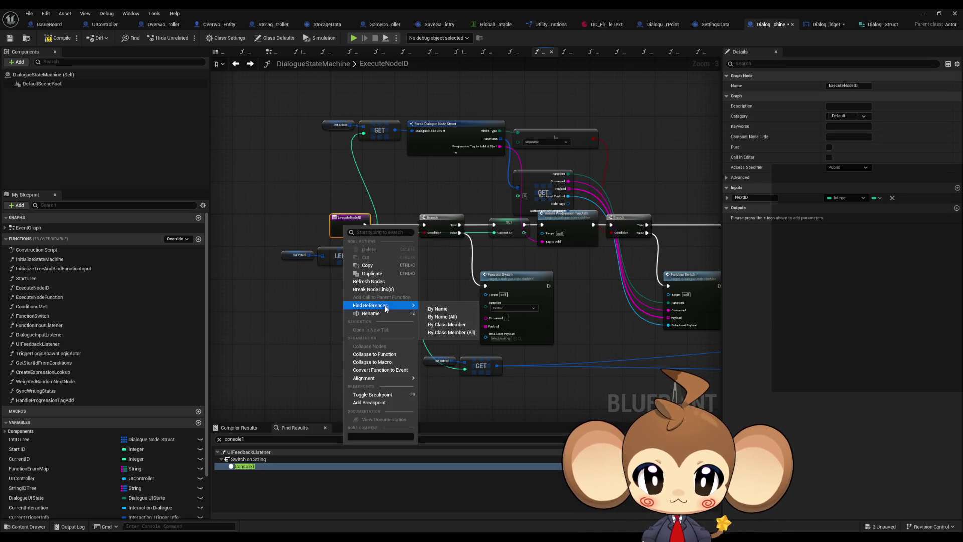
pyautogui.click(458, 325)
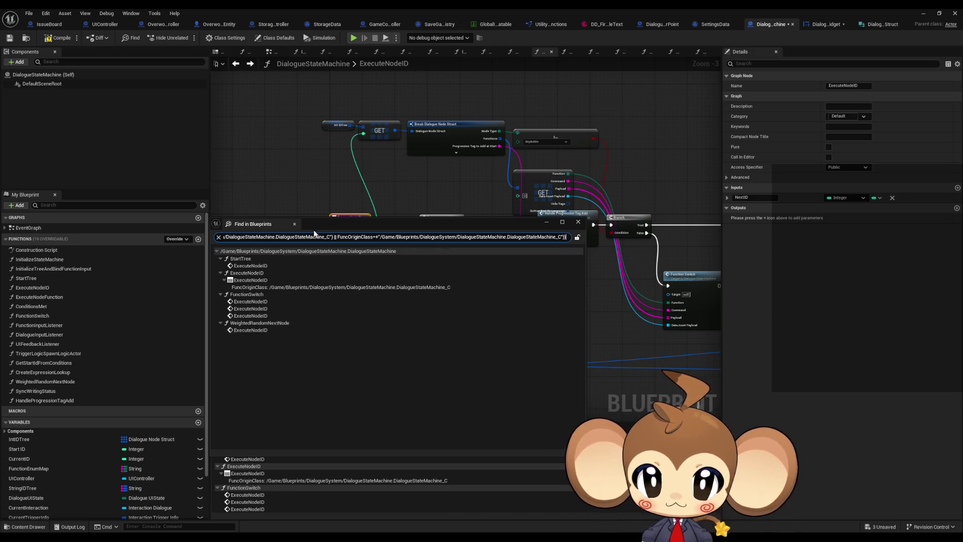
pyautogui.moveTo(314, 230); pyautogui.dragTo(429, 236)
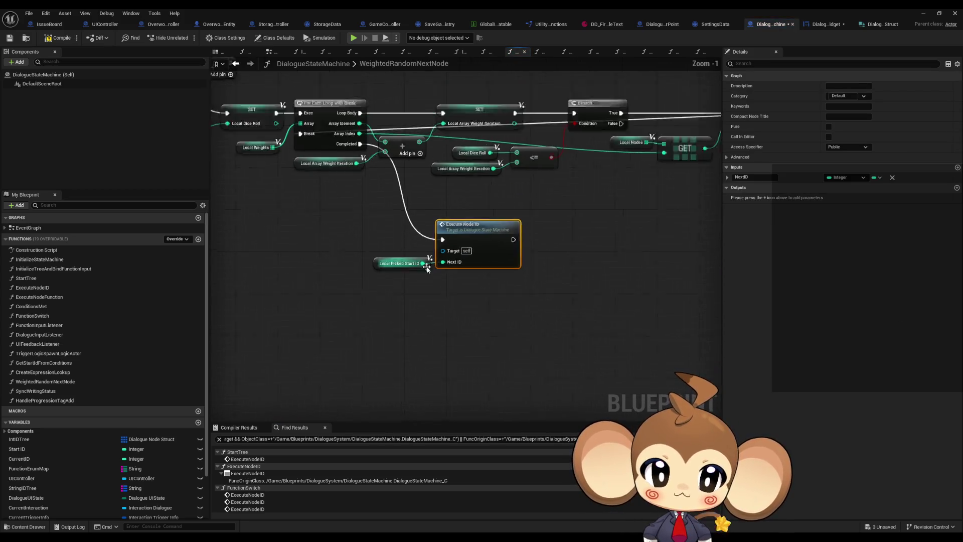
pyautogui.scroll(-4, 476, 256)
pyautogui.scroll(4, 301, 151)
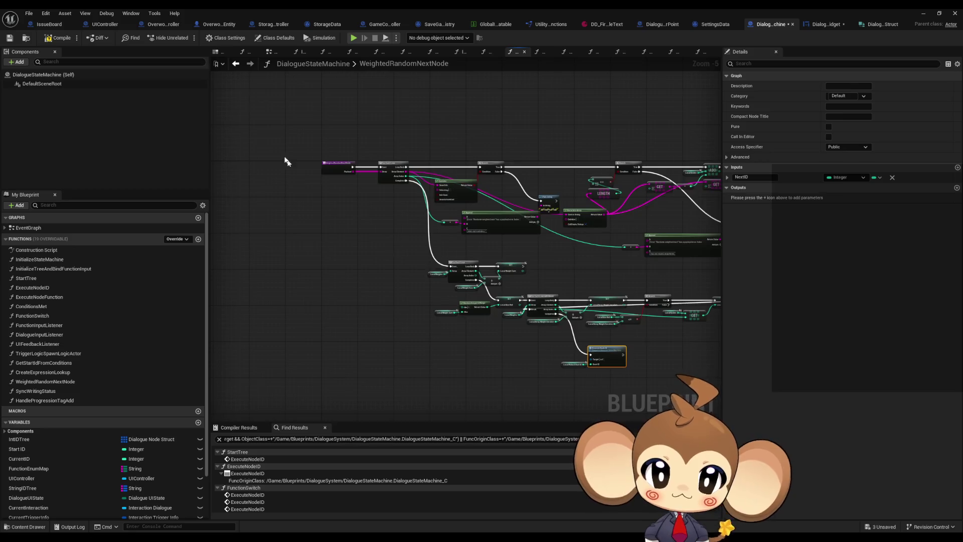
pyautogui.click(401, 189)
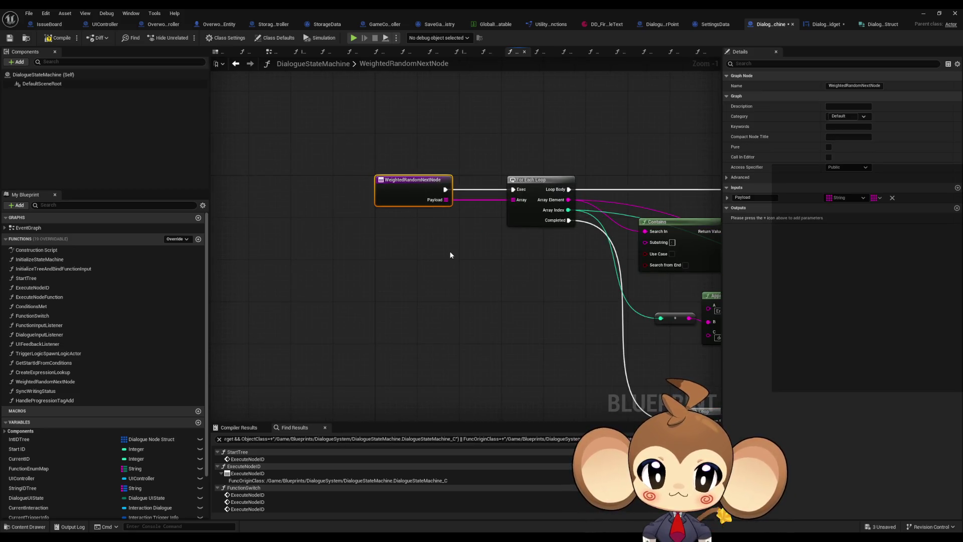
pyautogui.rightClick(409, 185)
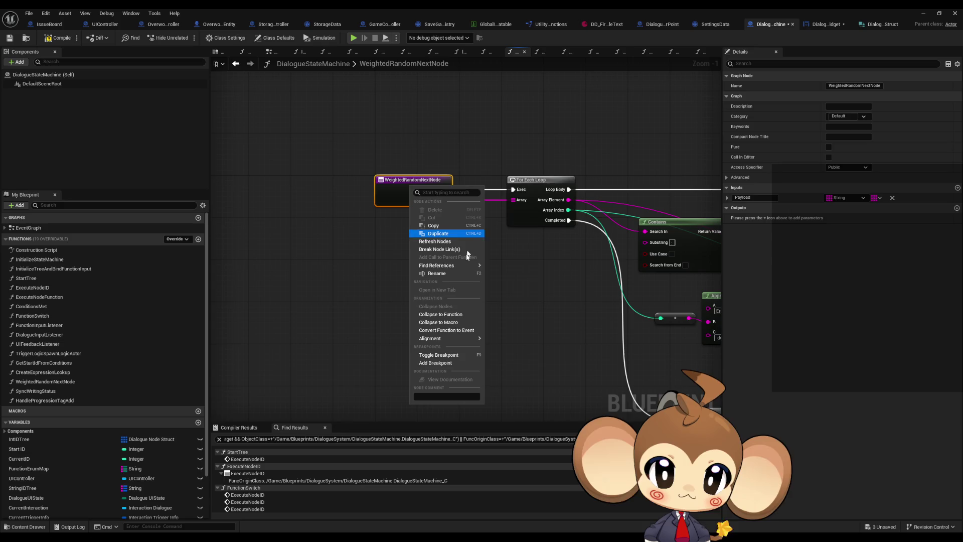
pyautogui.doubleClick(247, 495)
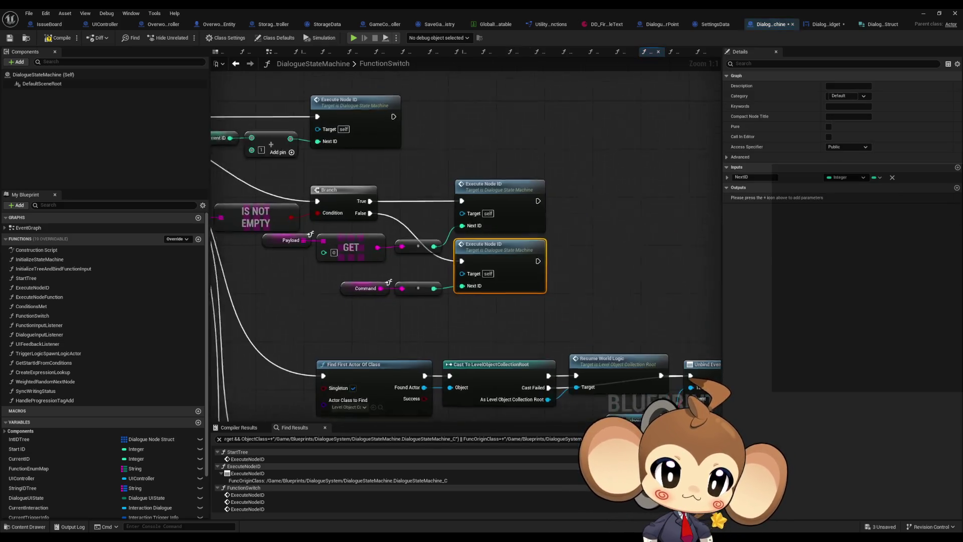
# Inspect the Switch, Branch, Execute Node ID and Current ID nodes in FunctionSwitch.
pyautogui.moveTo(235, 169)
pyautogui.mouseDown()
pyautogui.moveTo(378, 252)
pyautogui.moveTo(594, 244)
pyautogui.mouseUp()
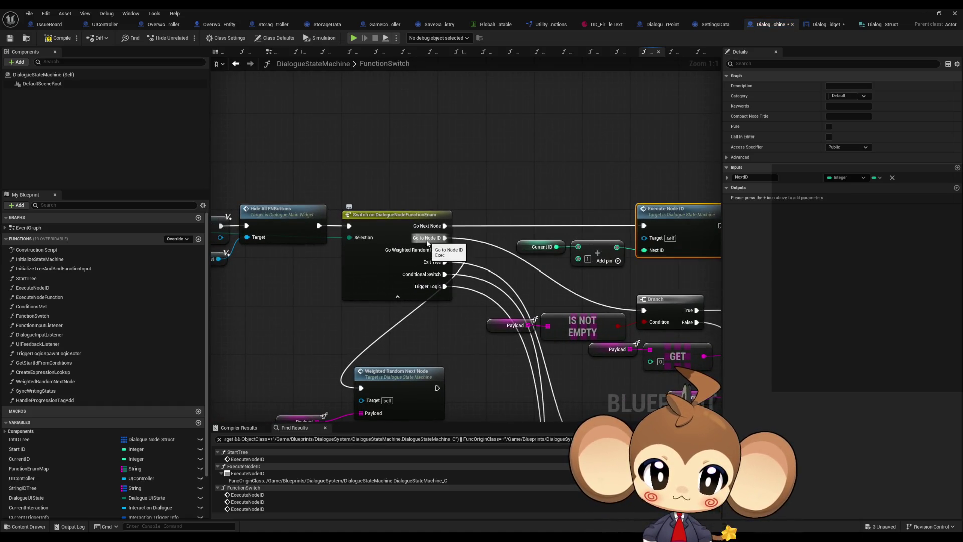
pyautogui.moveTo(635, 309)
pyautogui.mouseDown()
pyautogui.moveTo(561, 261)
pyautogui.moveTo(476, 250)
pyautogui.moveTo(624, 264)
pyautogui.mouseUp()
pyautogui.scroll(-3, 475, 249)
pyautogui.moveTo(625, 264)
pyautogui.mouseDown()
pyautogui.moveTo(630, 256)
pyautogui.moveTo(867, 267)
pyautogui.mouseUp()
pyautogui.click(560, 213)
pyautogui.scroll(3, 341, 276)
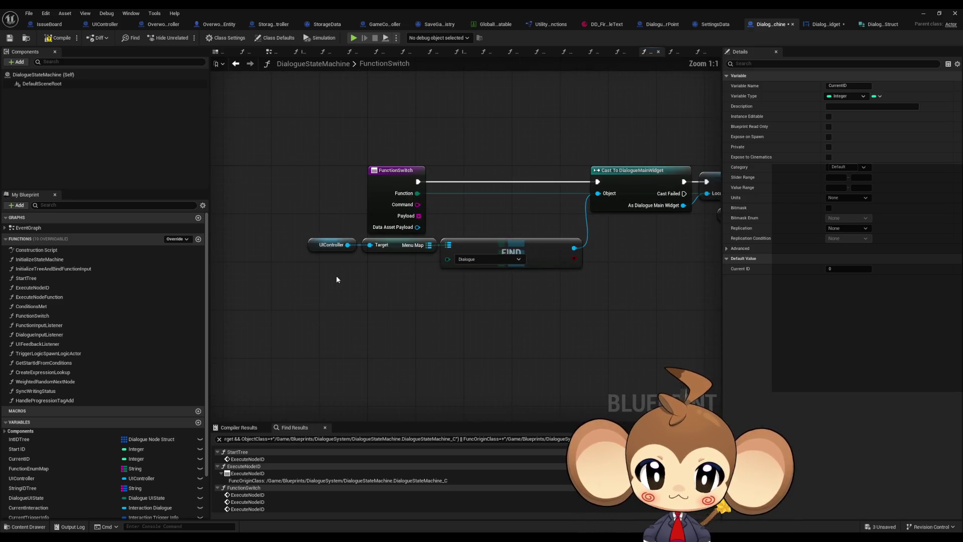
pyautogui.moveTo(591, 282); pyautogui.dragTo(419, 282)
# Step back through the ExecuteNodeID and WeightedRandomNextNode graphs, then return to FunctionSwitch.
pyautogui.click(235, 64)
pyautogui.click(235, 64)
pyautogui.click(235, 64)
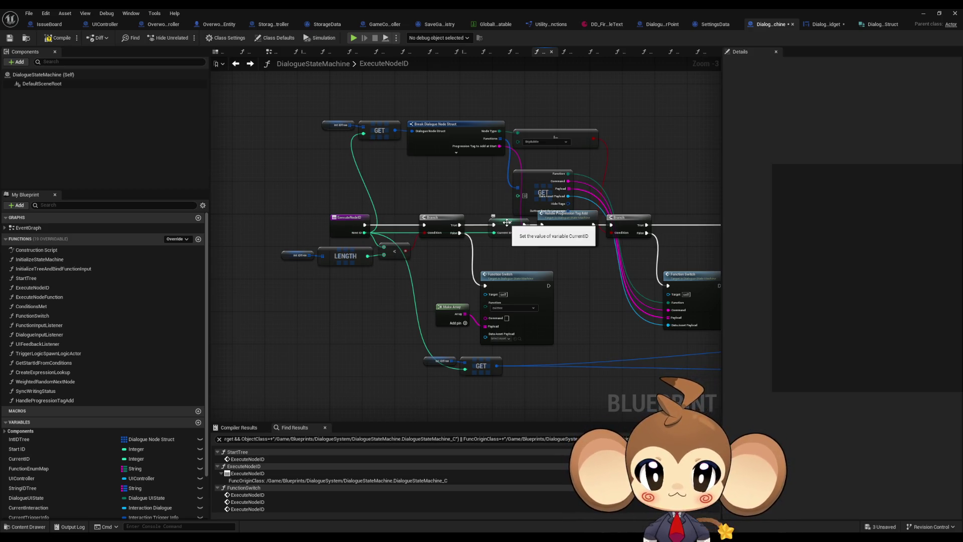
pyautogui.moveTo(317, 99)
pyautogui.mouseDown()
pyautogui.moveTo(402, 146)
pyautogui.moveTo(506, 157)
pyautogui.mouseUp()
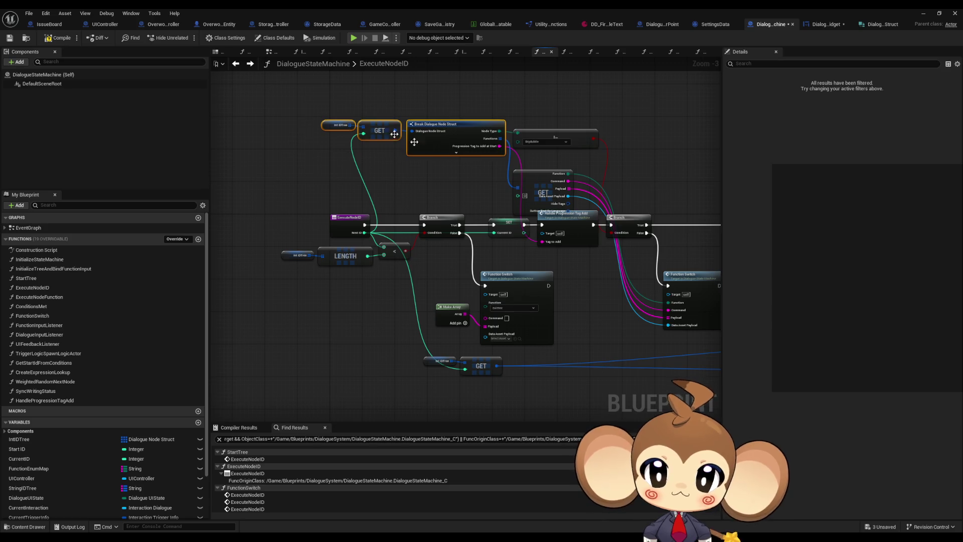
pyautogui.click(250, 65)
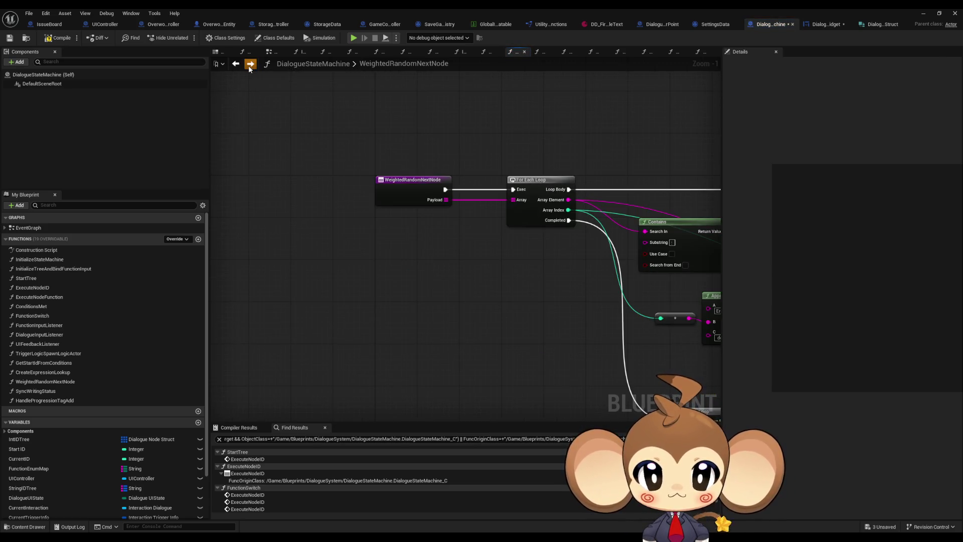
pyautogui.click(236, 63)
pyautogui.click(235, 64)
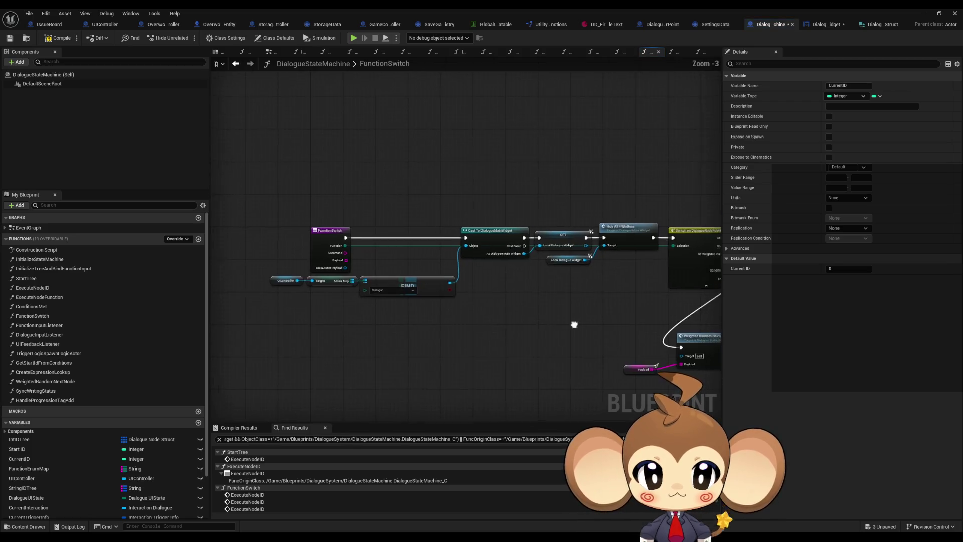
# Review the FunctionSwitch entry, FIND nodes and the lower Execute Node ID call.
pyautogui.scroll(2, 340, 296)
pyautogui.moveTo(341, 296)
pyautogui.mouseDown()
pyautogui.moveTo(528, 310)
pyautogui.moveTo(165, 292)
pyautogui.mouseUp()
pyautogui.moveTo(640, 164); pyautogui.dragTo(474, 172)
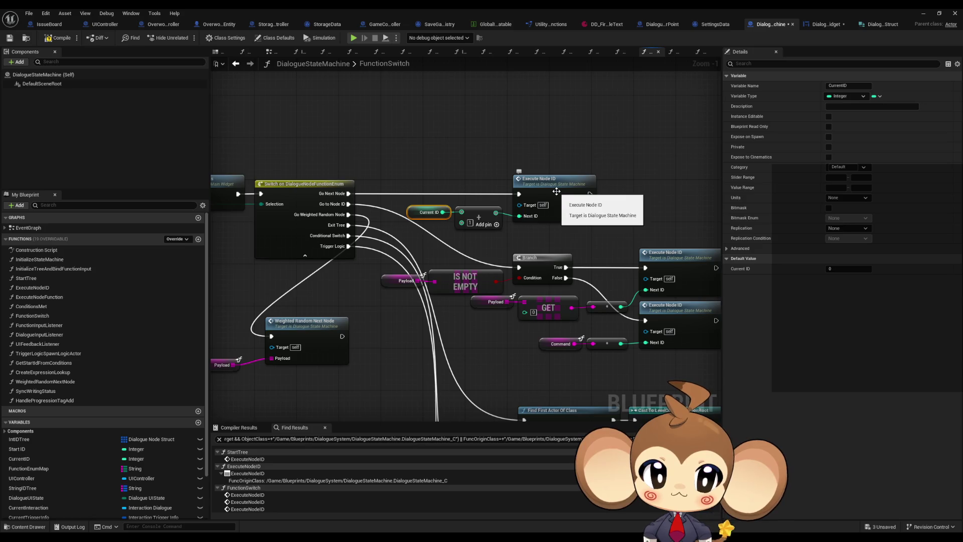
pyautogui.click(668, 305)
pyautogui.moveTo(600, 338); pyautogui.dragTo(510, 251)
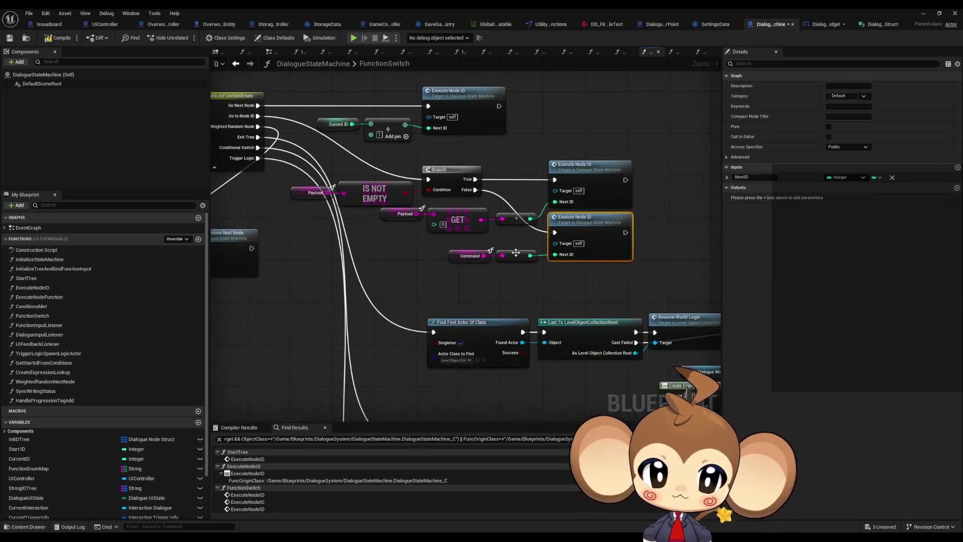
pyautogui.scroll(-2, 510, 251)
pyautogui.hotkey('ctrl', 'v')
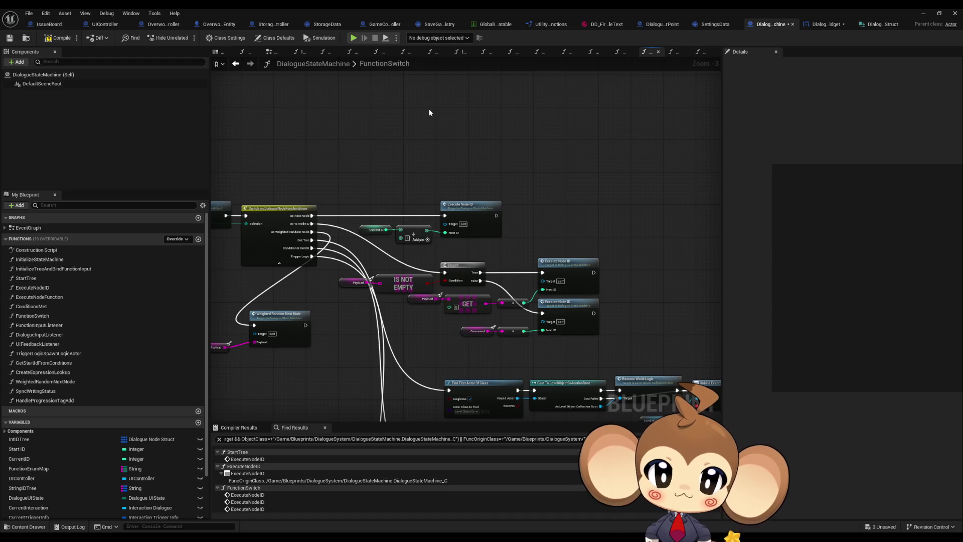
# Inspect the IS NOT EMPTY branch, Switch, For Each Loop and Spawn Logic Actor nodes, then restore the editor window.
pyautogui.moveTo(592, 171)
pyautogui.mouseDown()
pyautogui.moveTo(582, 283)
pyautogui.moveTo(502, 240)
pyautogui.moveTo(418, 243)
pyautogui.mouseUp()
pyautogui.scroll(1, 417, 242)
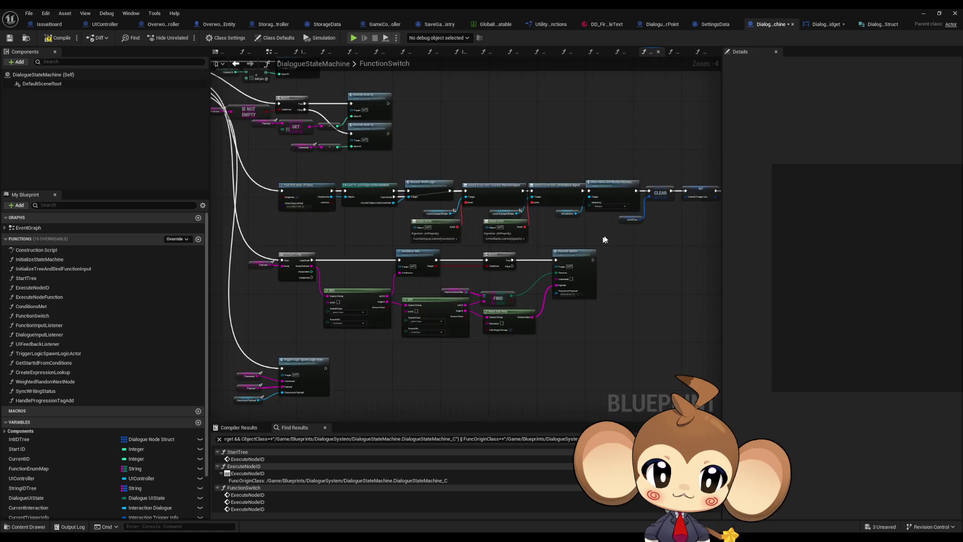
pyautogui.scroll(1, 600, 236)
pyautogui.moveTo(600, 237)
pyautogui.mouseDown()
pyautogui.moveTo(356, 253)
pyautogui.moveTo(719, 369)
pyautogui.mouseUp()
pyautogui.moveTo(481, 277); pyautogui.dragTo(479, 338)
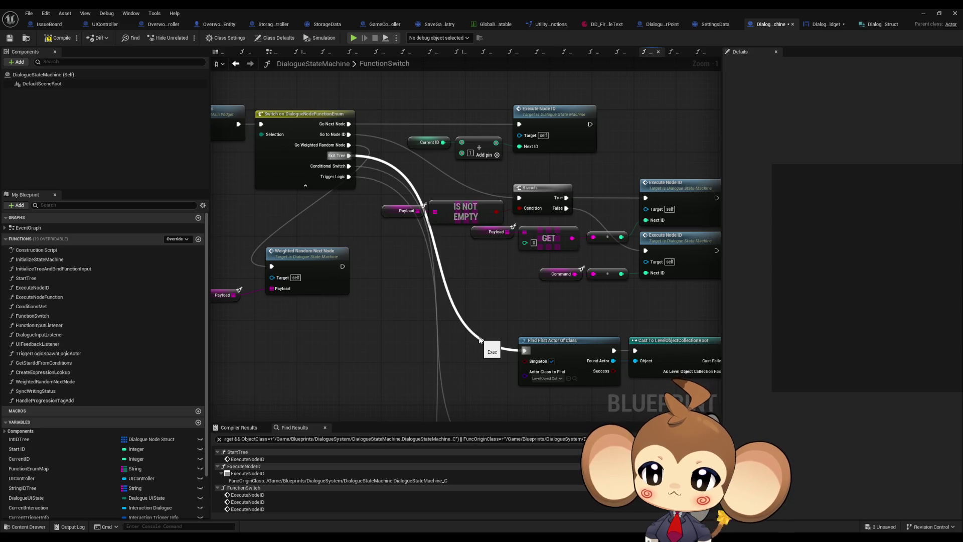
pyautogui.scroll(-2, 480, 340)
pyautogui.moveTo(480, 339)
pyautogui.mouseDown()
pyautogui.moveTo(406, 146)
pyautogui.moveTo(397, 75)
pyautogui.mouseUp()
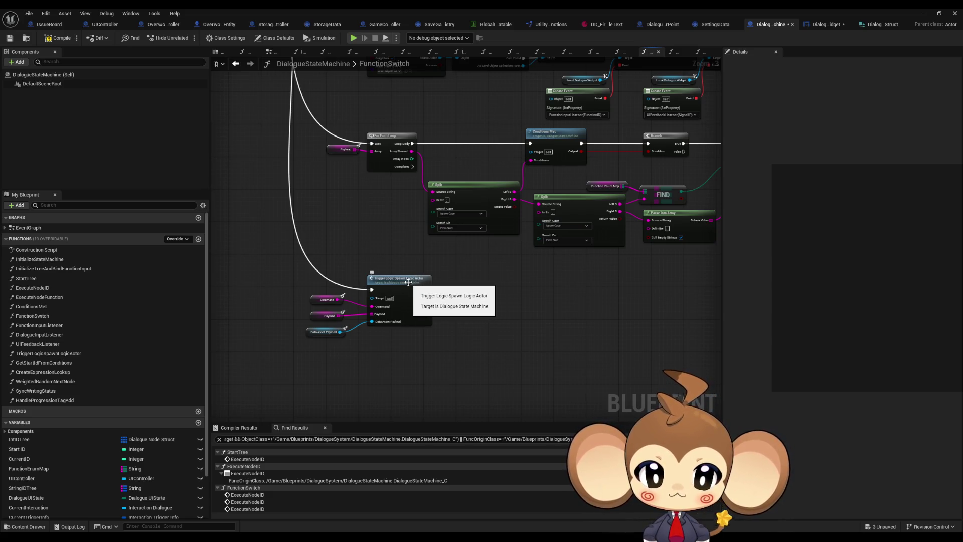
pyautogui.moveTo(408, 282)
pyautogui.mouseDown()
pyautogui.moveTo(426, 359)
pyautogui.moveTo(417, 119)
pyautogui.mouseUp()
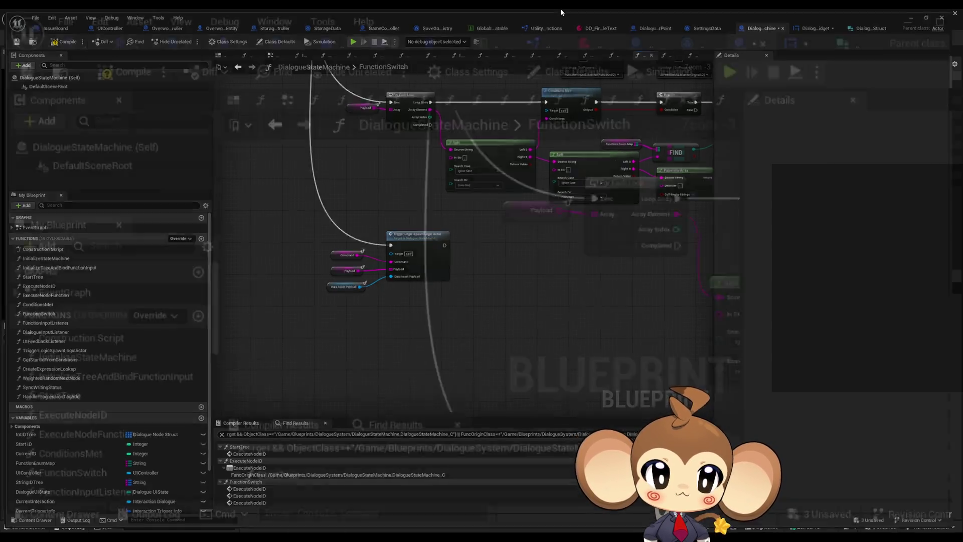
pyautogui.doubleClick(561, 8)
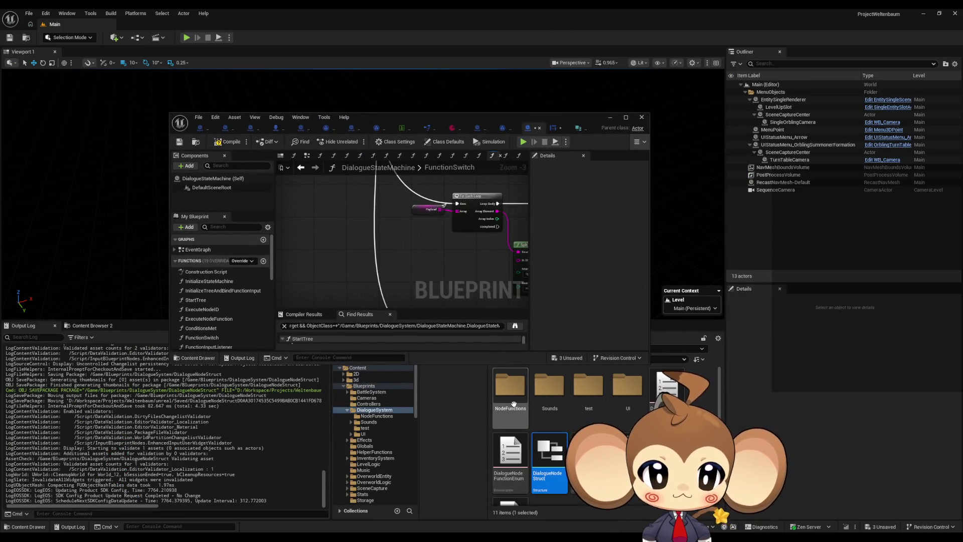
# Open DialogueFNLogic_Dialogue_Utilities from NodeFunctions and follow its Function Switch call into DialogueStateMachine.
pyautogui.doubleClick(510, 389)
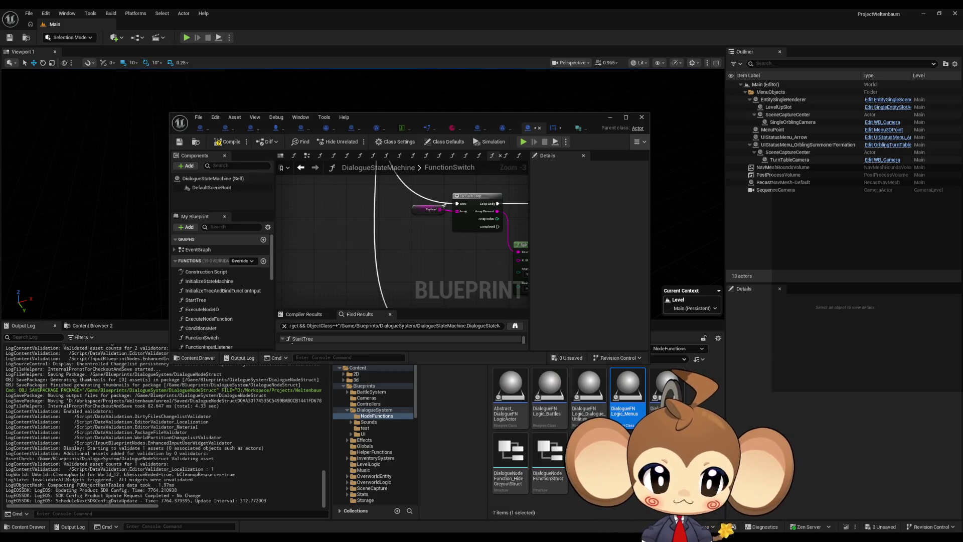
pyautogui.moveTo(670, 394)
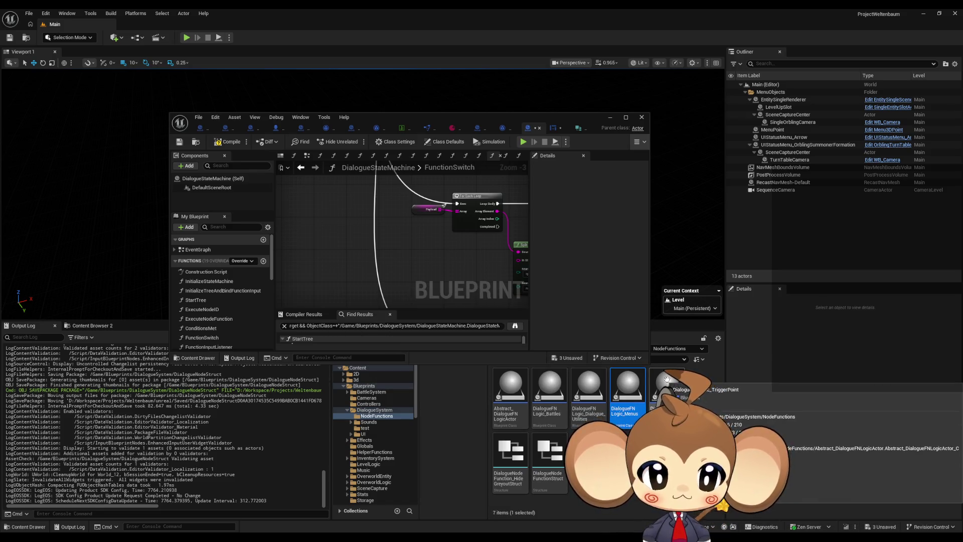
pyautogui.click(588, 387)
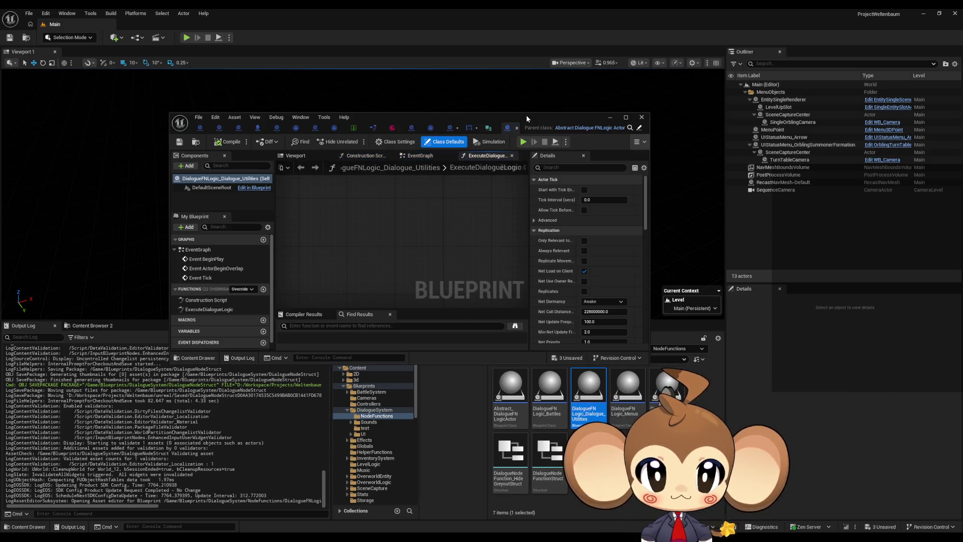
pyautogui.doubleClick(526, 115)
pyautogui.scroll(5, 402, 337)
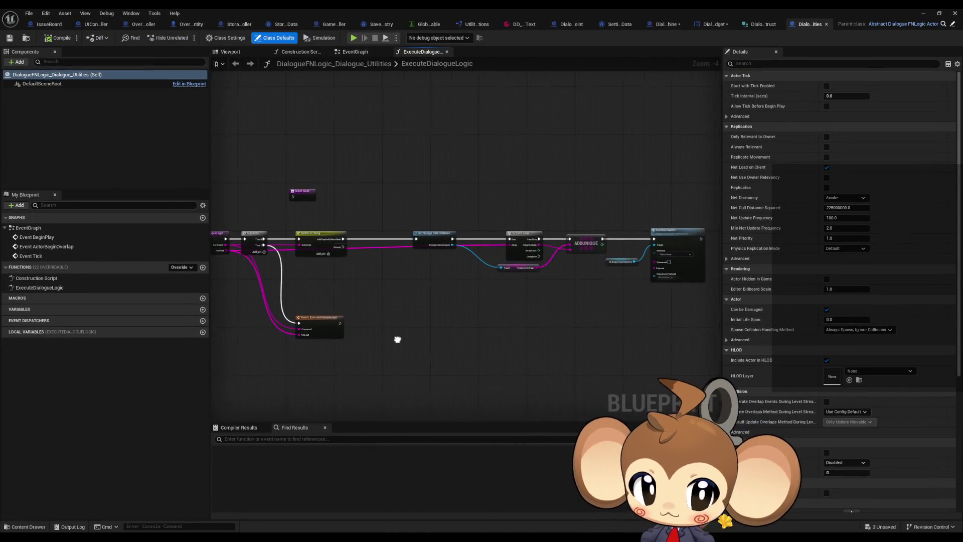
pyautogui.click(577, 206)
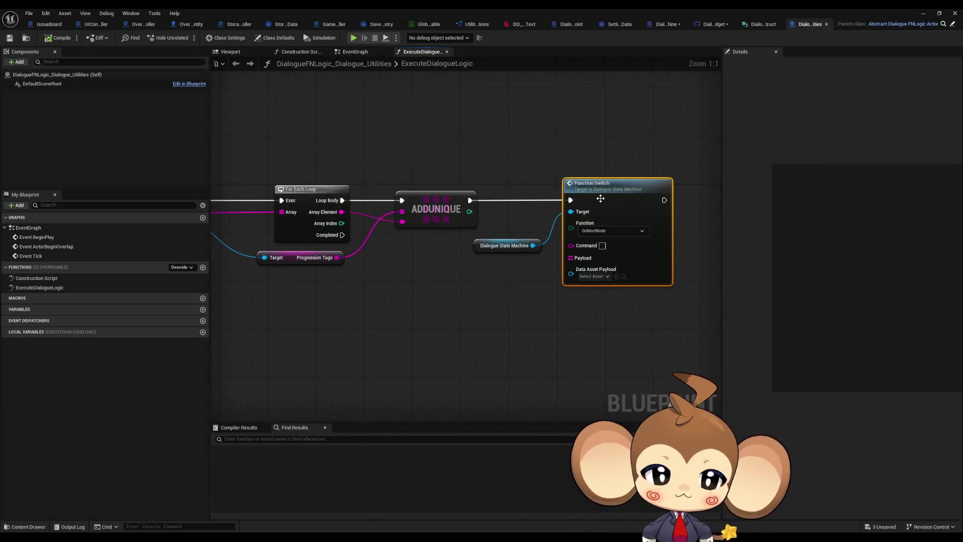
pyautogui.scroll(-2, 472, 304)
pyautogui.moveTo(407, 315)
pyautogui.mouseDown()
pyautogui.moveTo(711, 326)
pyautogui.moveTo(577, 309)
pyautogui.moveTo(702, 315)
pyautogui.moveTo(604, 305)
pyautogui.moveTo(420, 310)
pyautogui.mouseUp()
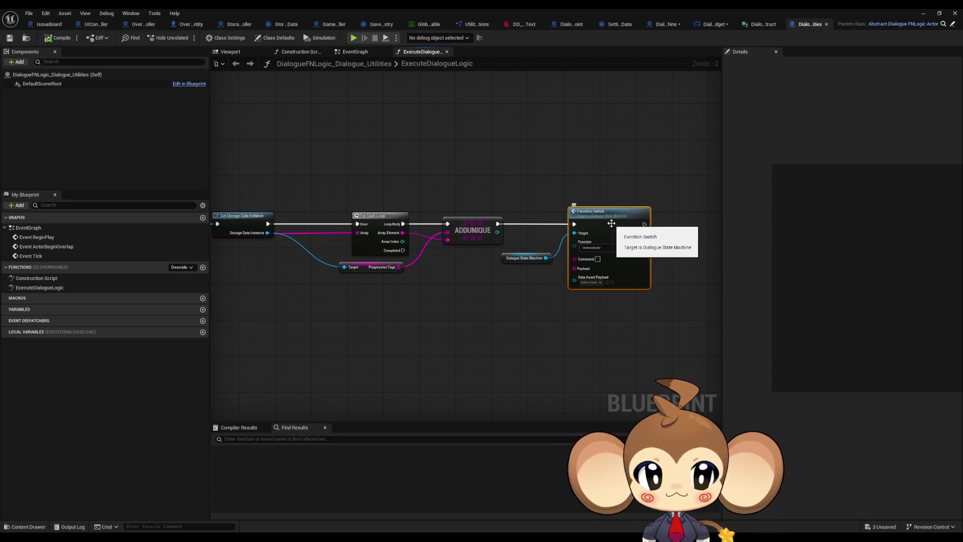
pyautogui.doubleClick(611, 223)
pyautogui.scroll(-2, 484, 209)
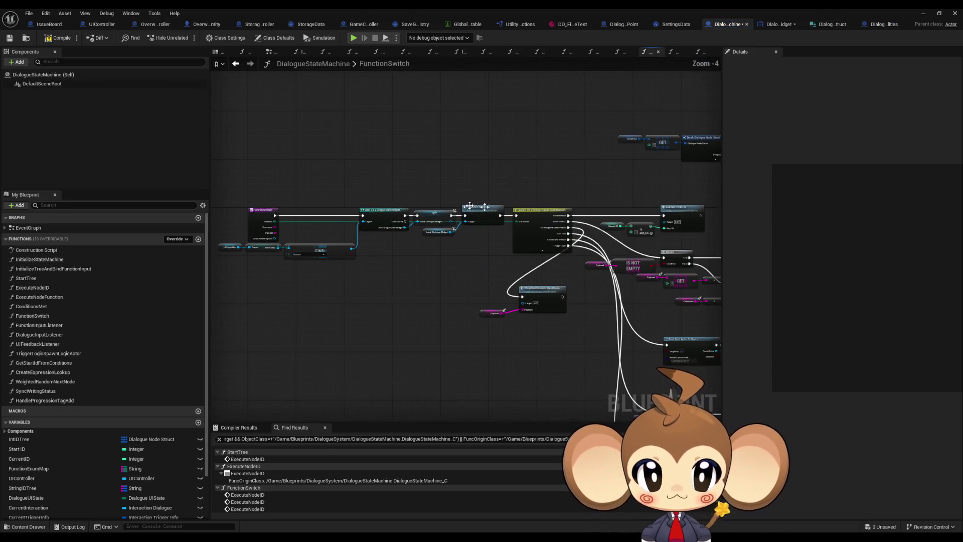
pyautogui.scroll(3, 605, 220)
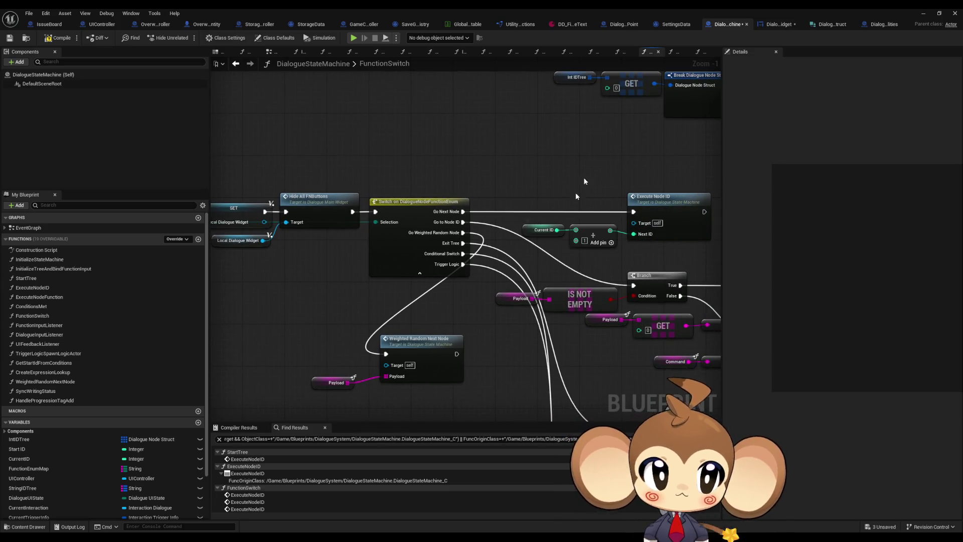
pyautogui.doubleClick(546, 12)
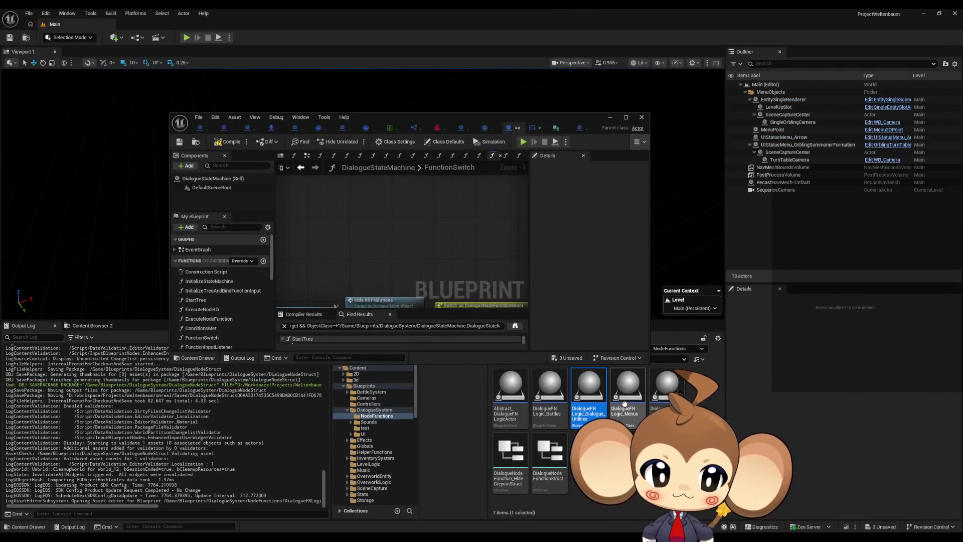
# Inspect DialogueFNLogic_Menus' ExecuteDialogueLogic Function Switch call set to ExitTree, then restore the window.
pyautogui.click(579, 127)
pyautogui.doubleClick(444, 115)
pyautogui.scroll(-3, 336, 221)
pyautogui.scroll(5, 459, 188)
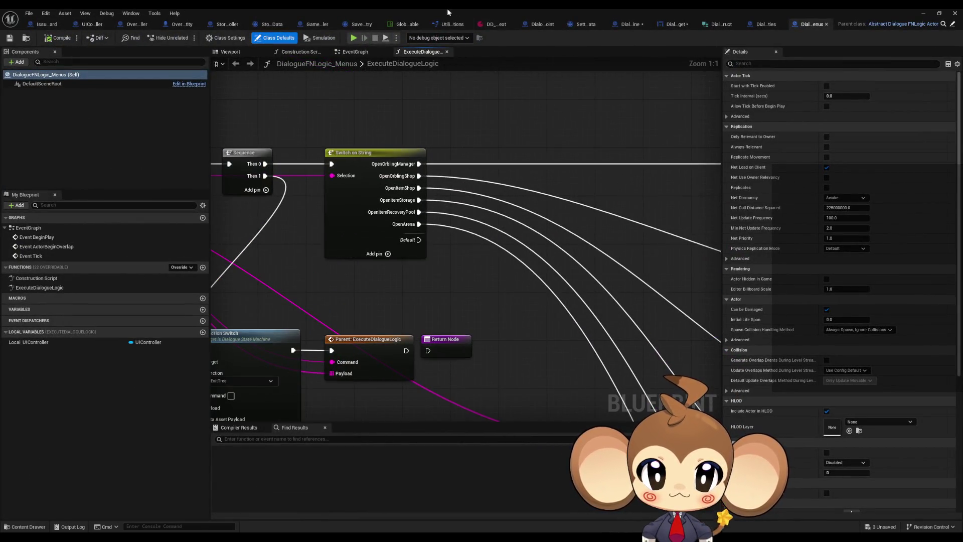
pyautogui.scroll(-3, 612, 225)
pyautogui.moveTo(613, 225)
pyautogui.mouseDown()
pyautogui.moveTo(416, 241)
pyautogui.moveTo(448, 273)
pyautogui.moveTo(441, 244)
pyautogui.mouseUp()
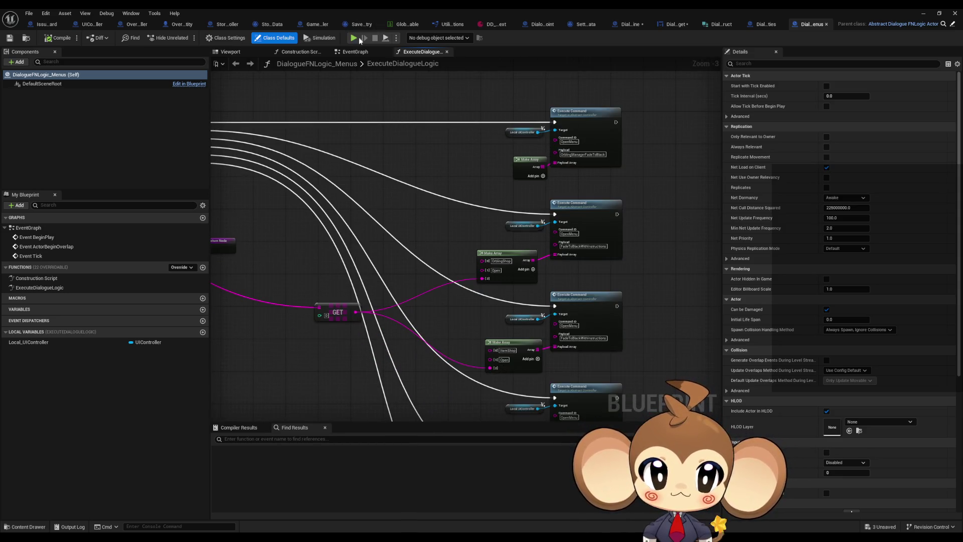
pyautogui.scroll(-2, 413, 157)
pyautogui.scroll(2, 510, 207)
pyautogui.scroll(1, 407, 188)
pyautogui.click(465, 327)
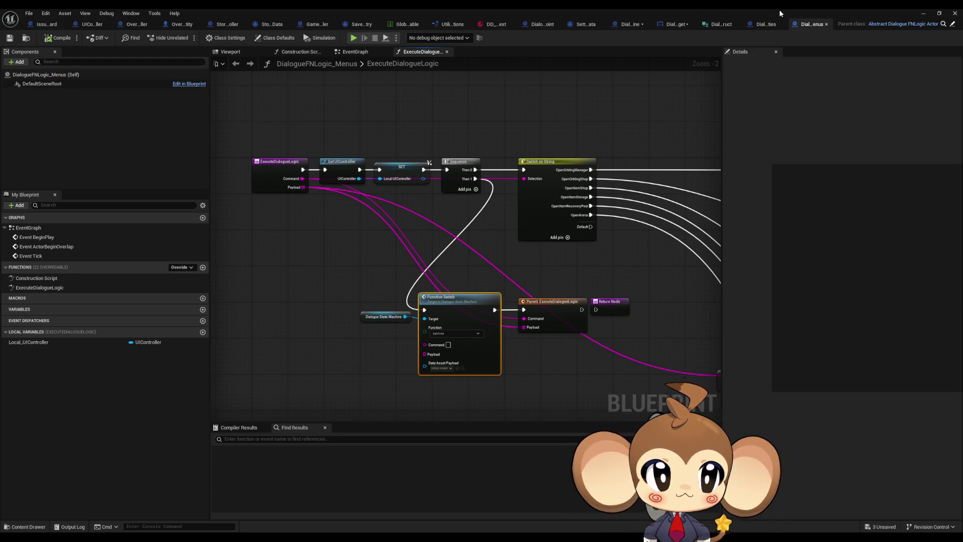
pyautogui.doubleClick(780, 14)
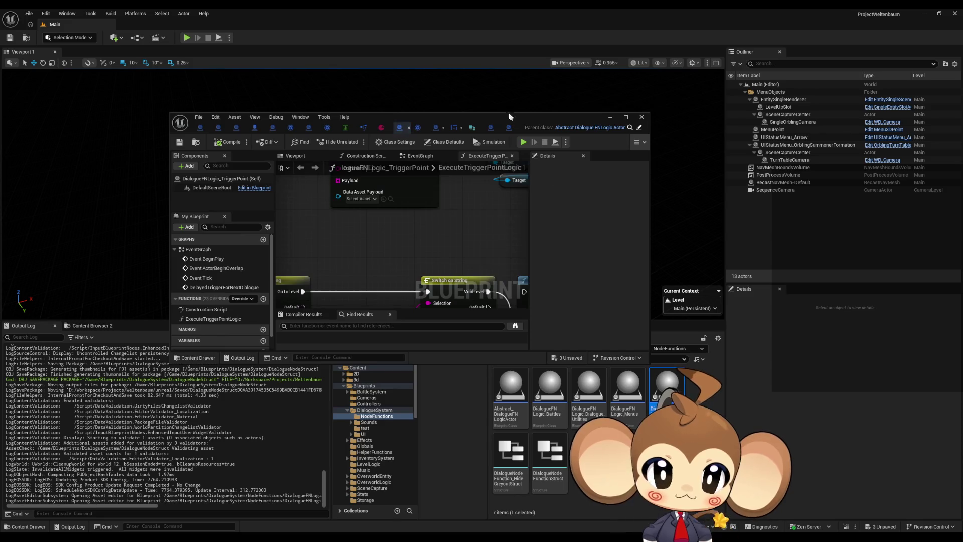
# Maximize the blueprint editor and survey the trigger point graph around the Function Switch node.
pyautogui.doubleClick(485, 119)
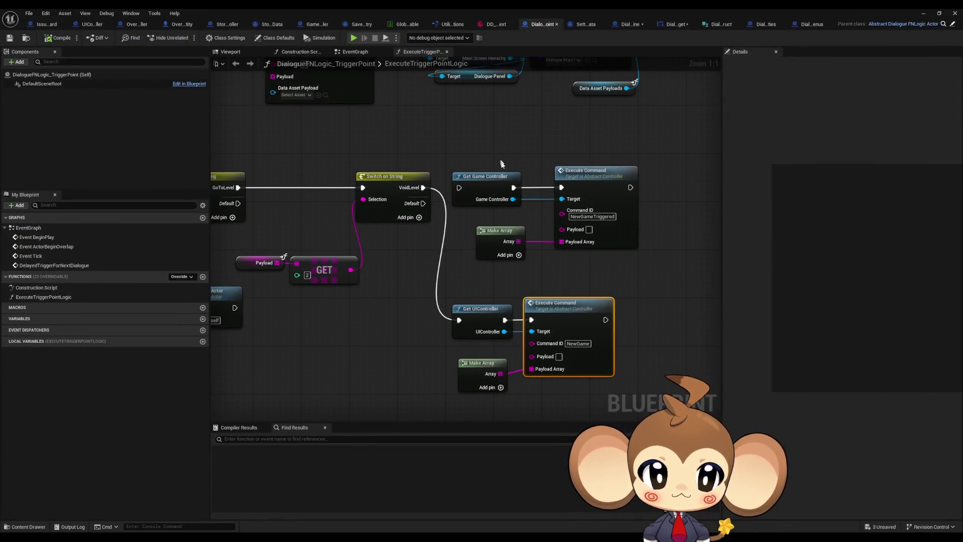
pyautogui.scroll(-3, 503, 157)
pyautogui.scroll(-3, 588, 316)
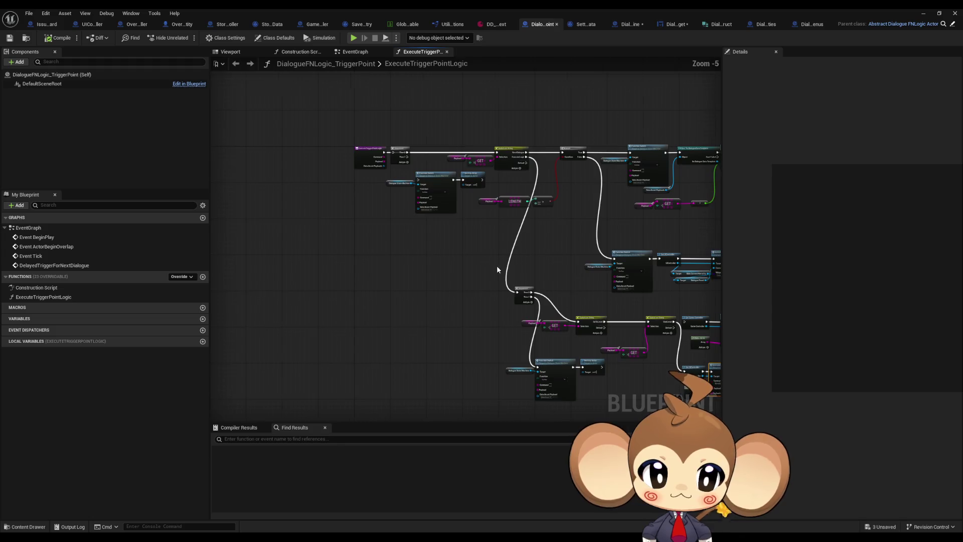
pyautogui.scroll(4, 433, 233)
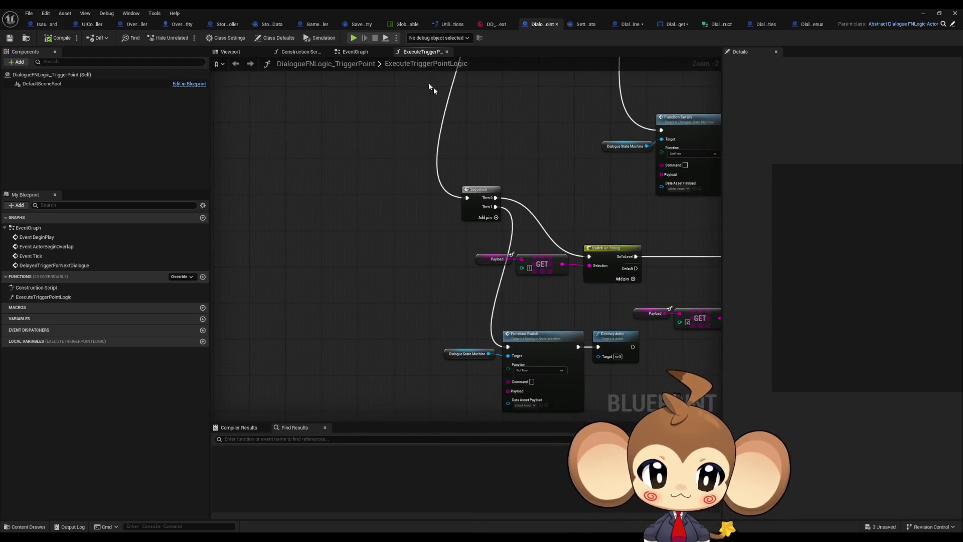
pyautogui.moveTo(410, 249); pyautogui.dragTo(445, 329)
pyautogui.scroll(-1, 496, 327)
pyautogui.moveTo(489, 195)
pyautogui.mouseDown()
pyautogui.moveTo(489, 457)
pyautogui.moveTo(408, 189)
pyautogui.mouseUp()
pyautogui.moveTo(479, 269); pyautogui.dragTo(360, 235)
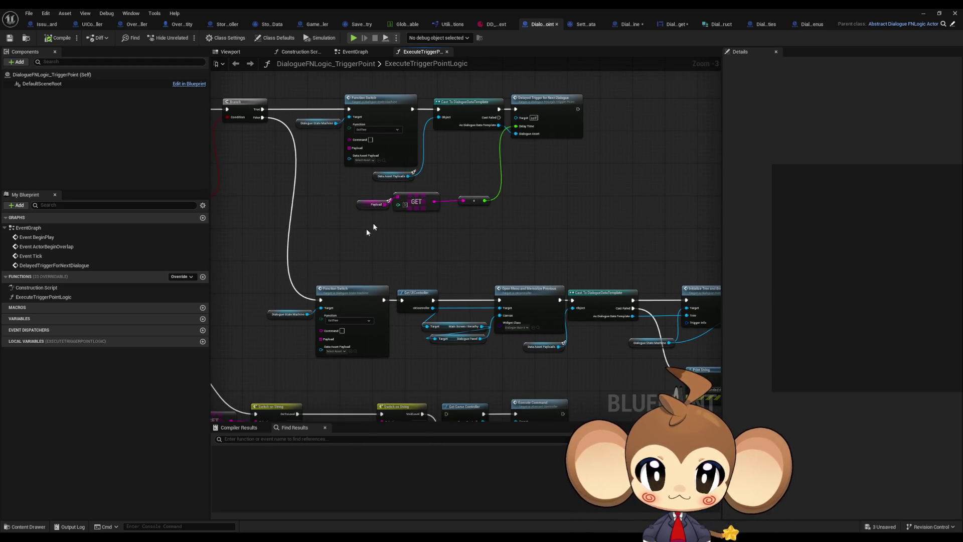
# Open the DialogueFNLogic_Battles blueprint full screen to review its logic.
pyautogui.doubleClick(624, 12)
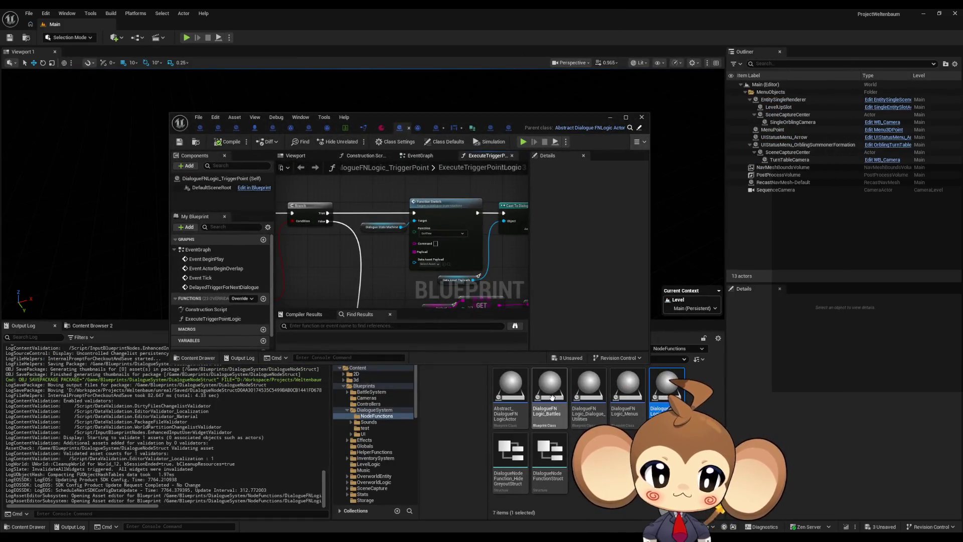
pyautogui.doubleClick(556, 403)
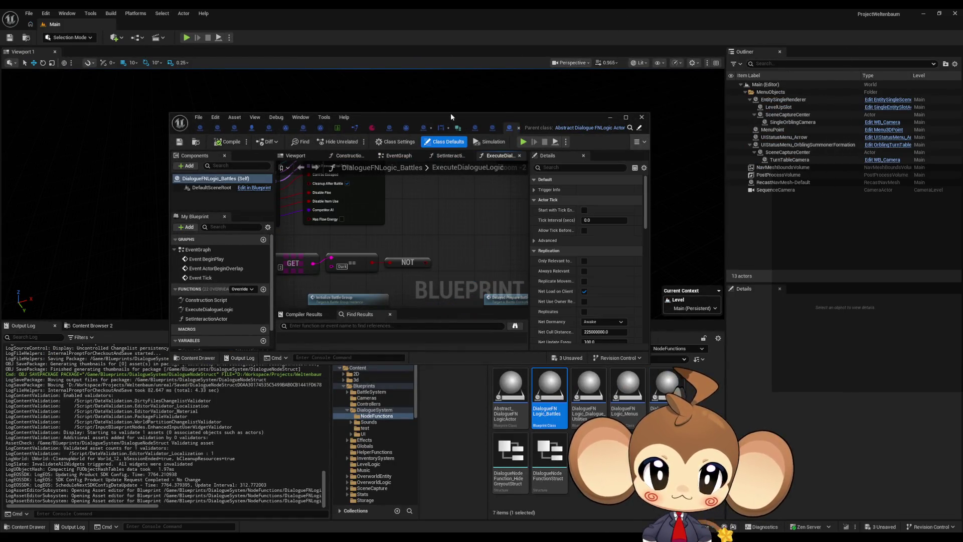
pyautogui.doubleClick(450, 113)
pyautogui.scroll(5, 440, 206)
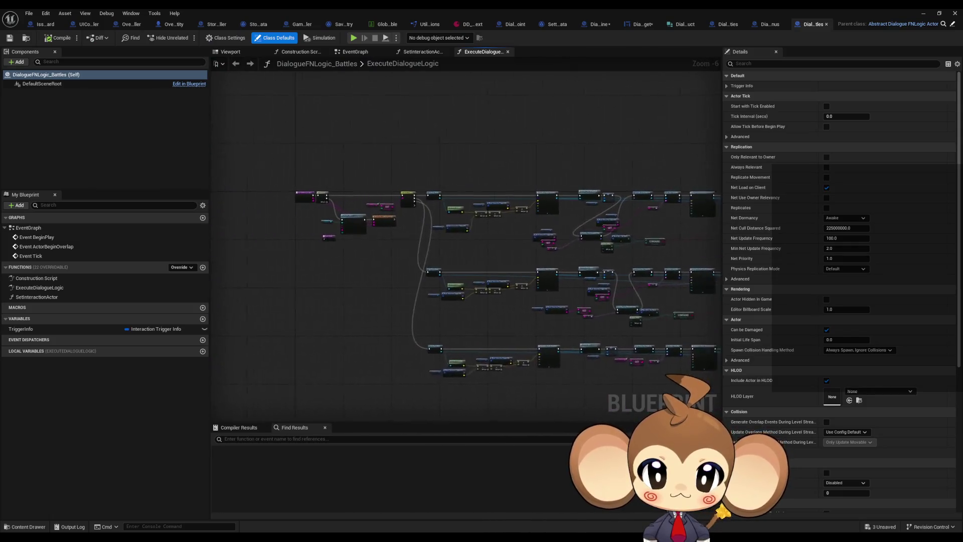
# Check Abstract_DialogueFNLogicActor's ExecuteDialogueLogic, then return to the DialogueMainWidget event graph.
pyautogui.doubleClick(586, 12)
pyautogui.click(513, 390)
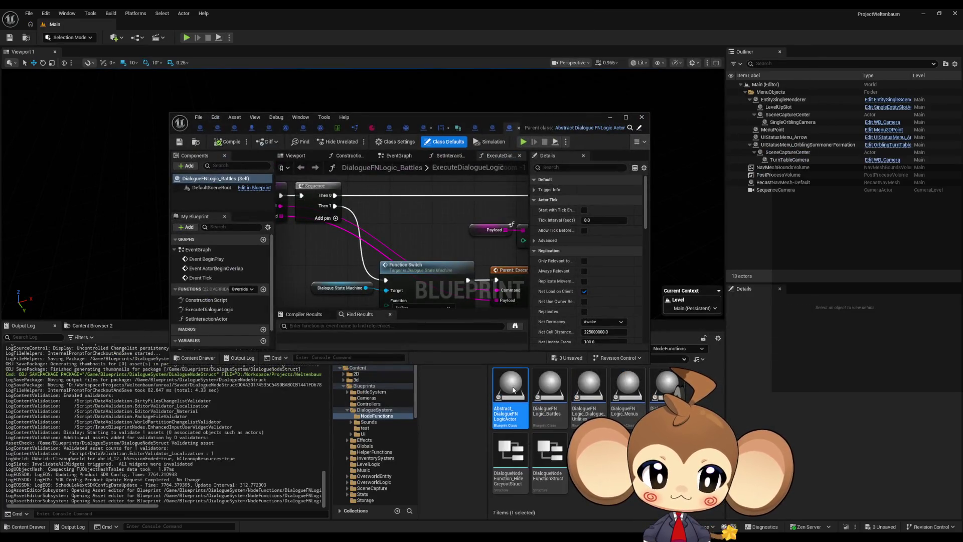
pyautogui.doubleClick(382, 115)
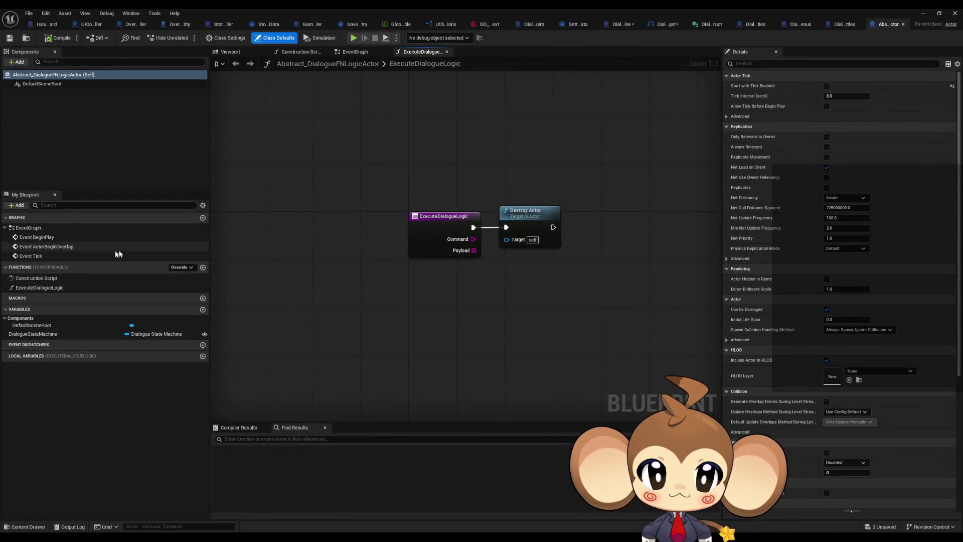
pyautogui.click(32, 287)
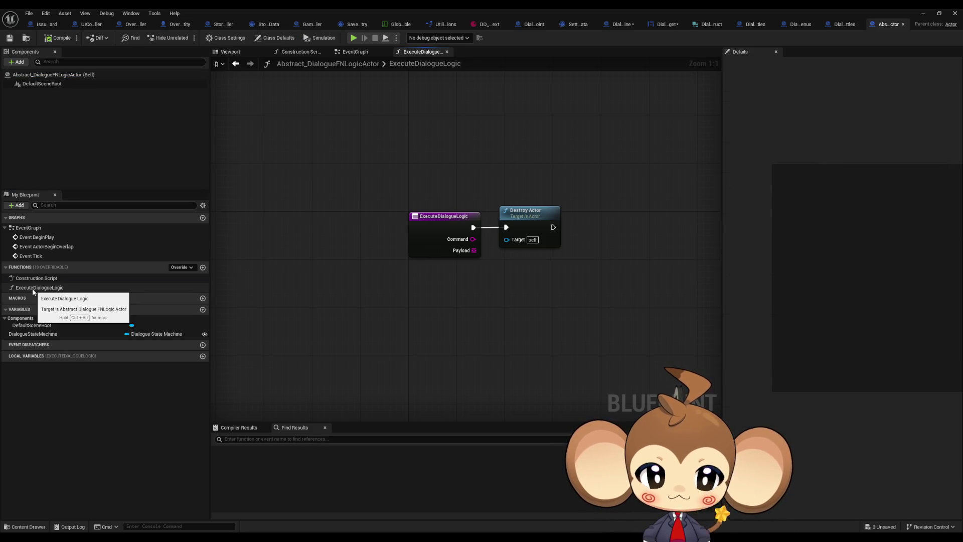
pyautogui.doubleClick(366, 8)
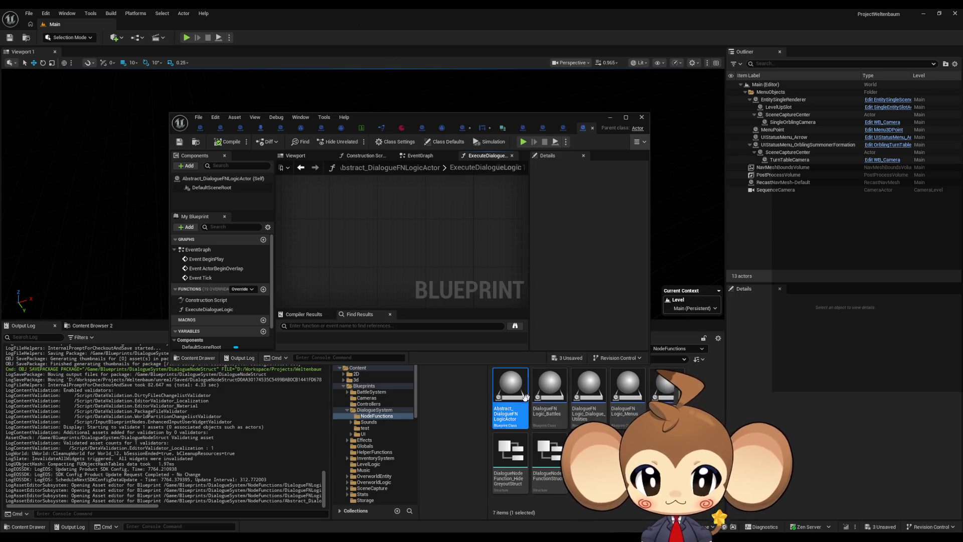
pyautogui.doubleClick(423, 121)
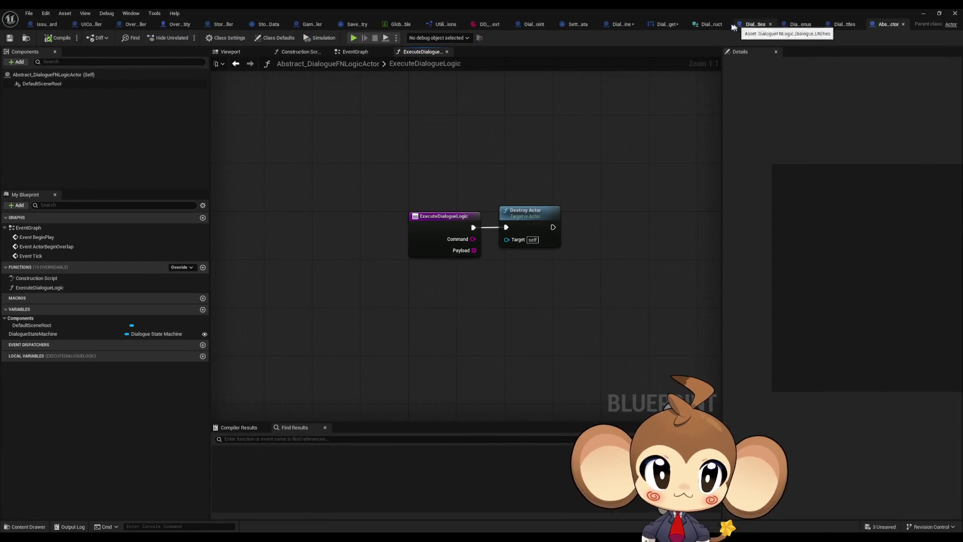
pyautogui.click(663, 24)
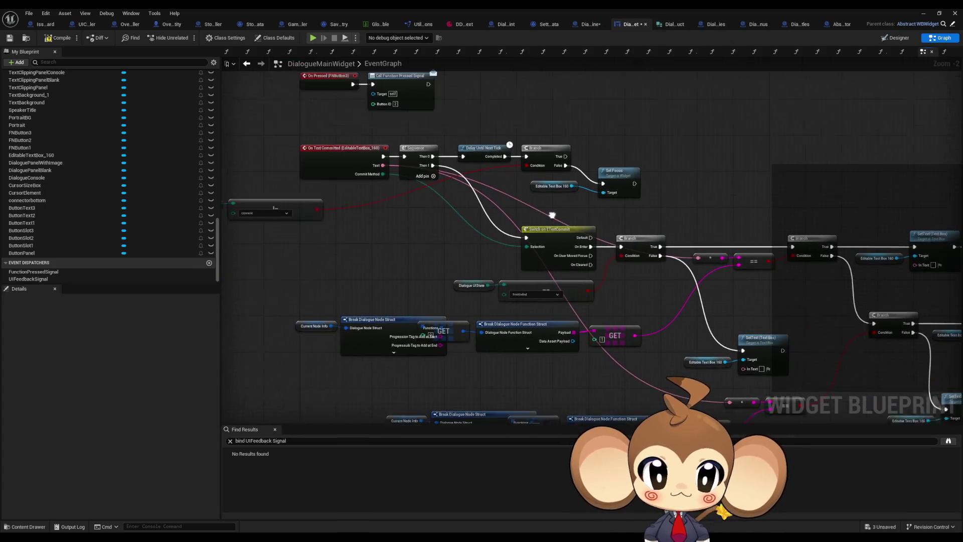
# Inspect DialogueStateMachine's FunctionSwitch and TriggerLogicSpawnLogicActor graphs and their CONTAINS branches.
pyautogui.click(592, 24)
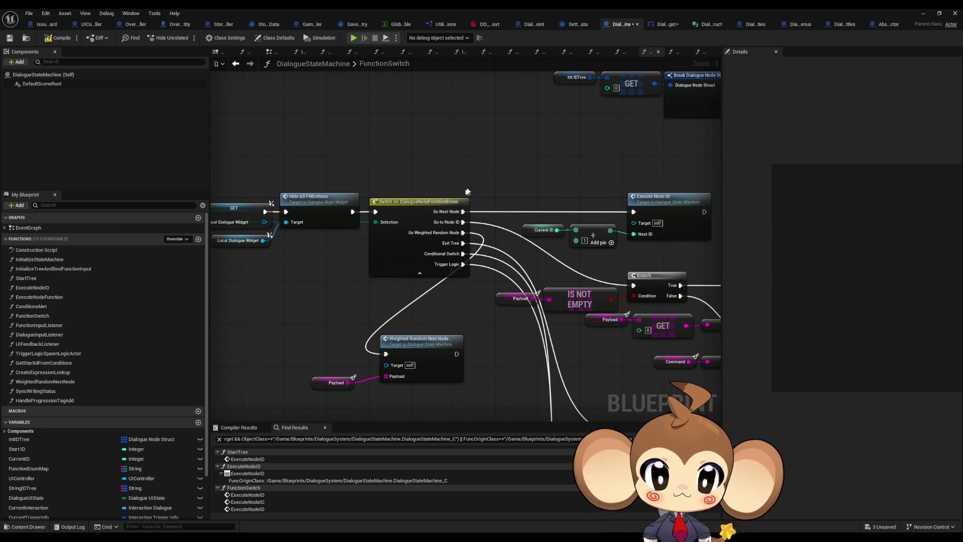
pyautogui.moveTo(492, 202); pyautogui.dragTo(472, 176)
pyautogui.moveTo(469, 249); pyautogui.dragTo(444, 217)
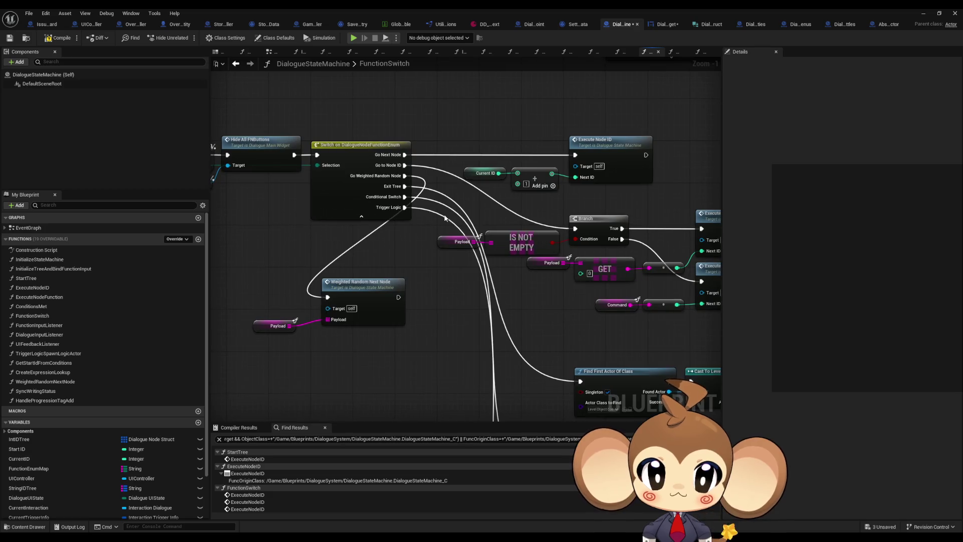
pyautogui.scroll(-3, 431, 230)
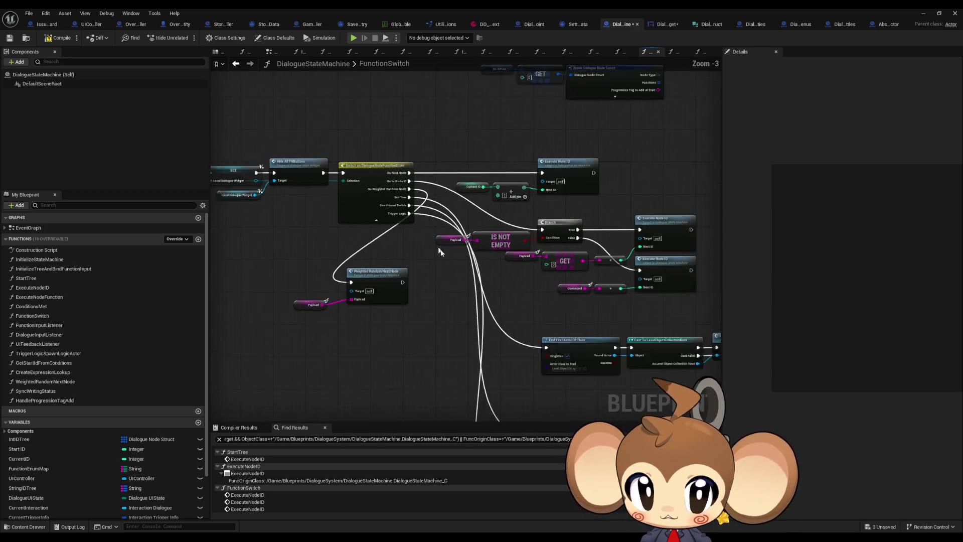
pyautogui.doubleClick(458, 209)
pyautogui.scroll(2, 493, 286)
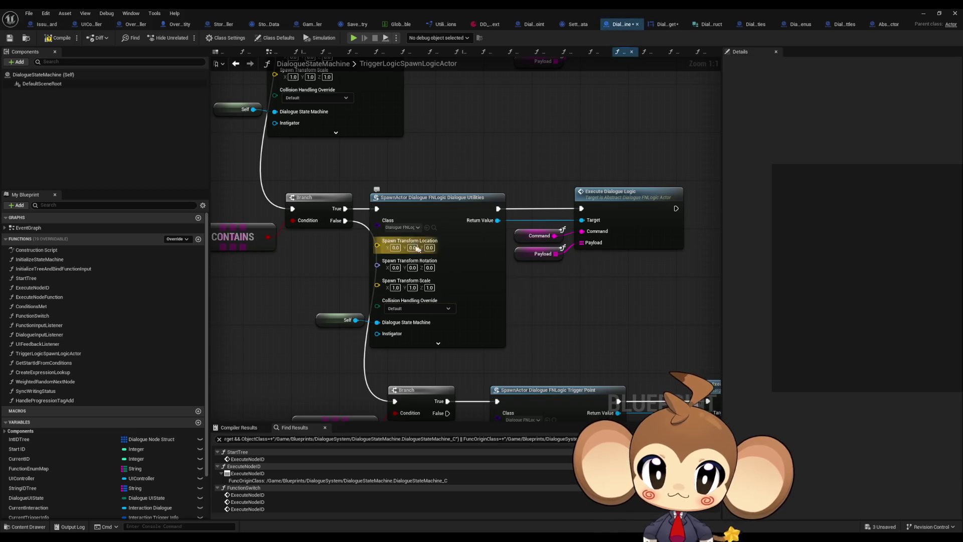
pyautogui.scroll(-3, 477, 256)
pyautogui.moveTo(381, 200)
pyautogui.mouseDown()
pyautogui.moveTo(453, 273)
pyautogui.moveTo(458, 301)
pyautogui.moveTo(631, 331)
pyautogui.mouseUp()
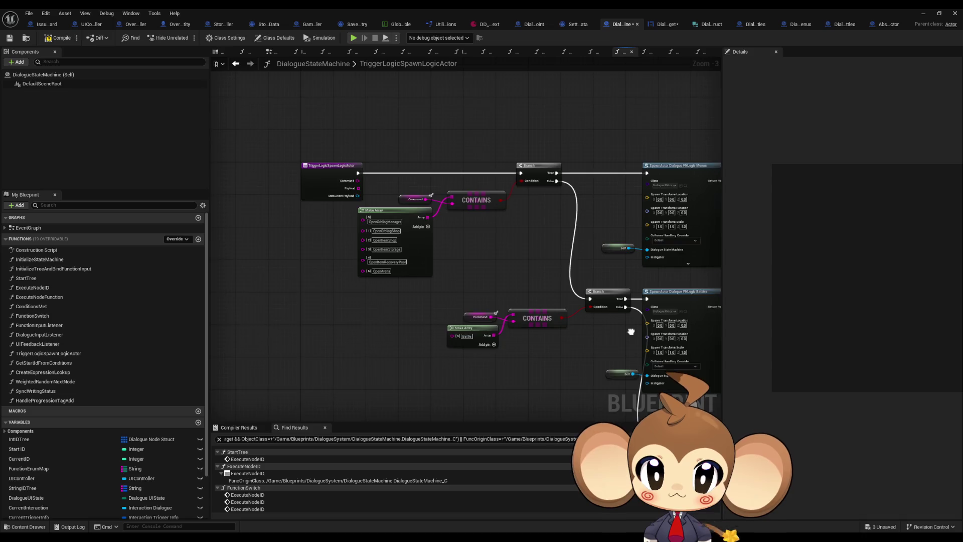
pyautogui.scroll(1, 631, 332)
pyautogui.scroll(1, 498, 298)
pyautogui.moveTo(550, 327)
pyautogui.mouseDown()
pyautogui.moveTo(527, 329)
pyautogui.moveTo(456, 164)
pyautogui.moveTo(222, 159)
pyautogui.mouseUp()
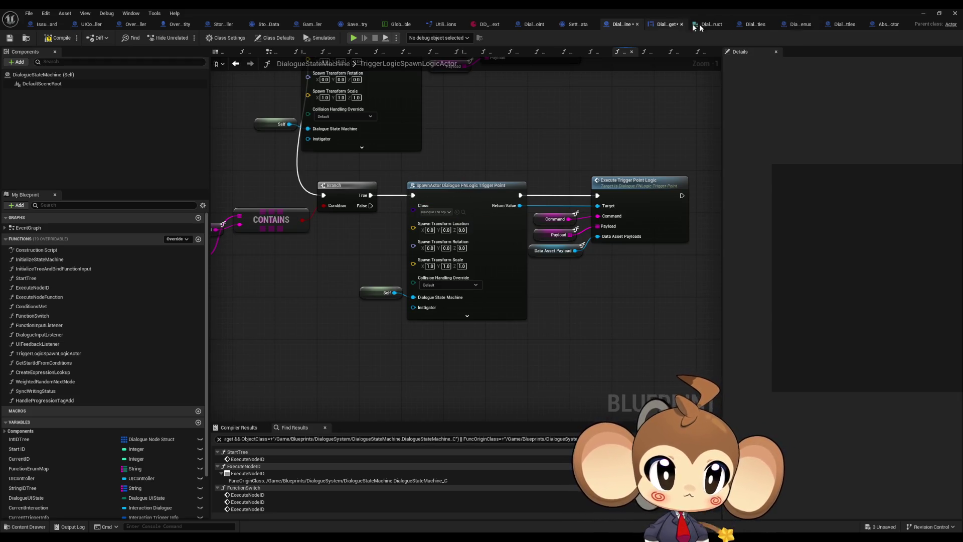
# Close the Abstract_DialogueFNLogicActor tab and look over the utilities spawn branch.
pyautogui.middleClick(883, 28)
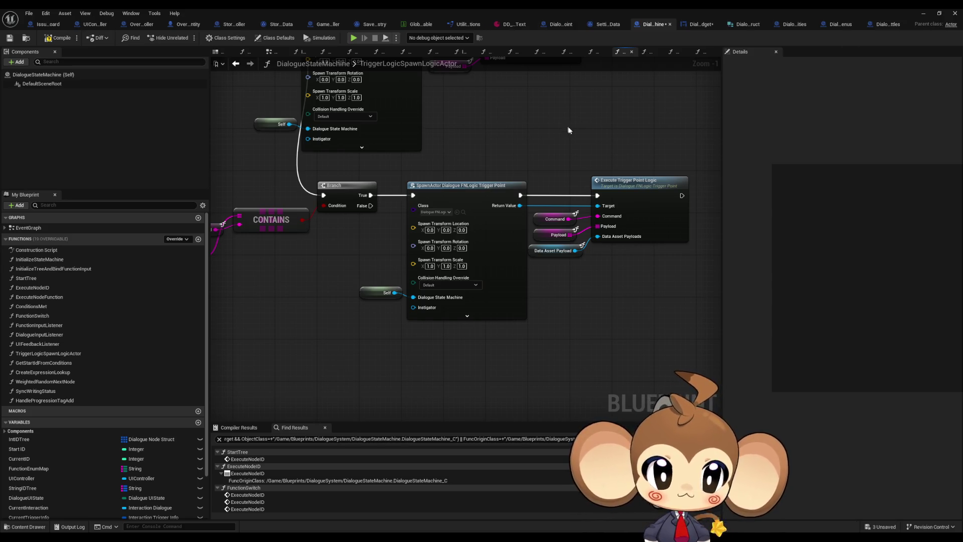
pyautogui.moveTo(576, 141); pyautogui.dragTo(587, 197)
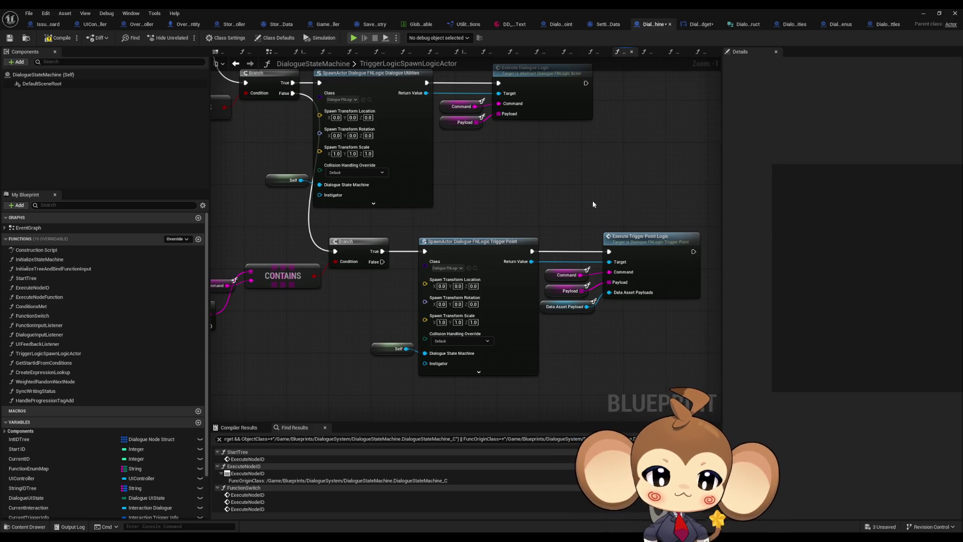
pyautogui.scroll(-3, 593, 204)
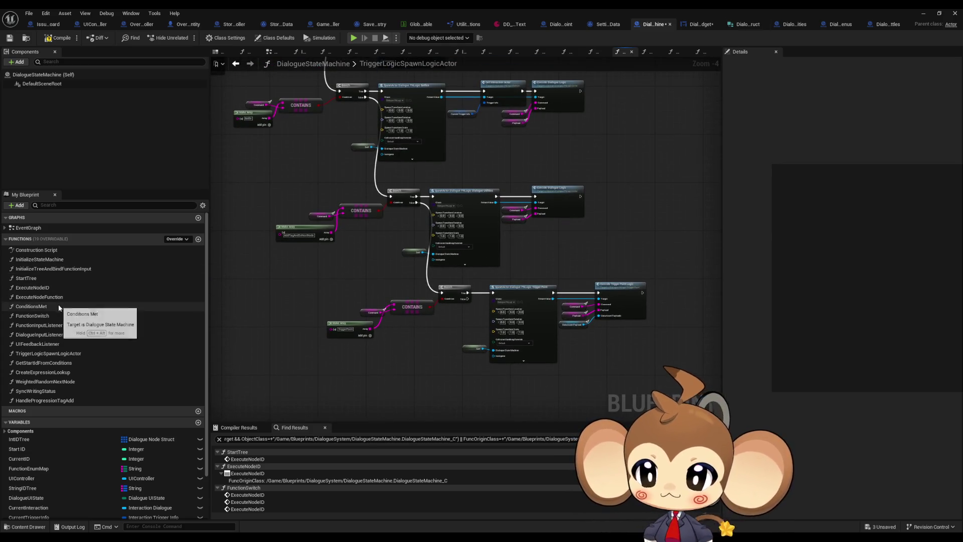
pyautogui.doubleClick(47, 326)
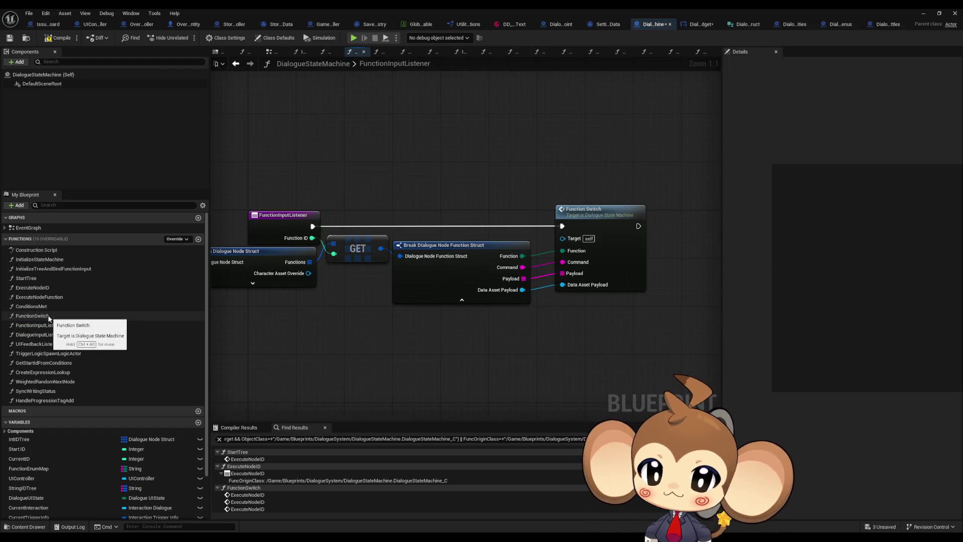
pyautogui.doubleClick(49, 316)
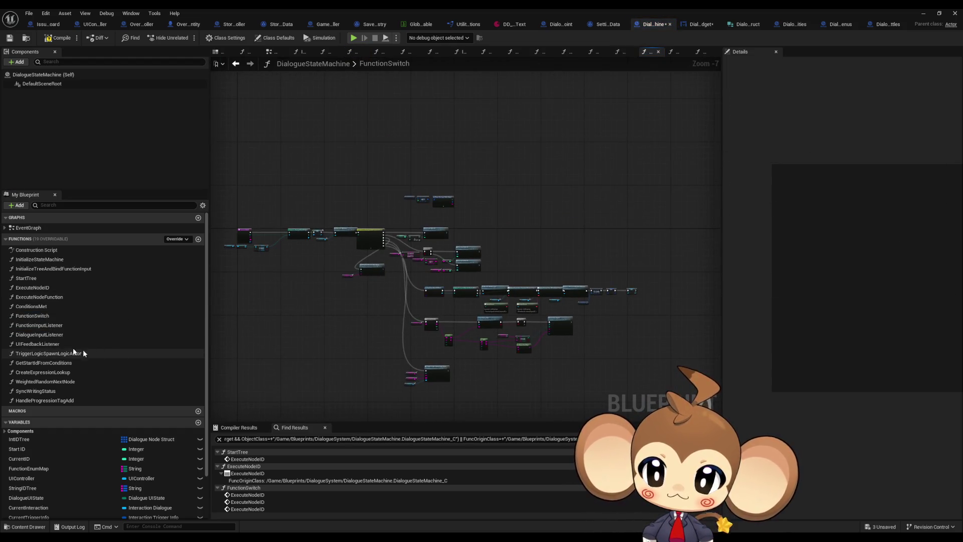
# Find every reference to the FunctionInputListener function across blueprints.
pyautogui.click(51, 327)
pyautogui.doubleClick(51, 327)
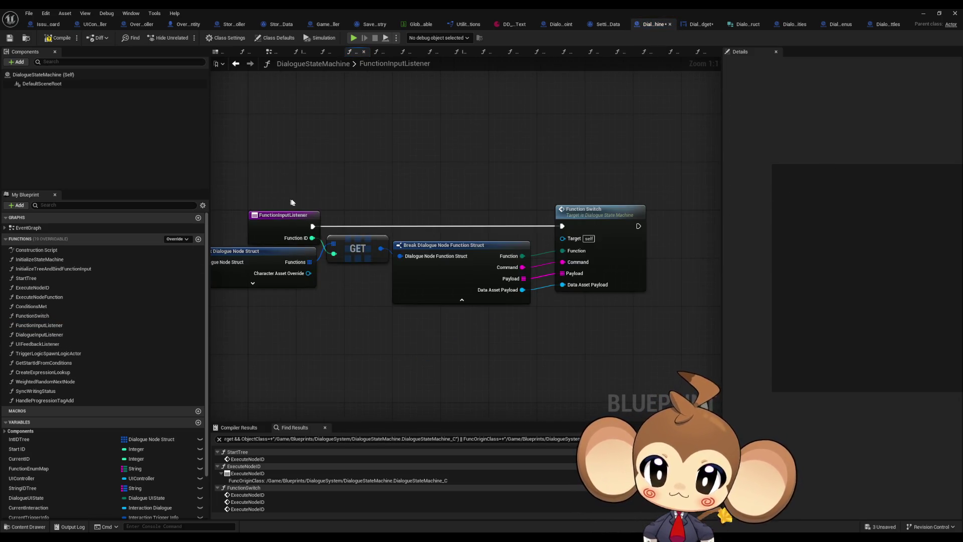
pyautogui.rightClick(369, 206)
pyautogui.moveTo(427, 288)
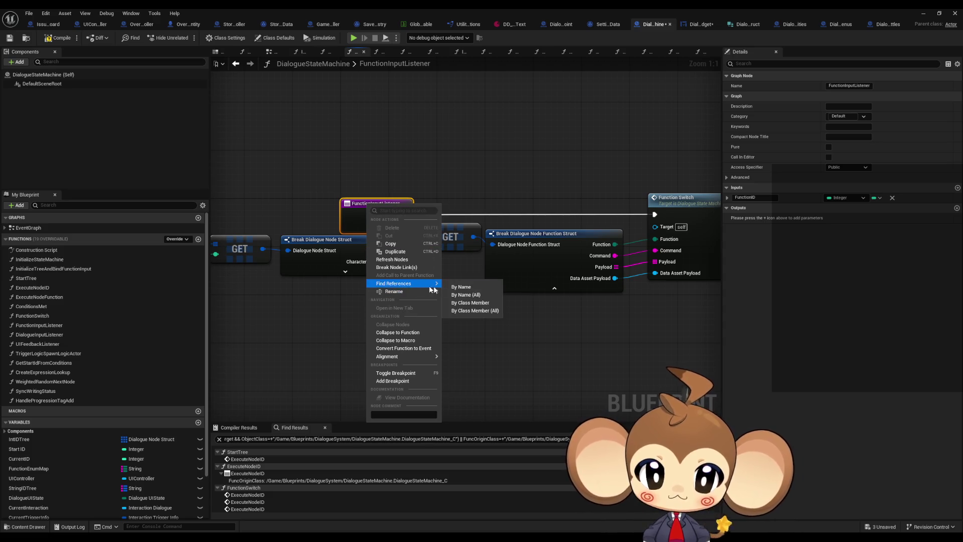
pyautogui.click(464, 311)
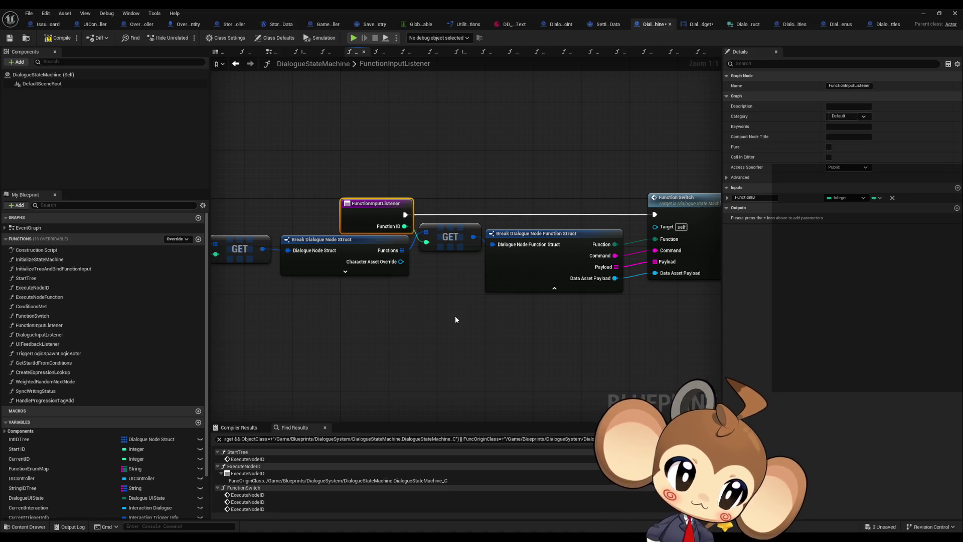
# Follow the DialogueInputListener call, then go back to the FunctionSwitch graph.
pyautogui.hotkey('alt', 'Left')
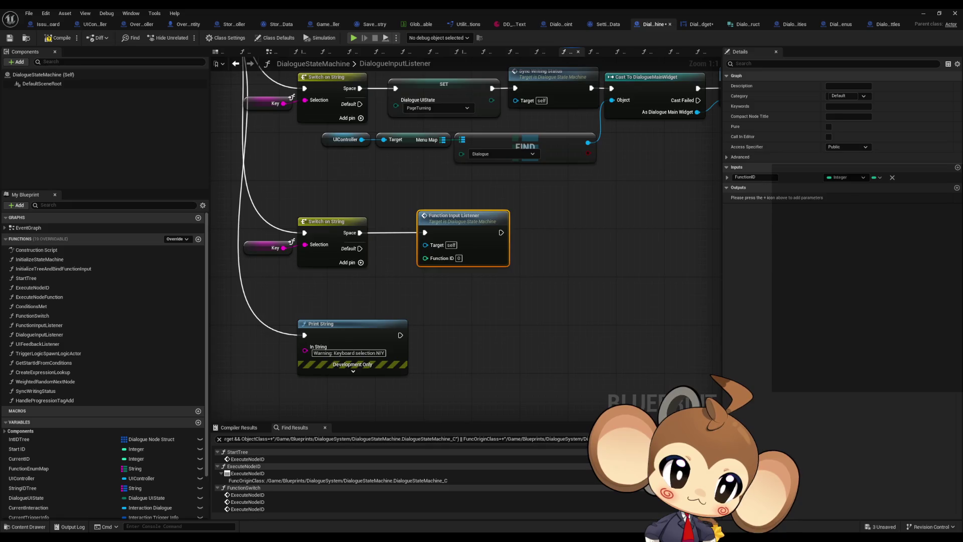
pyautogui.doubleClick(456, 216)
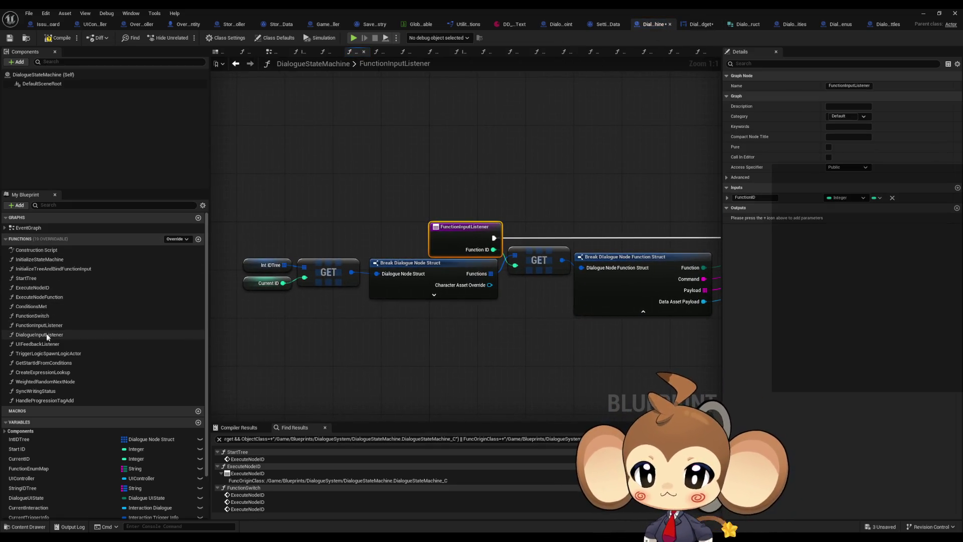
pyautogui.doubleClick(32, 316)
pyautogui.scroll(3, 411, 256)
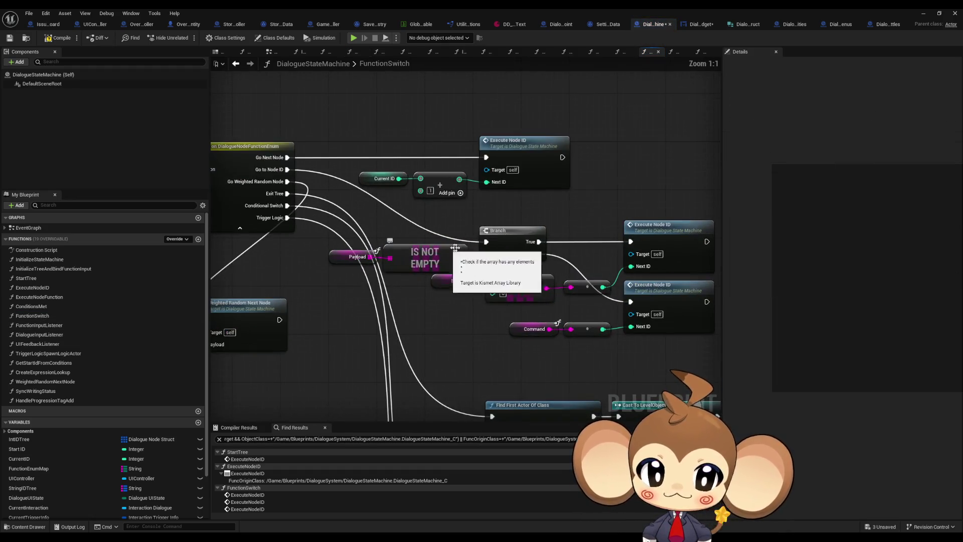
pyautogui.click(557, 185)
pyautogui.click(657, 233)
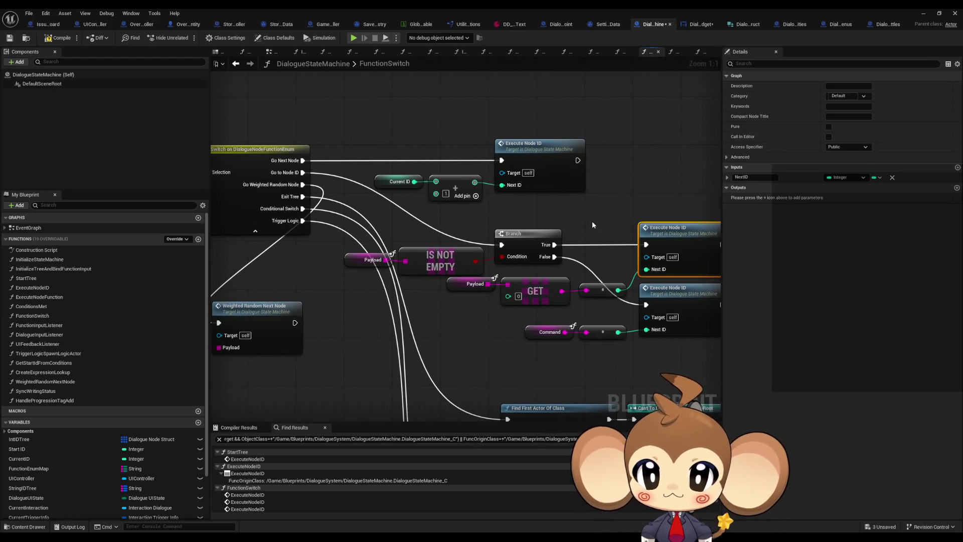
pyautogui.rightClick(548, 161)
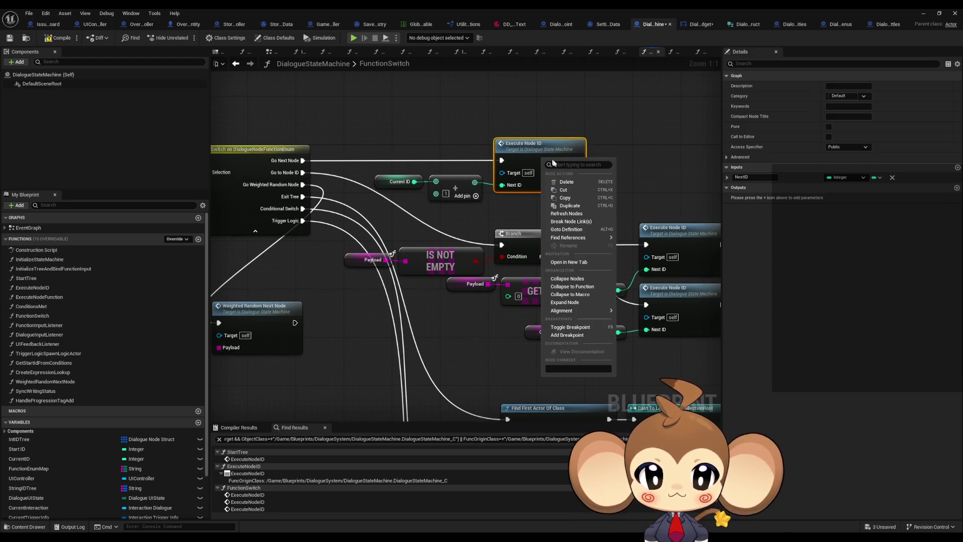
pyautogui.moveTo(568, 237)
pyautogui.click(641, 263)
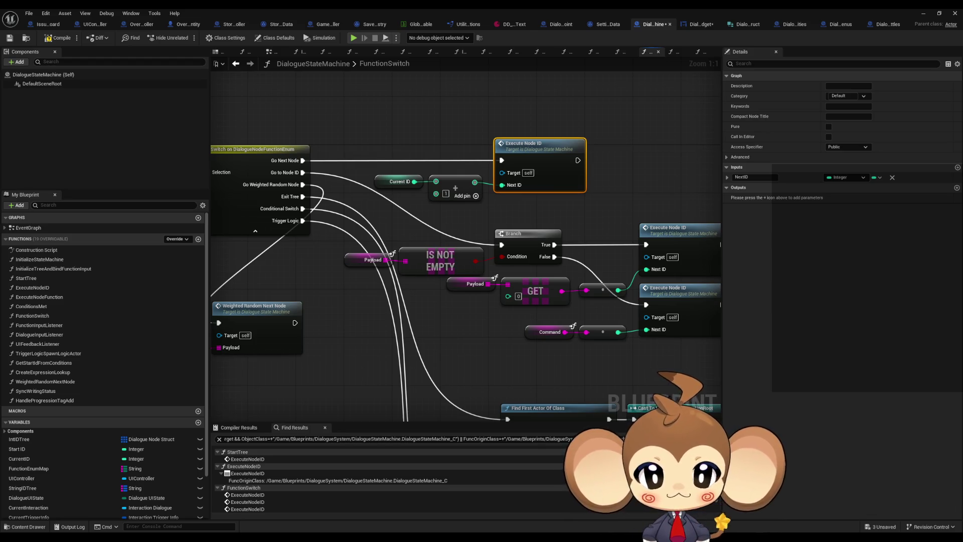
pyautogui.moveTo(438, 303)
pyautogui.mouseDown()
pyautogui.moveTo(602, 293)
pyautogui.moveTo(572, 343)
pyautogui.mouseUp()
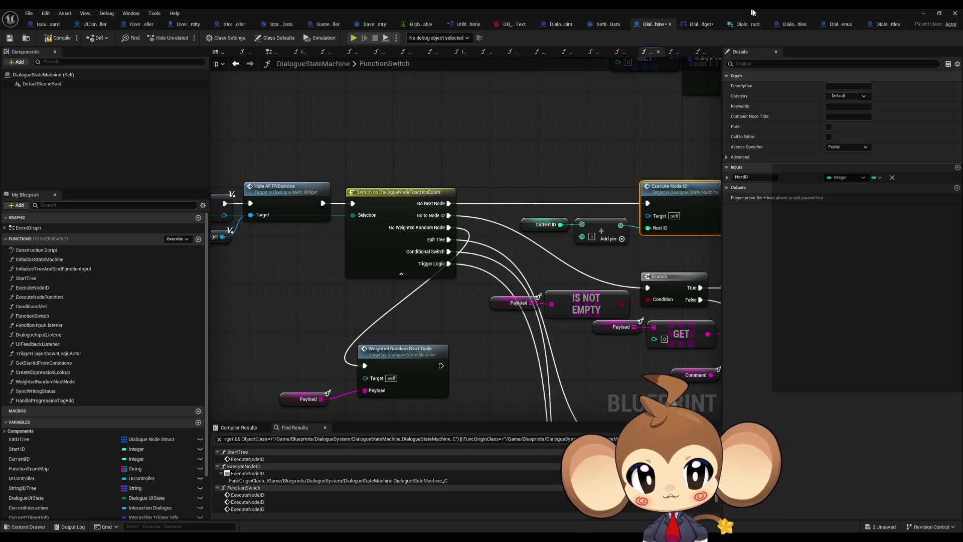
# Survey the FunctionSwitch graph's Switch and Weighted Random chains, then view the Dialogue Node Struct.
pyautogui.click(753, 25)
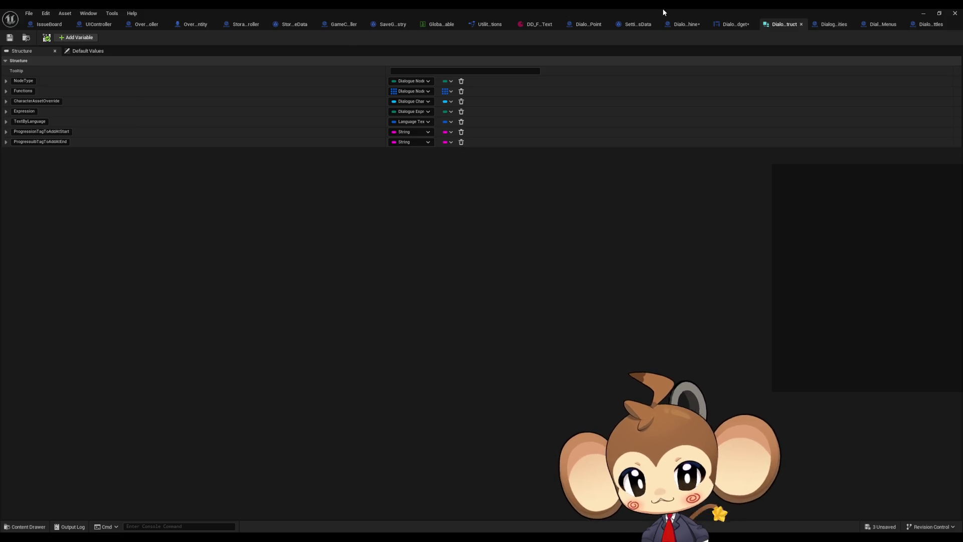
pyautogui.click(733, 26)
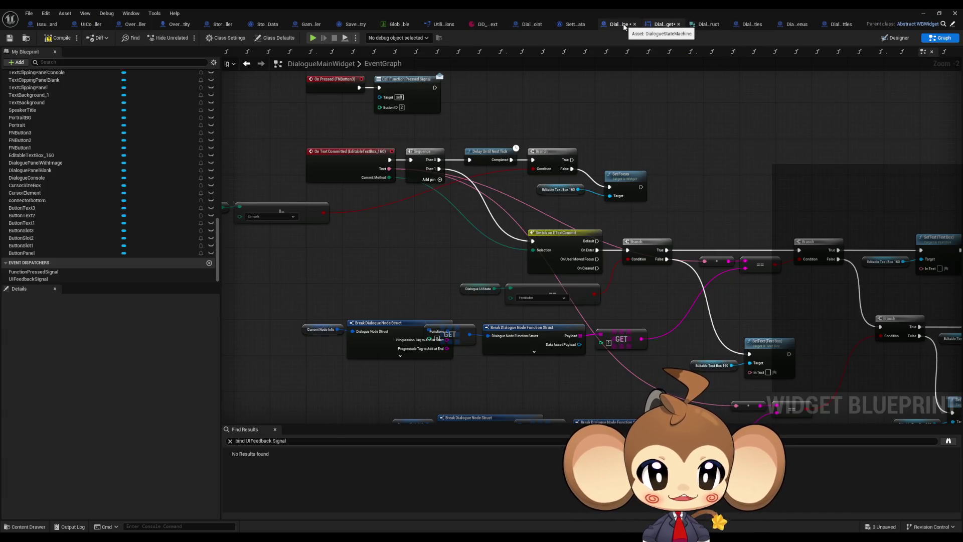
pyautogui.click(623, 23)
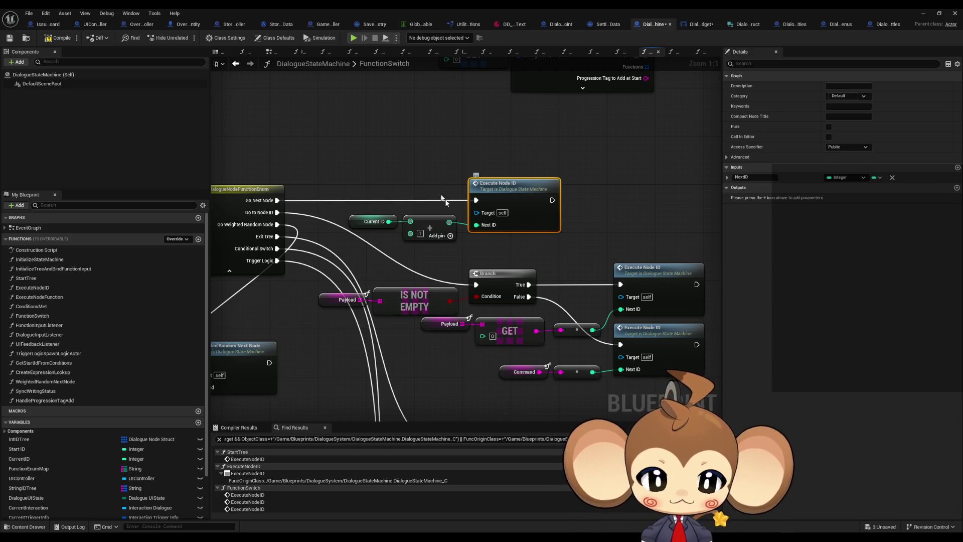
pyautogui.moveTo(319, 274)
pyautogui.mouseDown()
pyautogui.moveTo(489, 274)
pyautogui.moveTo(429, 223)
pyautogui.mouseUp()
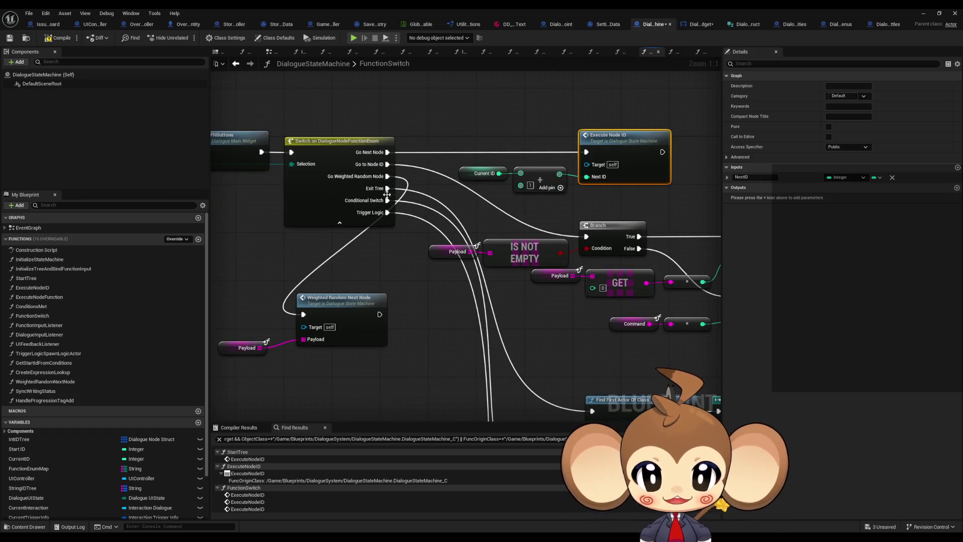
pyautogui.scroll(-2, 389, 196)
pyautogui.moveTo(388, 196); pyautogui.dragTo(228, 178)
pyautogui.scroll(-3, 228, 178)
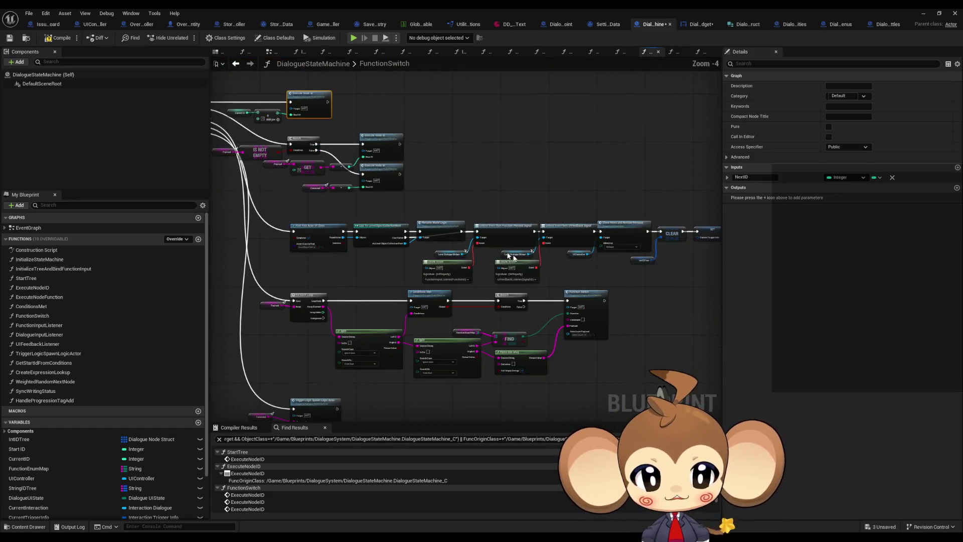
pyautogui.scroll(2, 502, 261)
pyautogui.scroll(5, 486, 262)
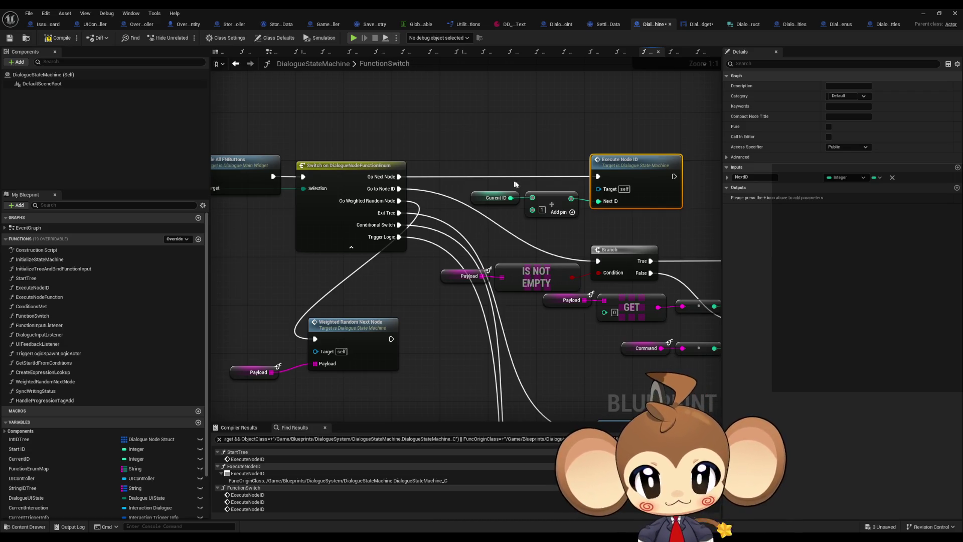
pyautogui.moveTo(514, 179)
pyautogui.mouseDown()
pyautogui.moveTo(443, 182)
pyautogui.moveTo(558, 202)
pyautogui.mouseUp()
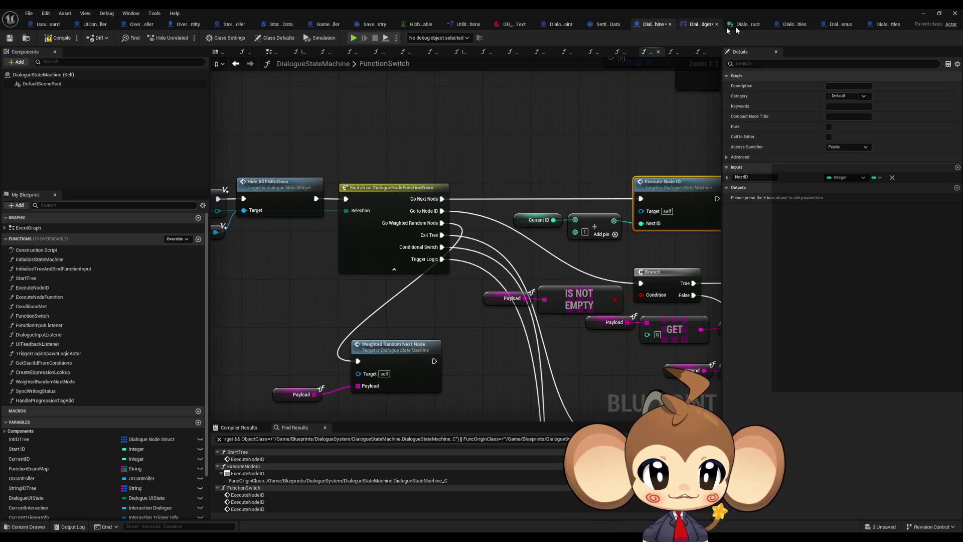
pyautogui.click(743, 24)
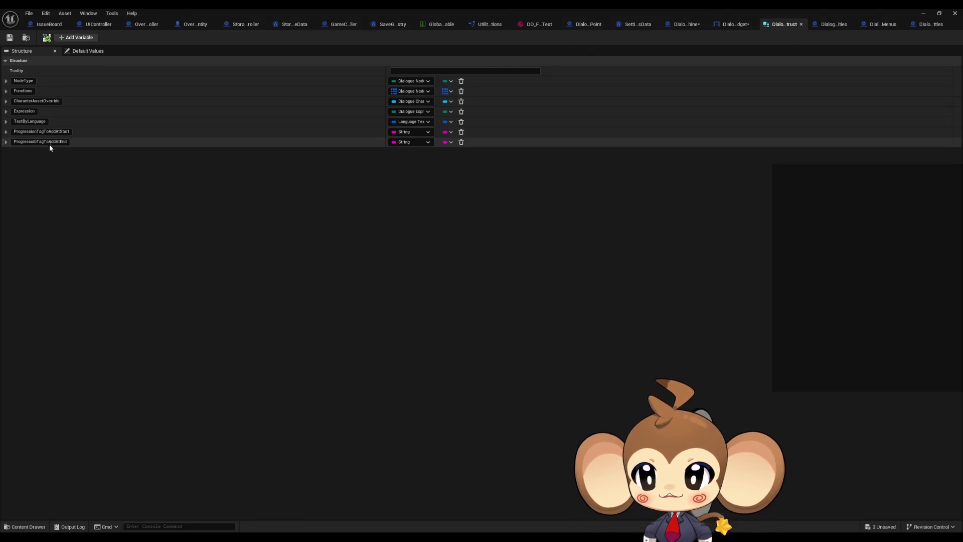
# Delete ProgressionTagToAddAtEnd from the struct, save, and compile DialogueDataTemplate.
pyautogui.click(461, 143)
pyautogui.click(10, 38)
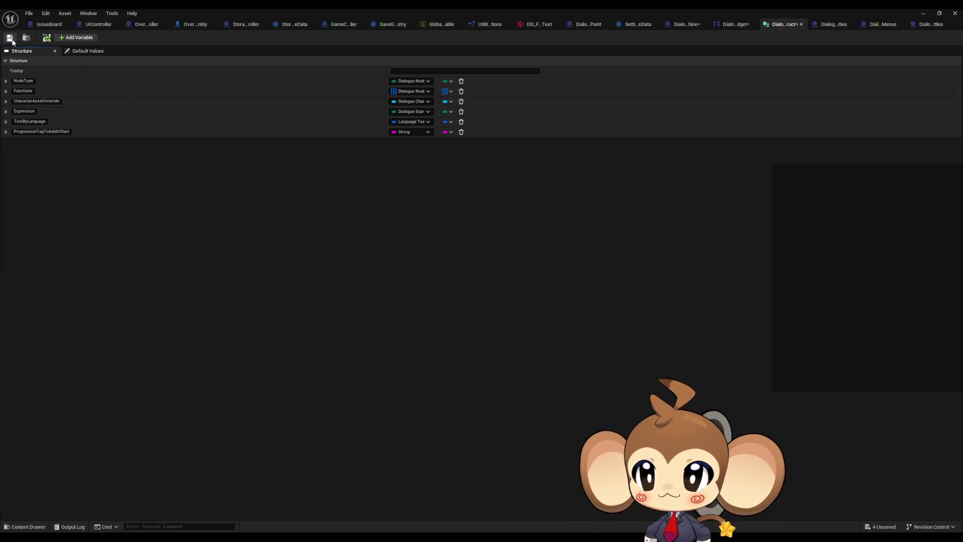
pyautogui.click(537, 26)
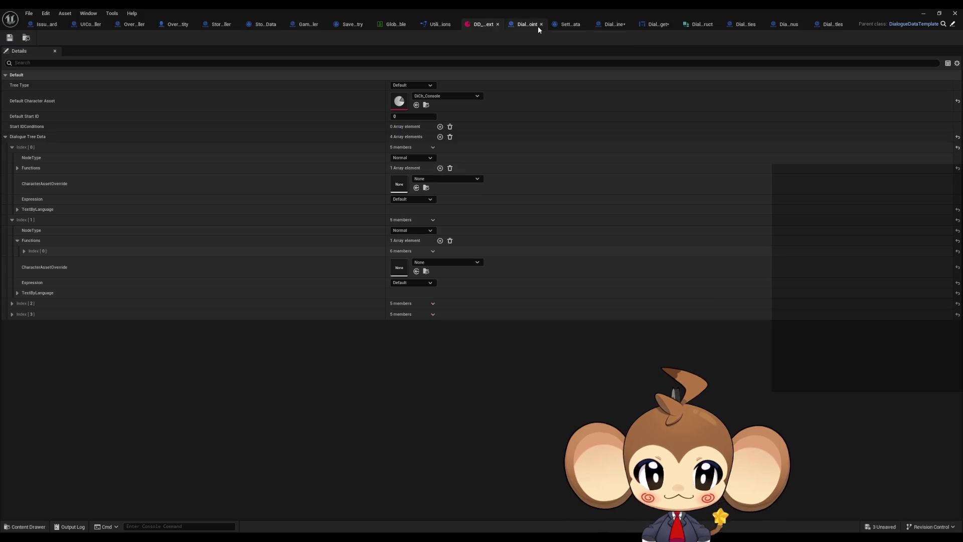
pyautogui.click(952, 24)
pyautogui.click(55, 39)
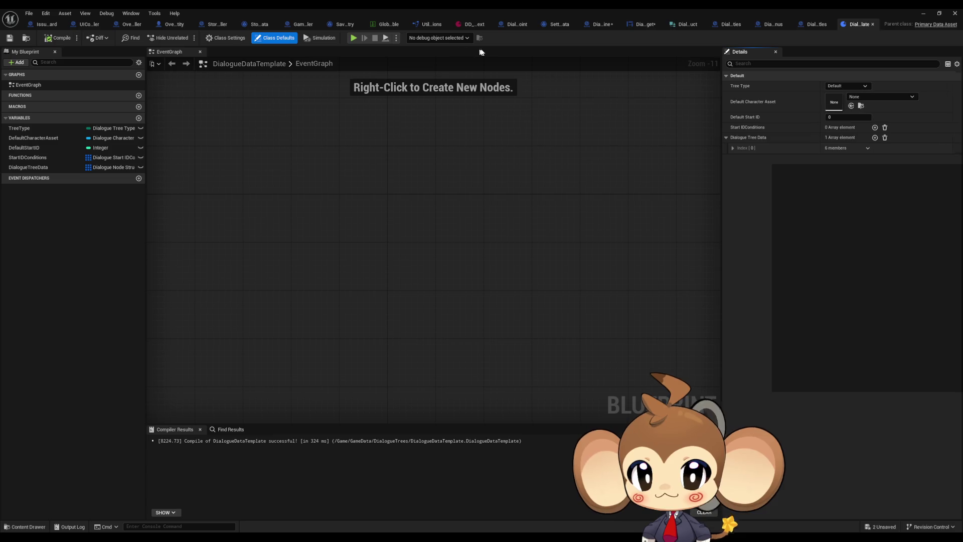
# Collapse the first node's language text in the data asset and view GameController's splash-screen graph.
pyautogui.click(466, 25)
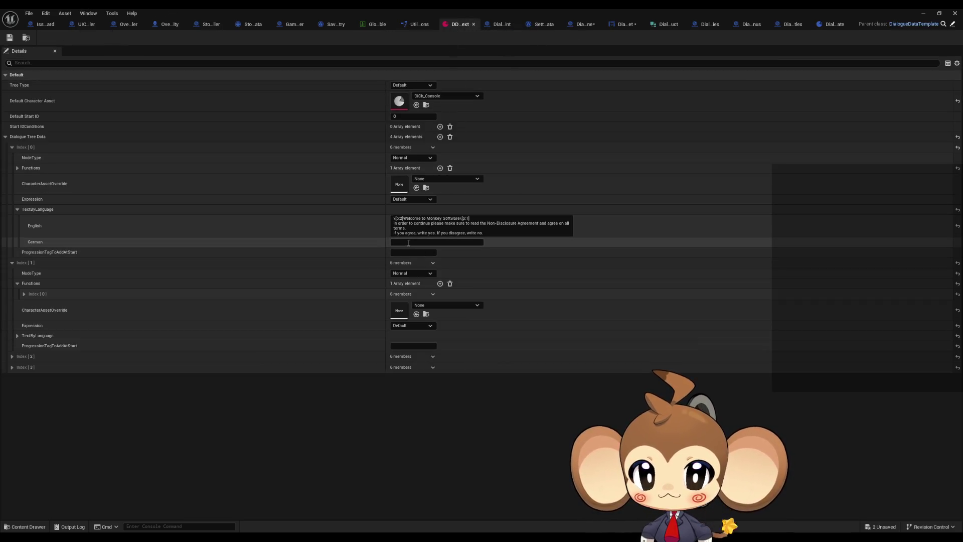
pyautogui.click(16, 209)
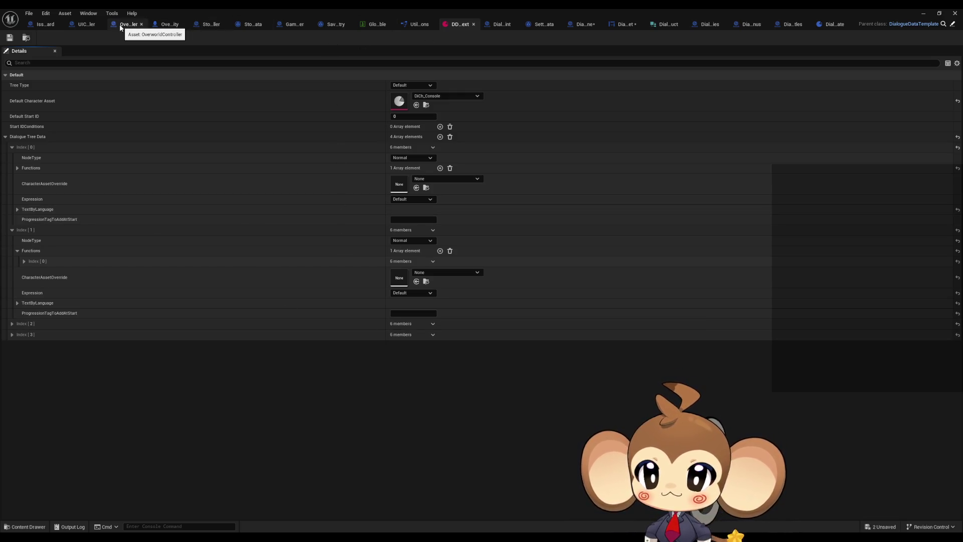
pyautogui.click(294, 24)
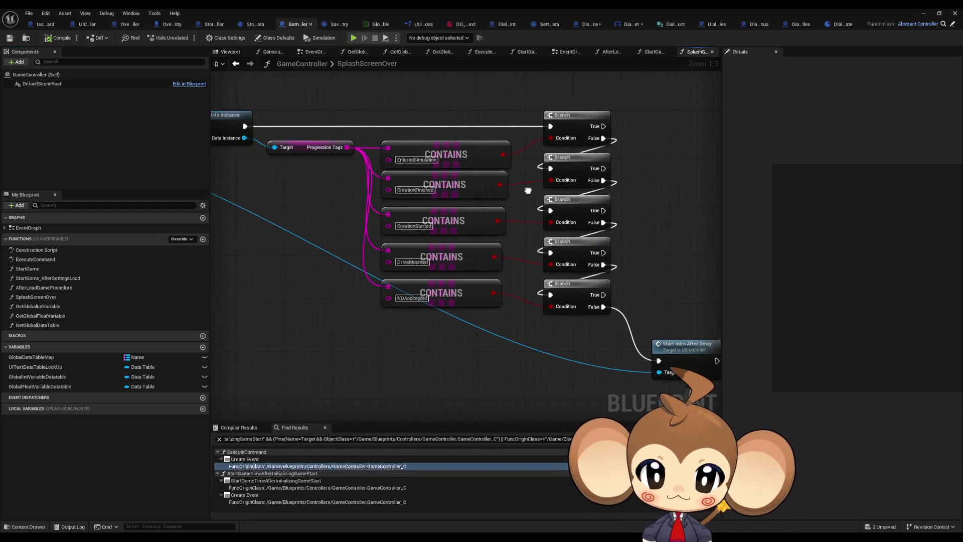
# Copy the NDAaccepted tag name and browse the data asset's first two dialogue node entries.
pyautogui.click(412, 298)
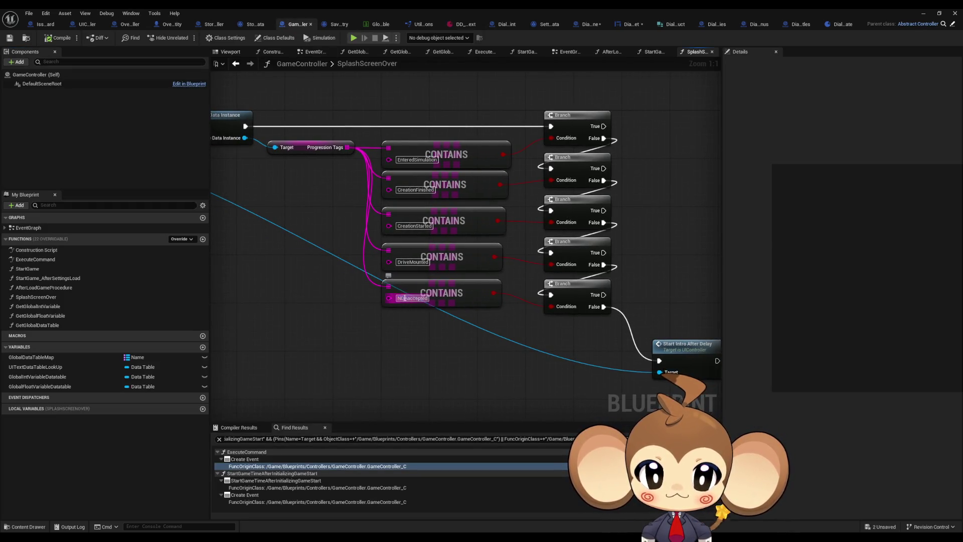
pyautogui.click(461, 24)
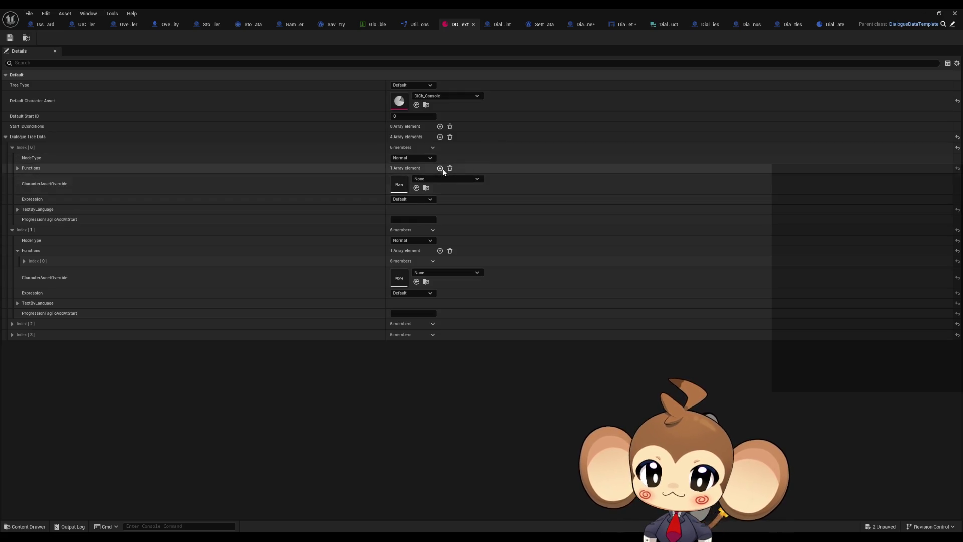
pyautogui.click(11, 230)
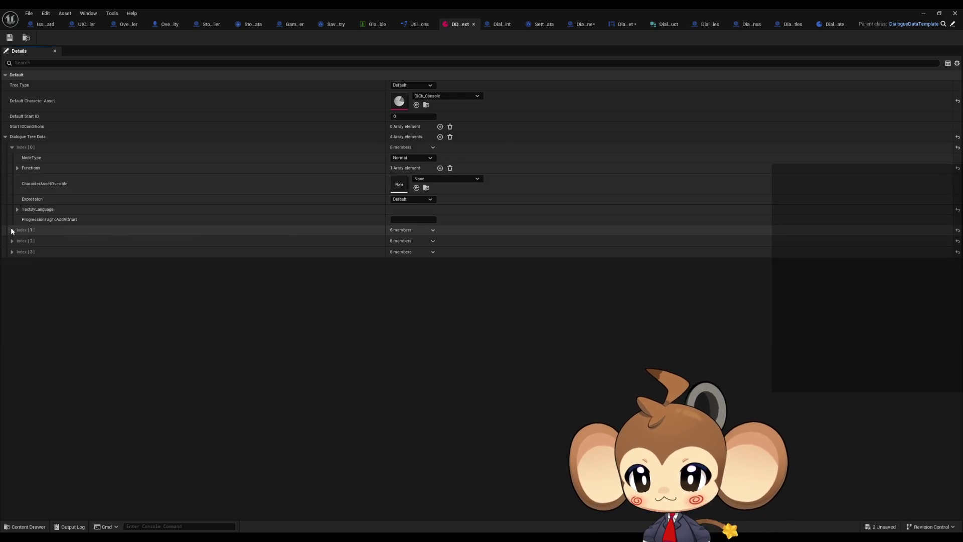
pyautogui.click(12, 148)
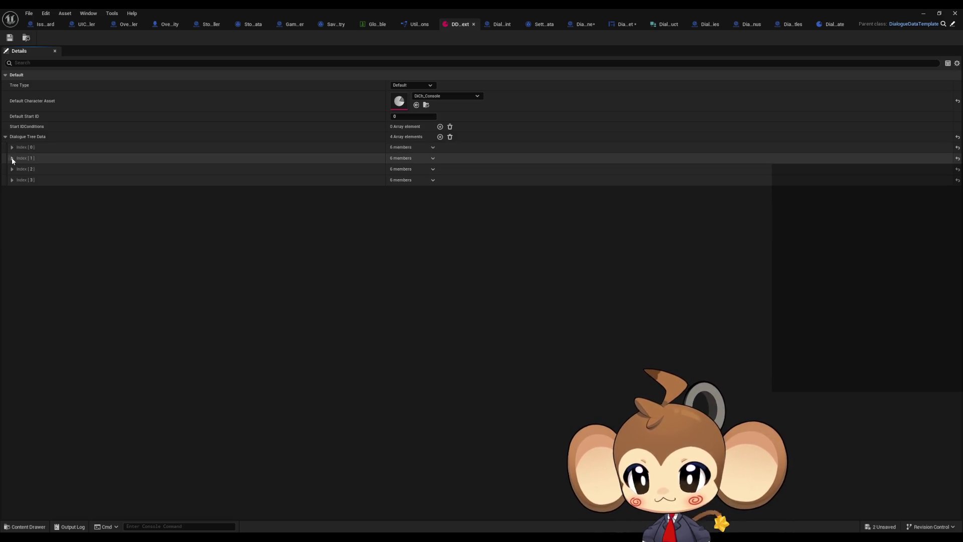
pyautogui.click(12, 159)
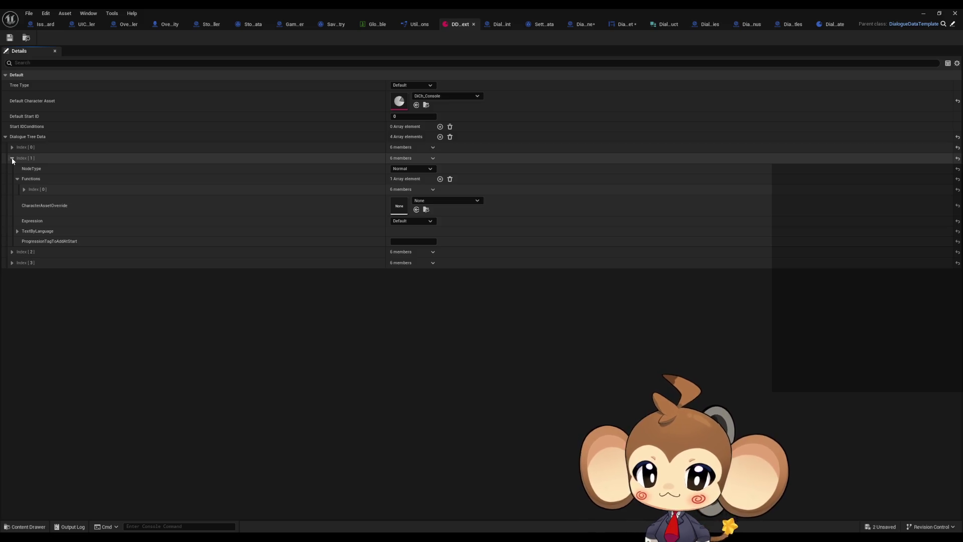
pyautogui.click(13, 147)
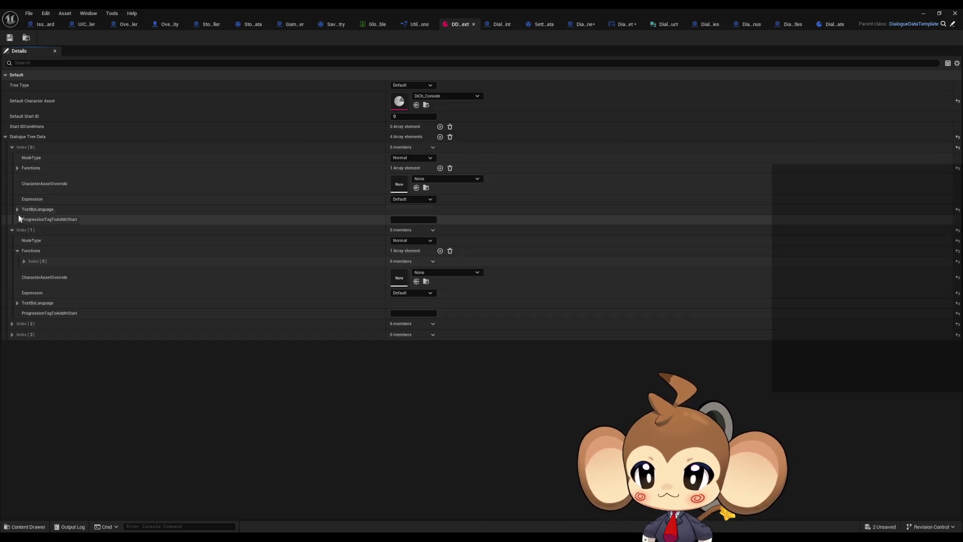
pyautogui.click(17, 209)
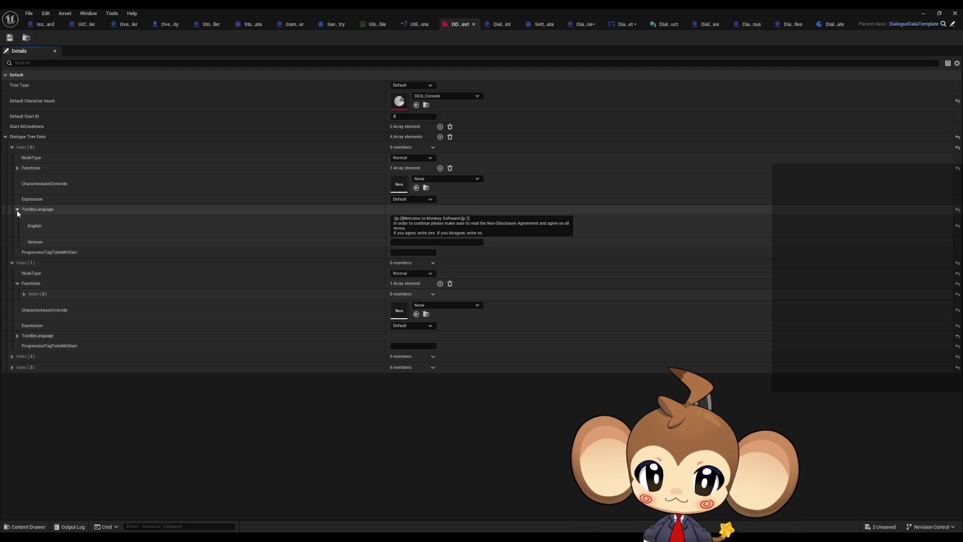
pyautogui.click(16, 209)
pyautogui.click(12, 148)
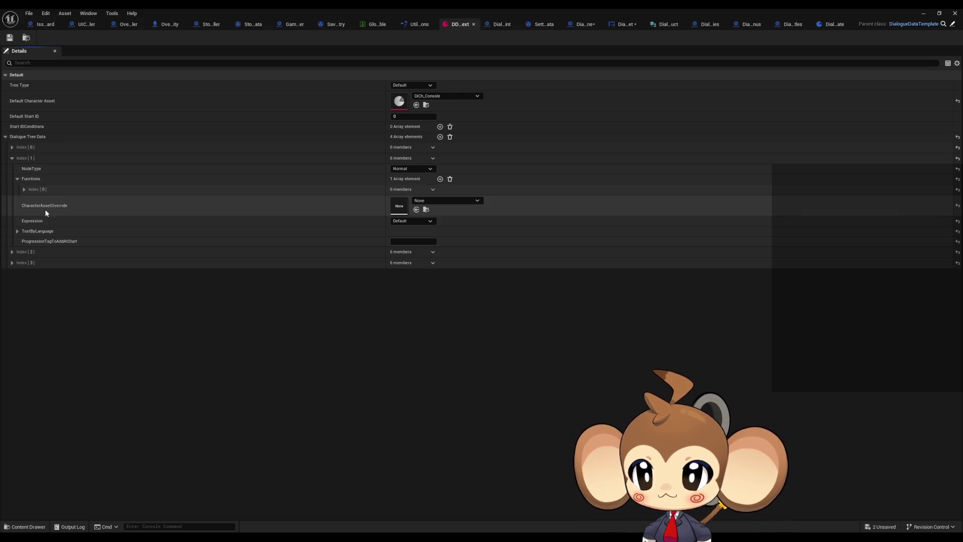
# Paste NDAaccepted into dialogue node Index [1]'s ProgressionTagToAddAtStart.
pyautogui.click(23, 189)
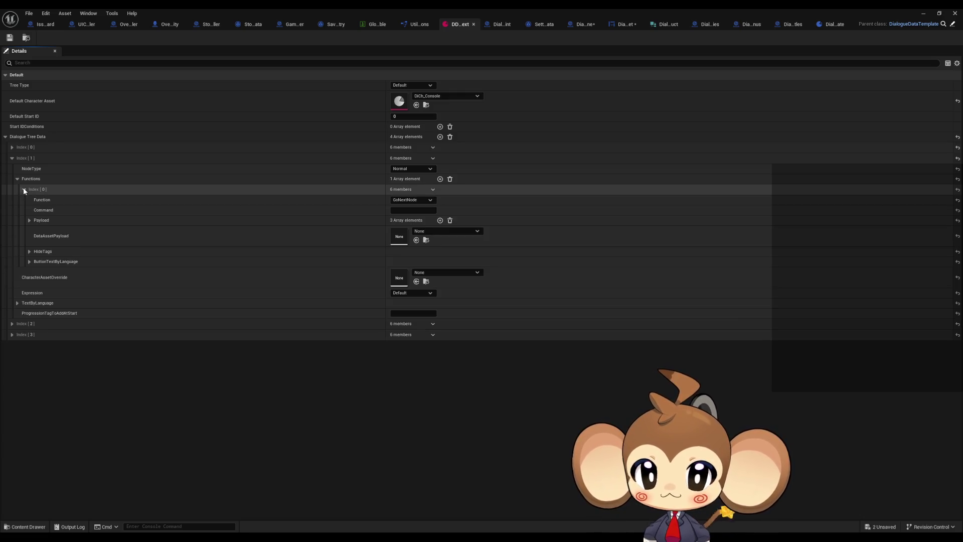
pyautogui.click(24, 189)
pyautogui.click(18, 179)
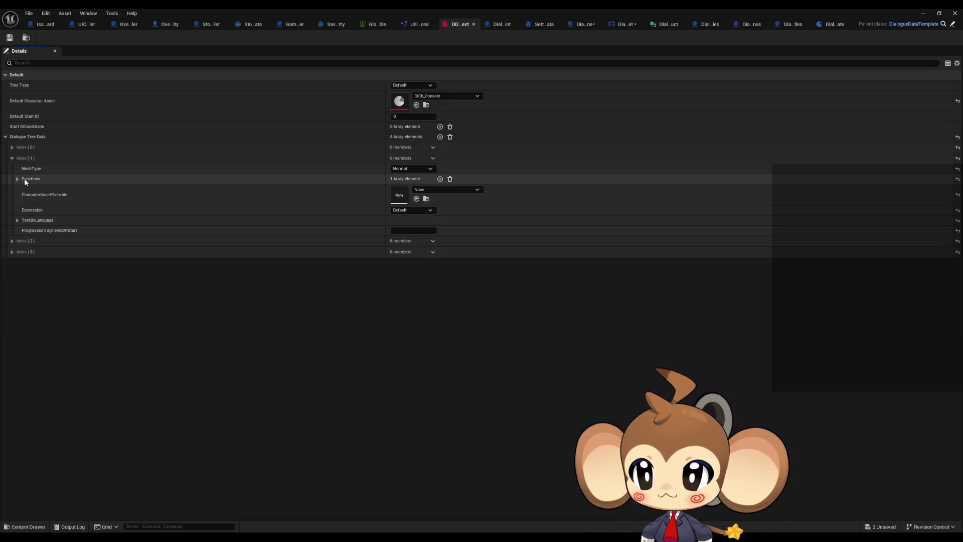
pyautogui.write('NDAaccepted')
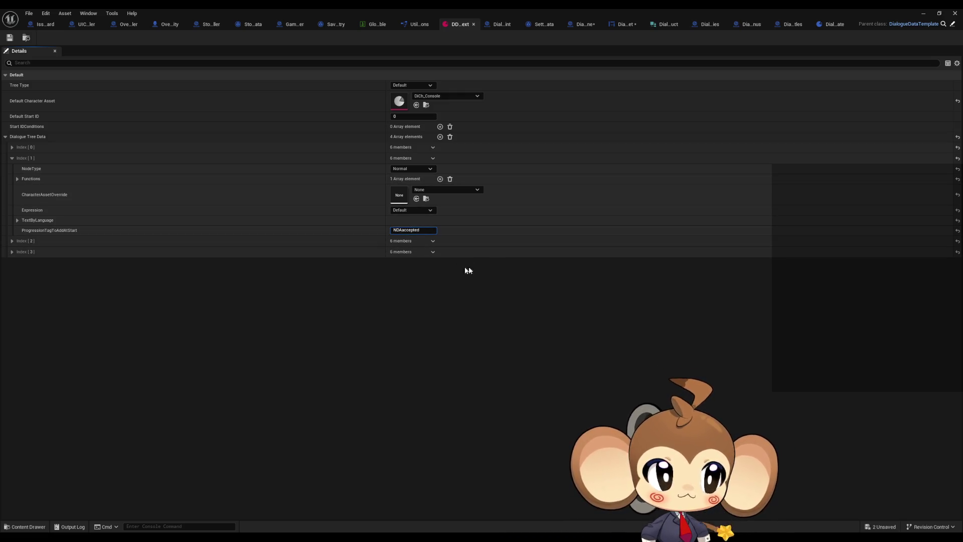
pyautogui.click(12, 158)
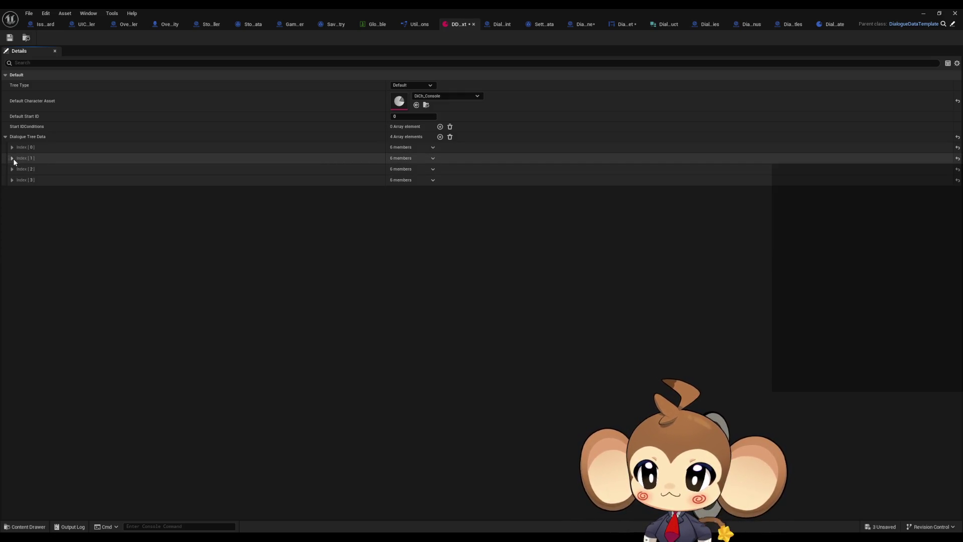
pyautogui.click(12, 169)
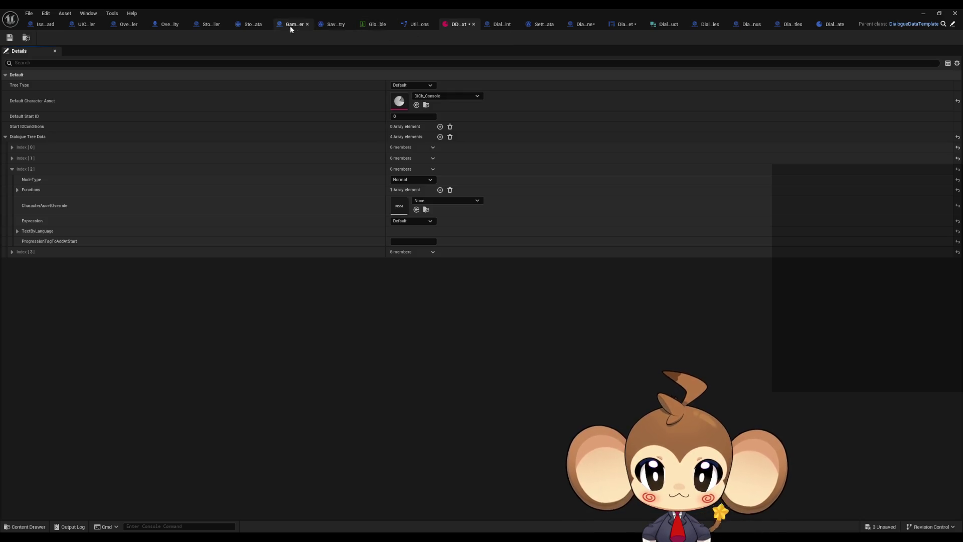
# Copy the DriveMounted tag name from GameController's CONTAINS check and go back to the data asset.
pyautogui.moveTo(294, 25); pyautogui.dragTo(439, 23)
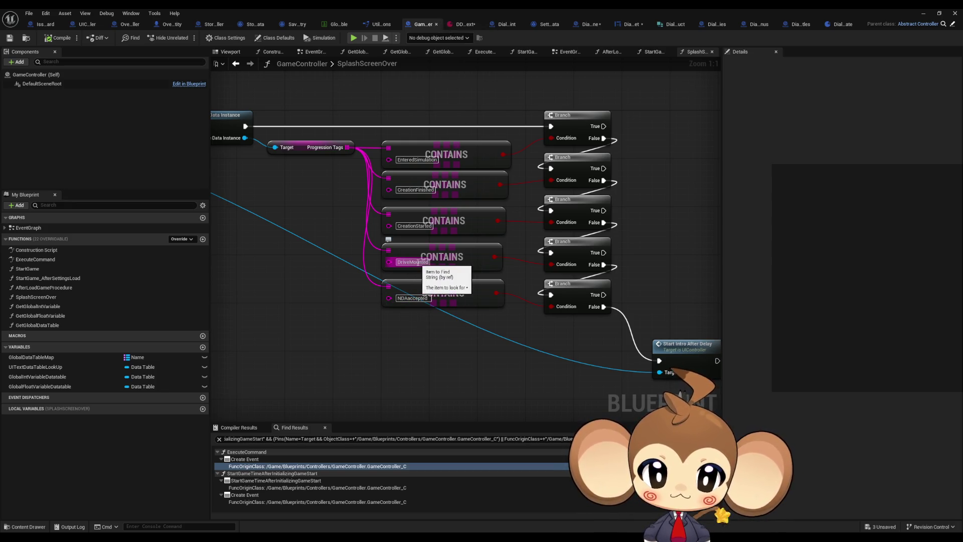
pyautogui.click(414, 262)
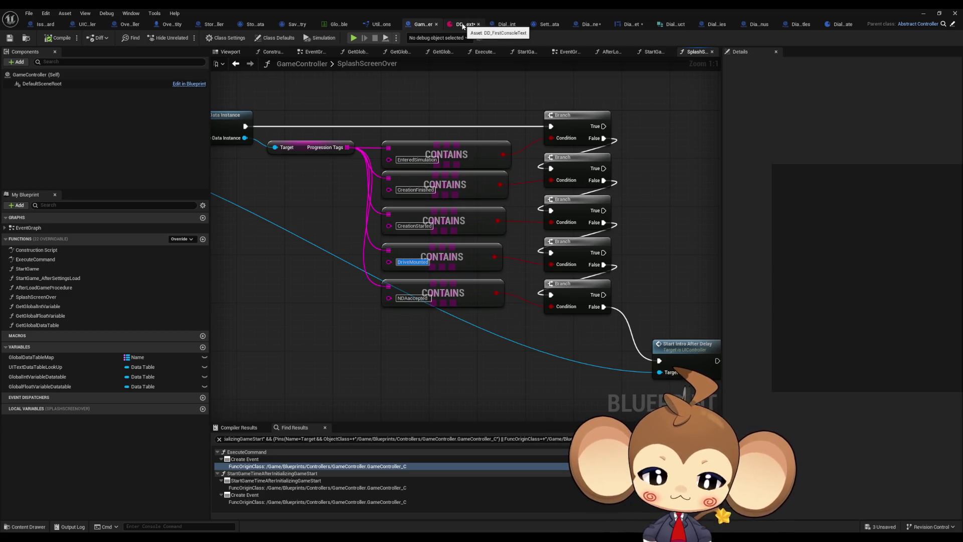
pyautogui.click(462, 26)
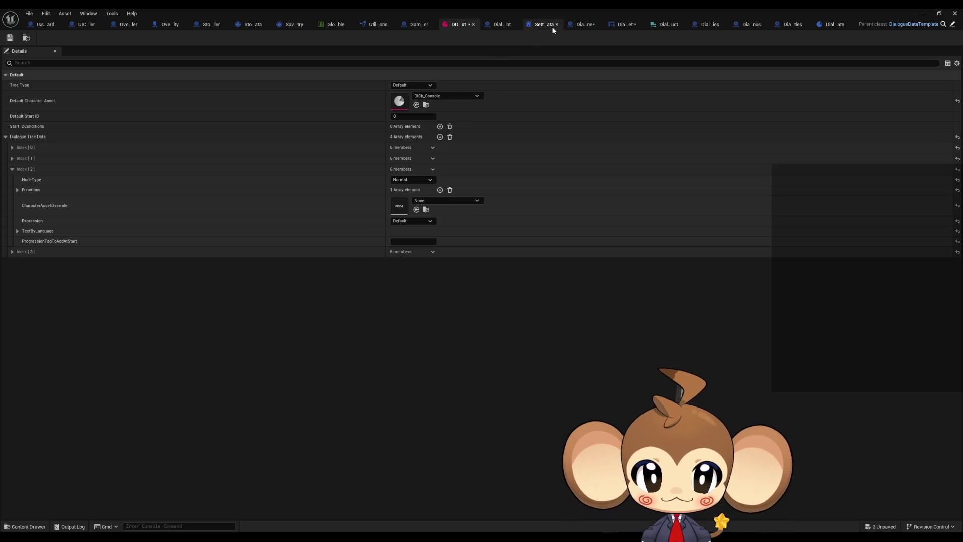
# Delete the ProgressionTagToAddAtStart member from the dialogue node structure and save it.
pyautogui.click(341, 23)
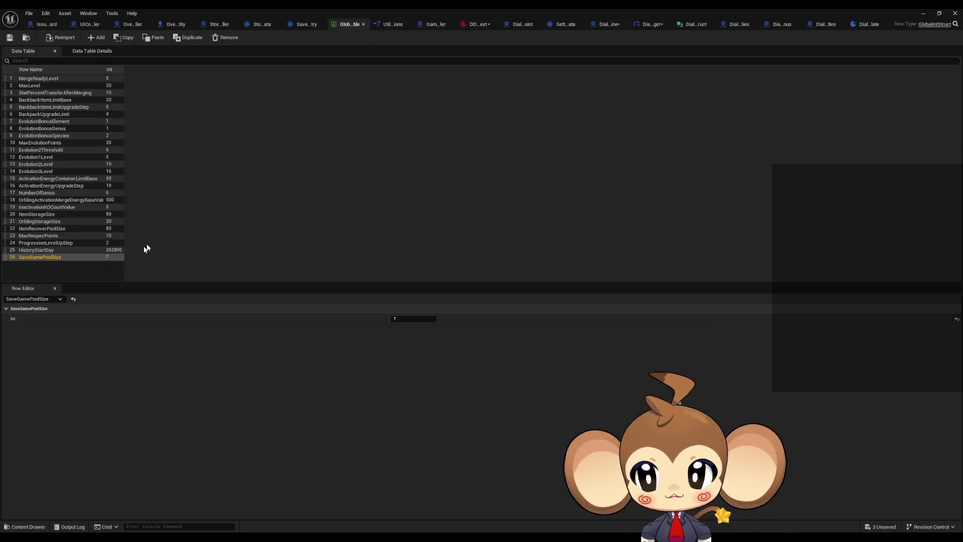
pyautogui.click(696, 24)
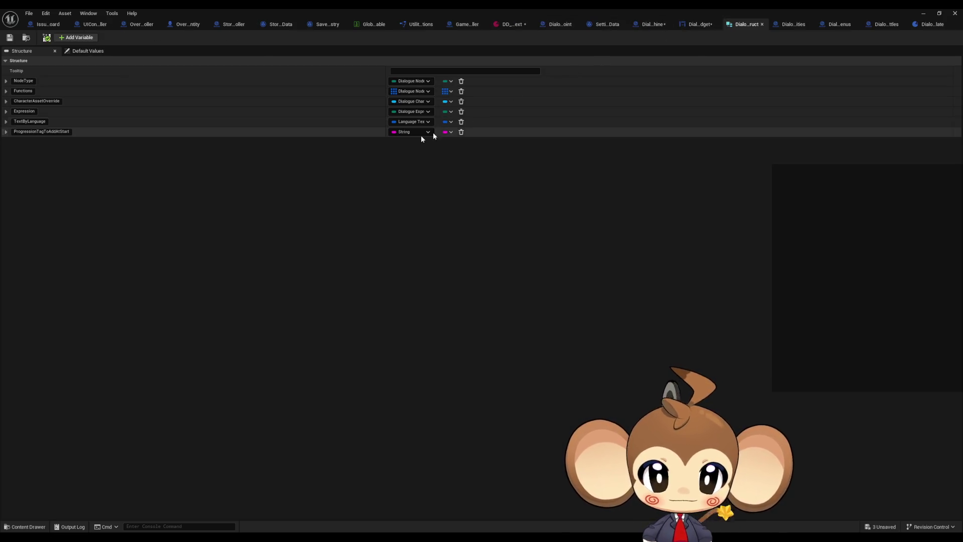
pyautogui.click(462, 132)
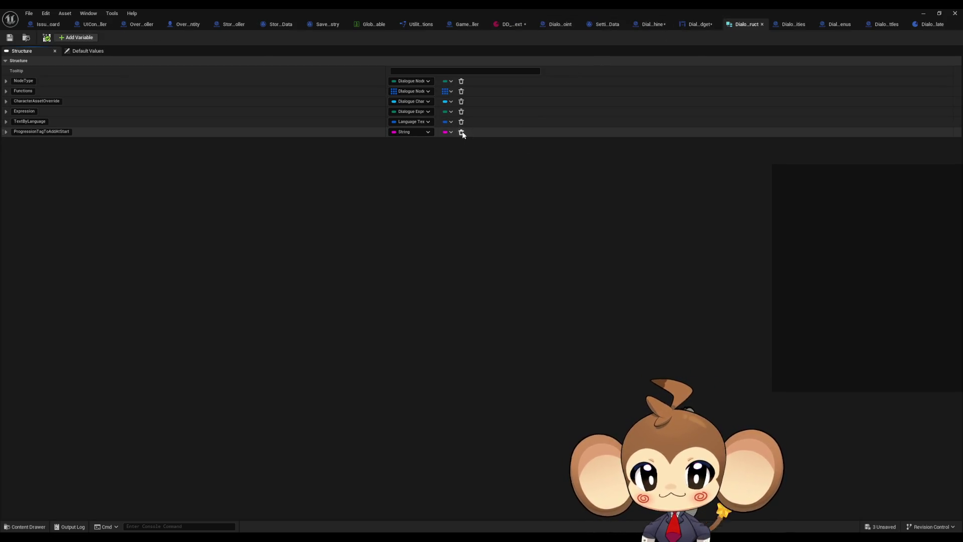
pyautogui.click(10, 38)
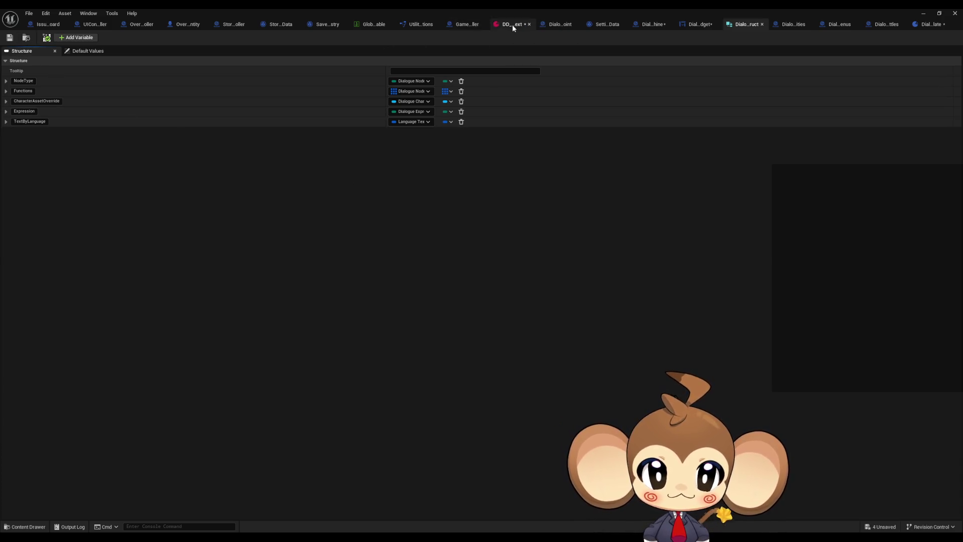
# Recompile DialogueDataTemplate and expand data asset entry Index [0] with its English and German text.
pyautogui.click(513, 25)
pyautogui.click(859, 24)
pyautogui.click(63, 40)
pyautogui.click(477, 24)
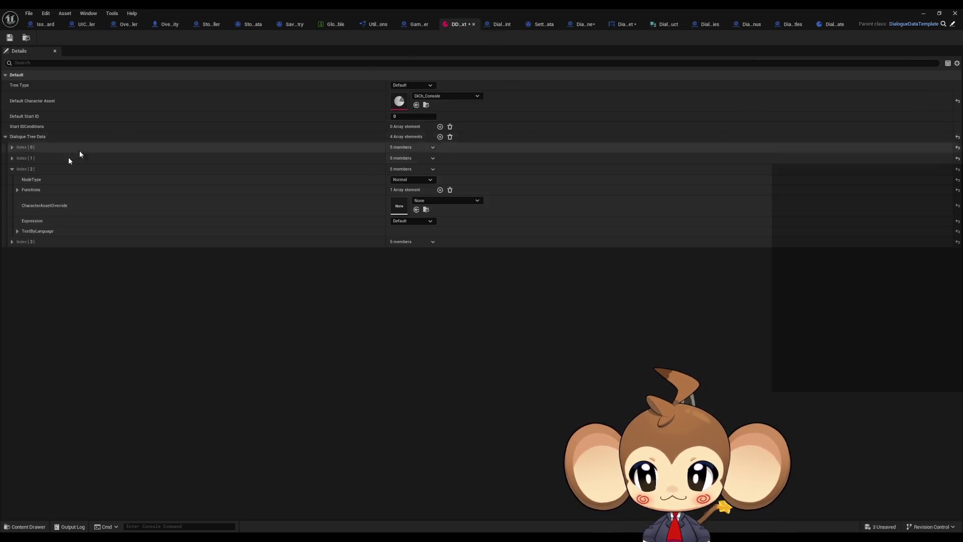
pyautogui.click(12, 146)
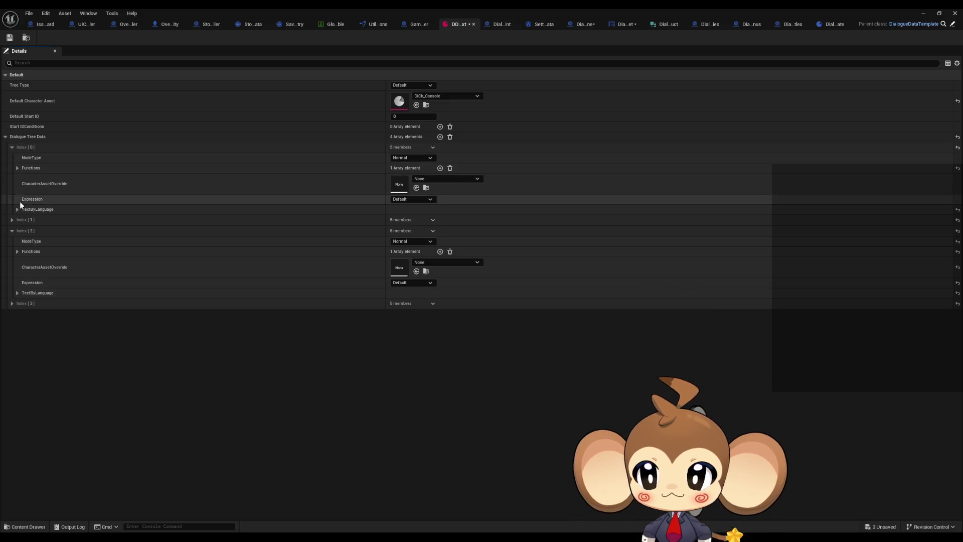
pyautogui.click(16, 209)
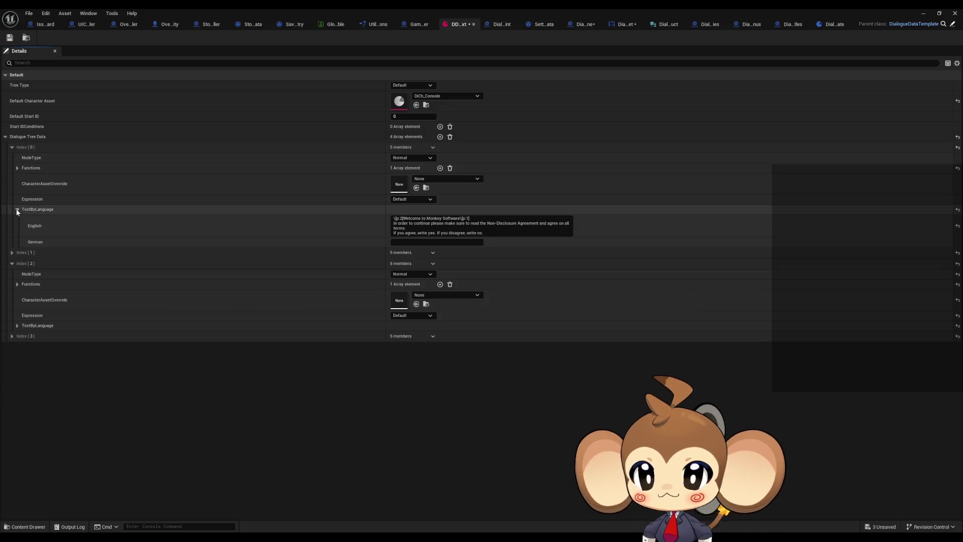
# In ExecuteNodeID, wire SET straight into the Branch and delete the Handle Progression Tag Add call.
pyautogui.click(625, 25)
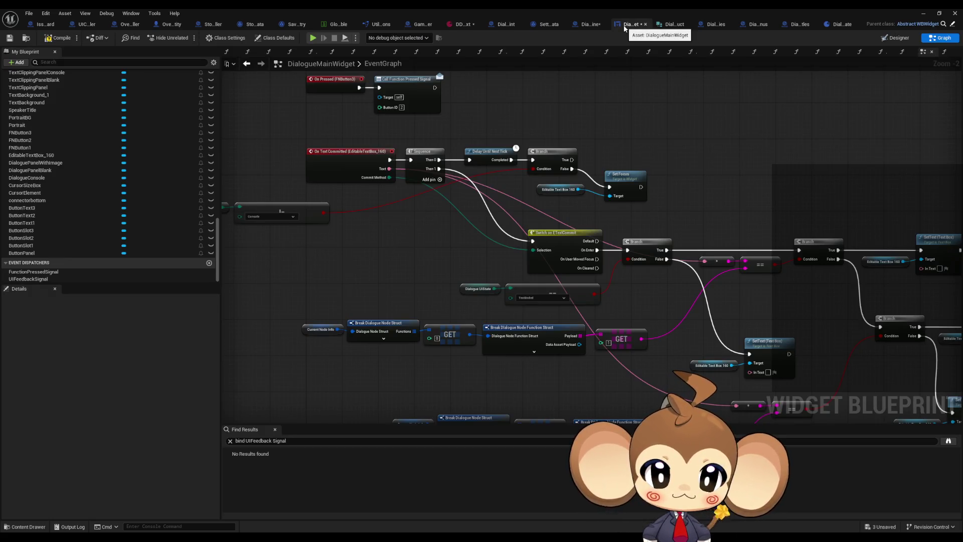
pyautogui.click(588, 27)
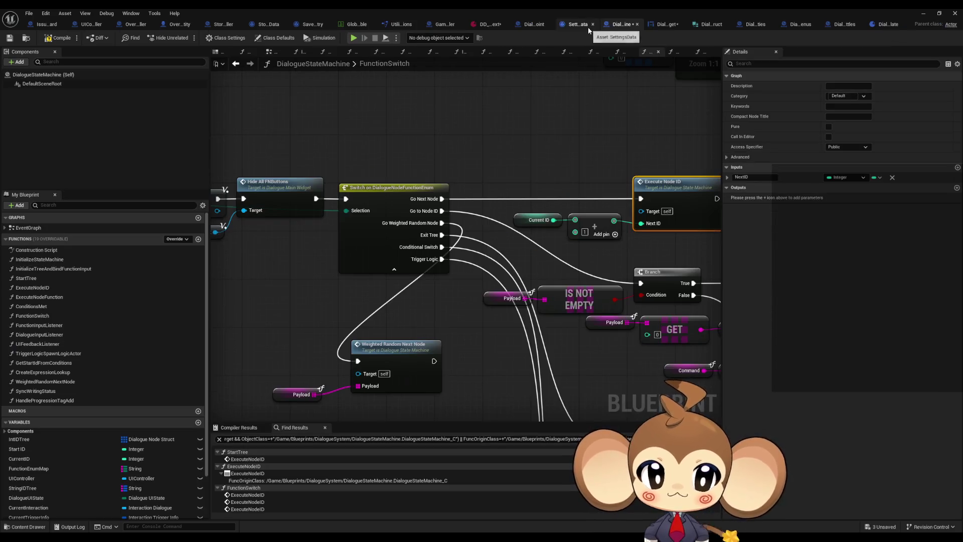
pyautogui.scroll(-3, 397, 216)
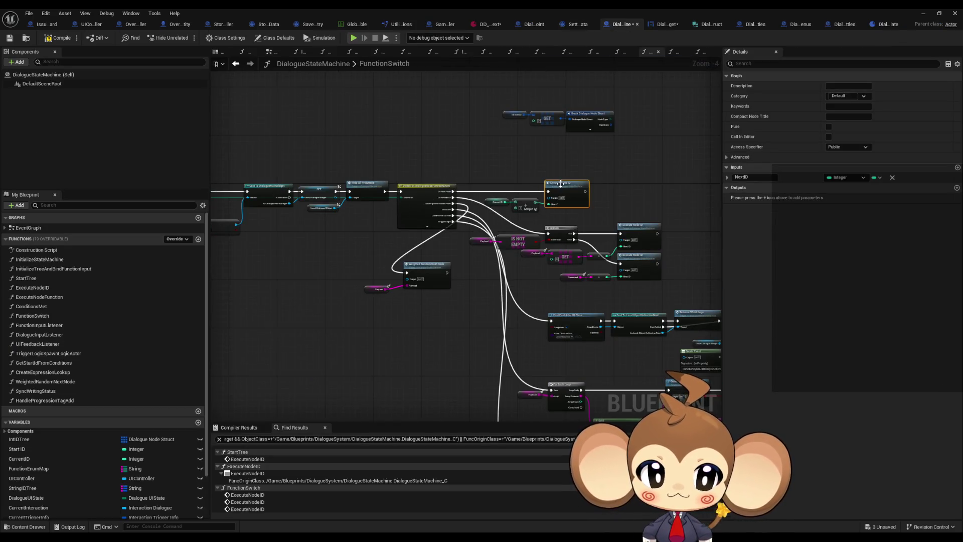
pyautogui.doubleClick(557, 184)
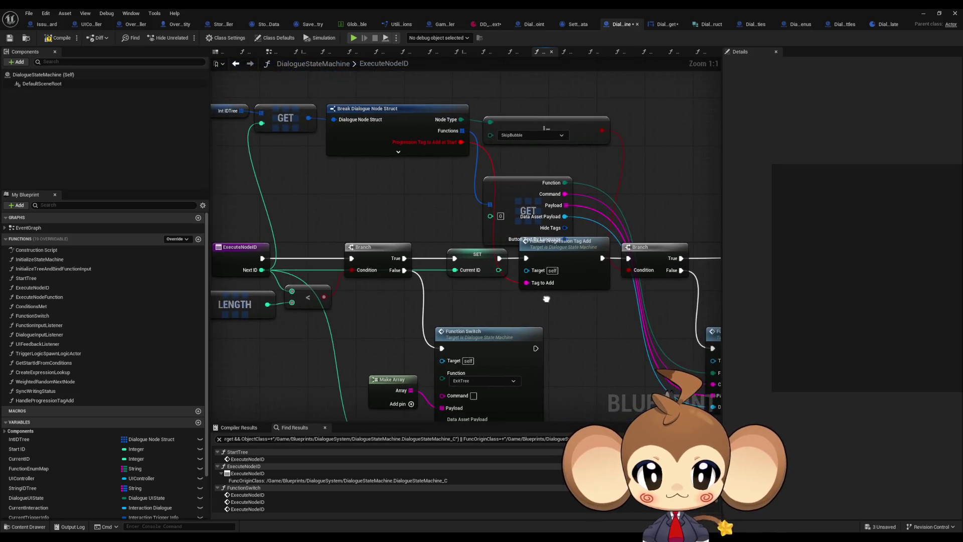
pyautogui.moveTo(501, 258); pyautogui.dragTo(628, 258)
pyautogui.click(562, 241)
pyautogui.press('Delete')
# Delete the HandleProgressionTagAdd function from the My Blueprint panel.
pyautogui.click(55, 401)
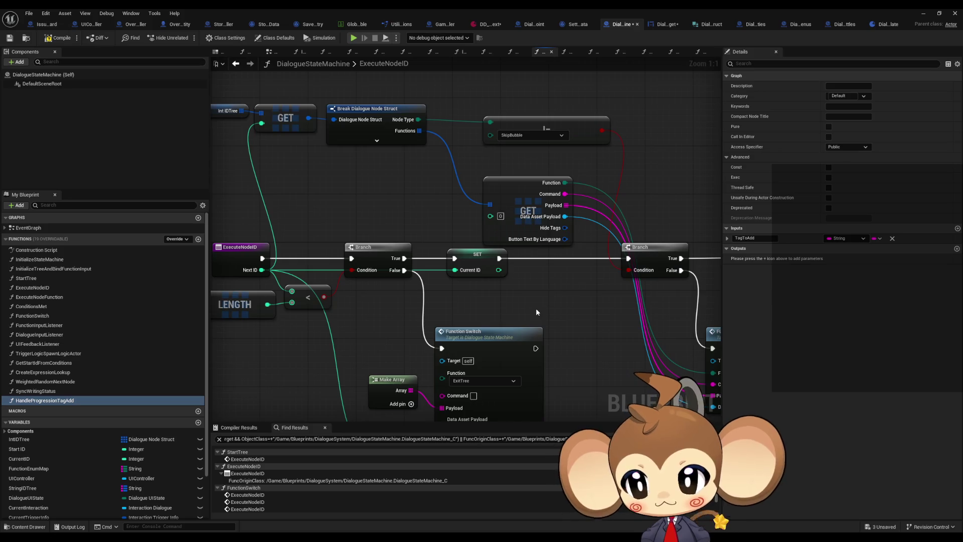
pyautogui.click(125, 400)
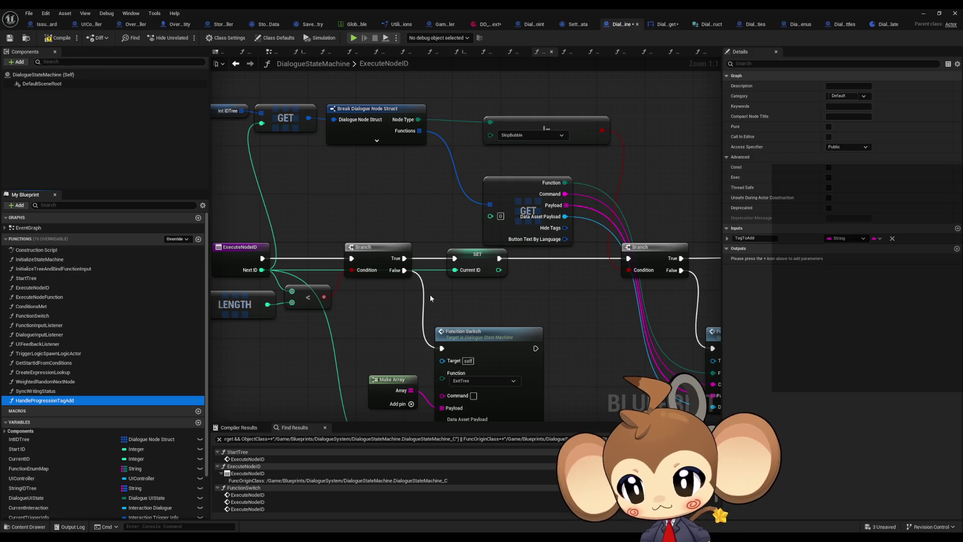
pyautogui.press('Delete')
pyautogui.doubleClick(65, 353)
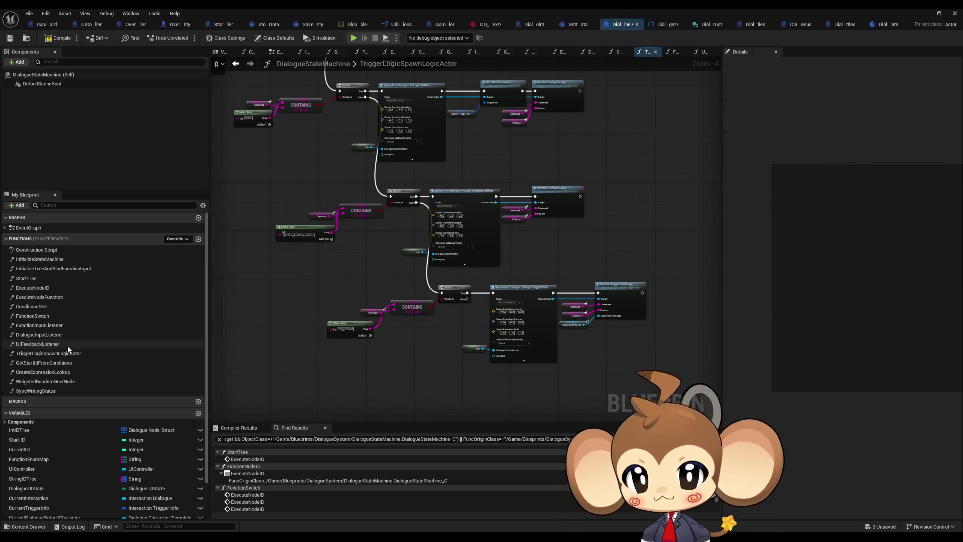
# Review the Switch on String command cases in DialogueMainWidget's TextTagFunctionExecuter.
pyautogui.click(667, 24)
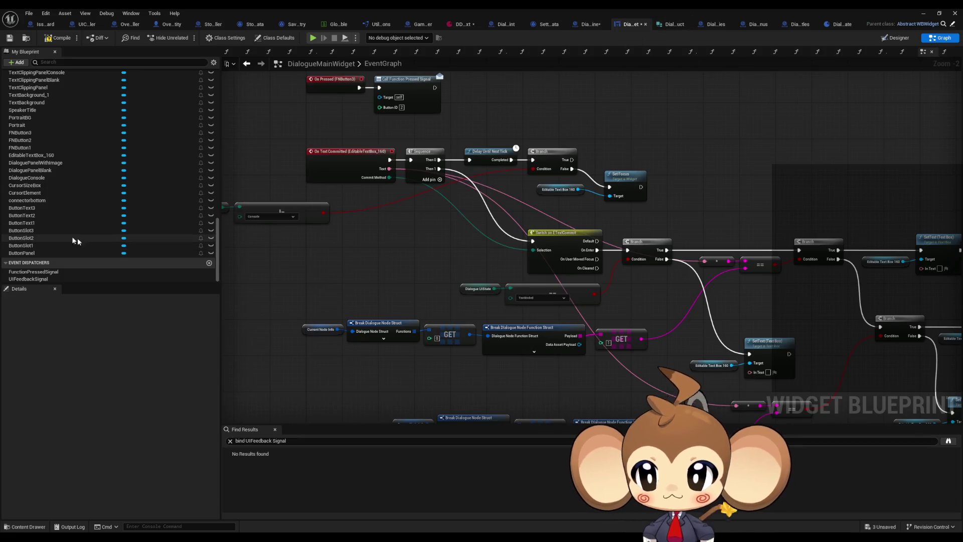
pyautogui.scroll(10, 77, 241)
pyautogui.scroll(5, 65, 226)
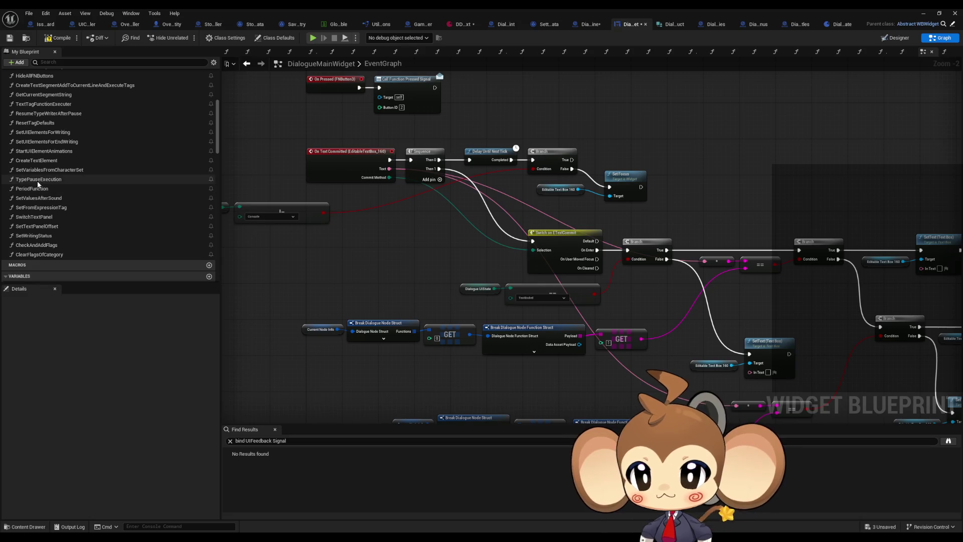
pyautogui.scroll(3, 42, 171)
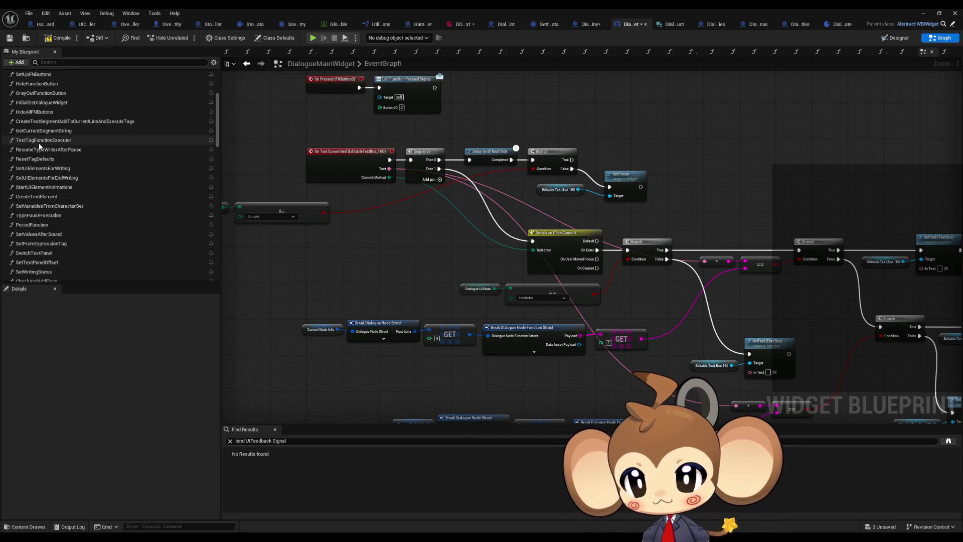
pyautogui.doubleClick(39, 143)
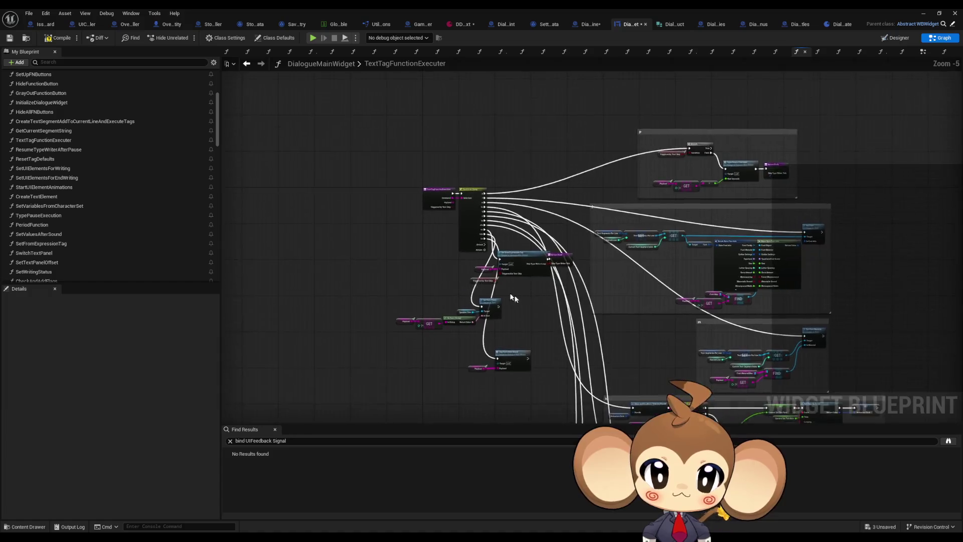
pyautogui.scroll(5, 519, 299)
pyautogui.click(428, 282)
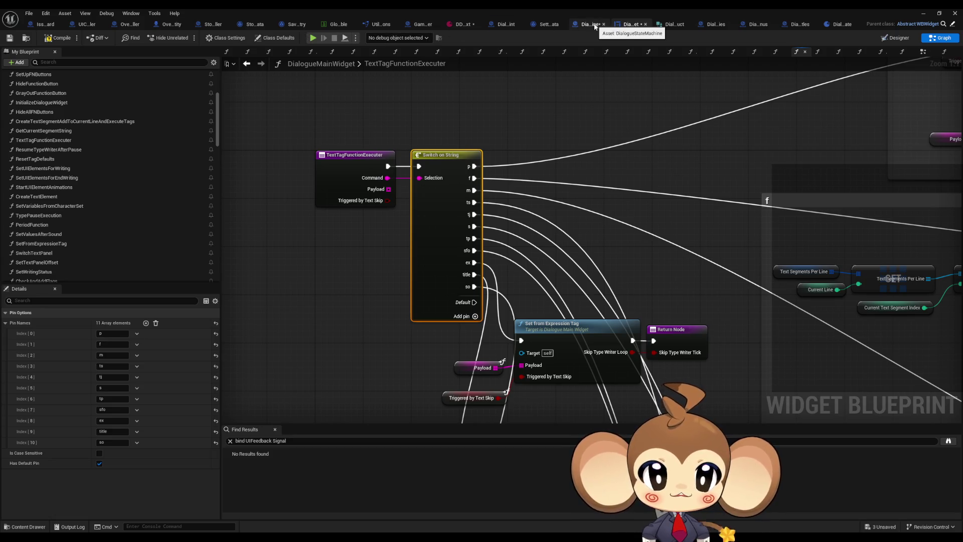
pyautogui.click(249, 26)
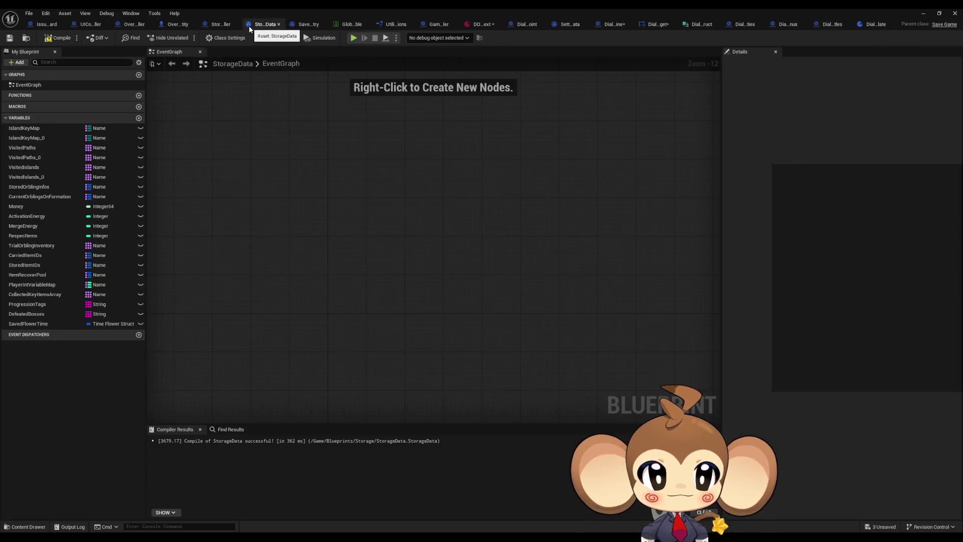
# Rename ProgressionTags to ProgressionFlags and compile StorageData.
pyautogui.click(47, 306)
pyautogui.press('F2')
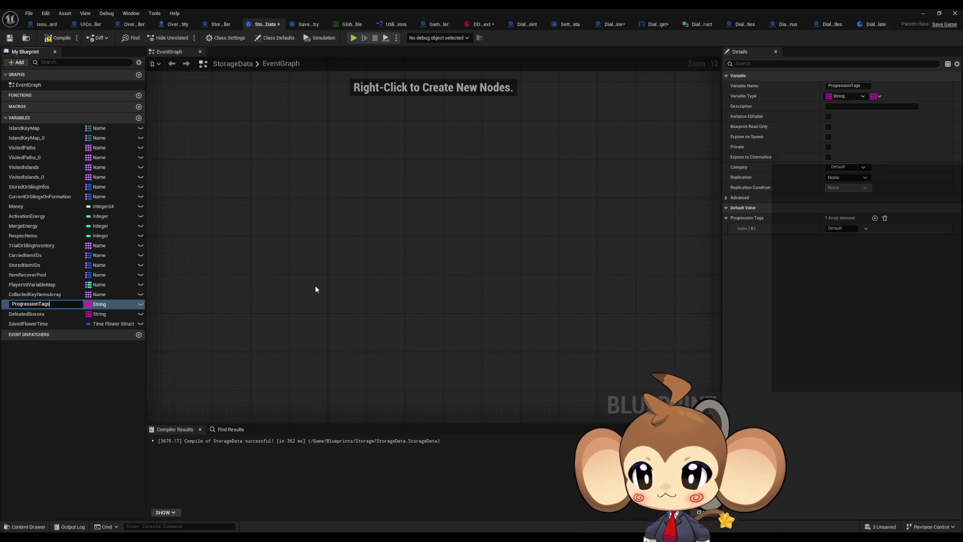
pyautogui.write('Fags')
pyautogui.press('Return')
pyautogui.click(55, 40)
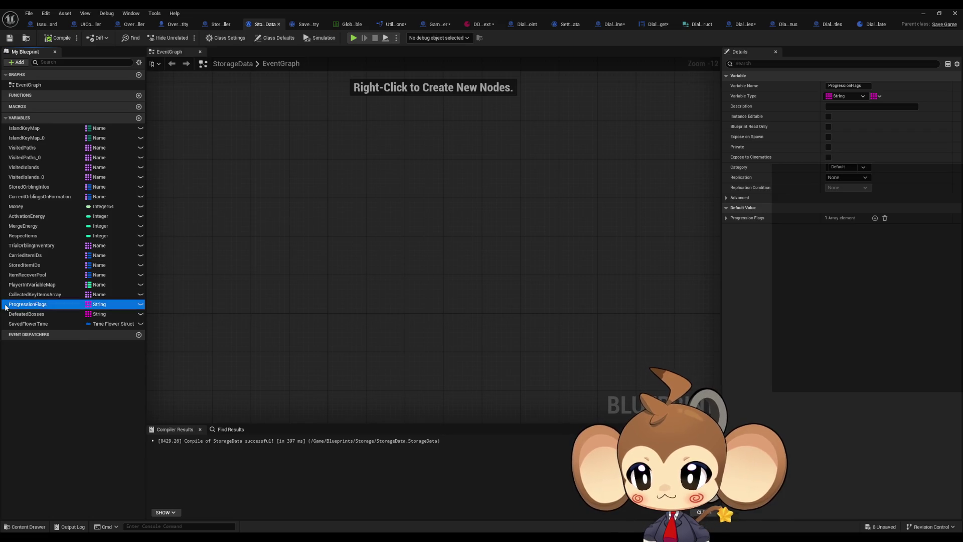
# Find references to ProgressionFlags, then return to the DialogueStateMachine blueprint.
pyautogui.rightClick(23, 304)
pyautogui.click(109, 359)
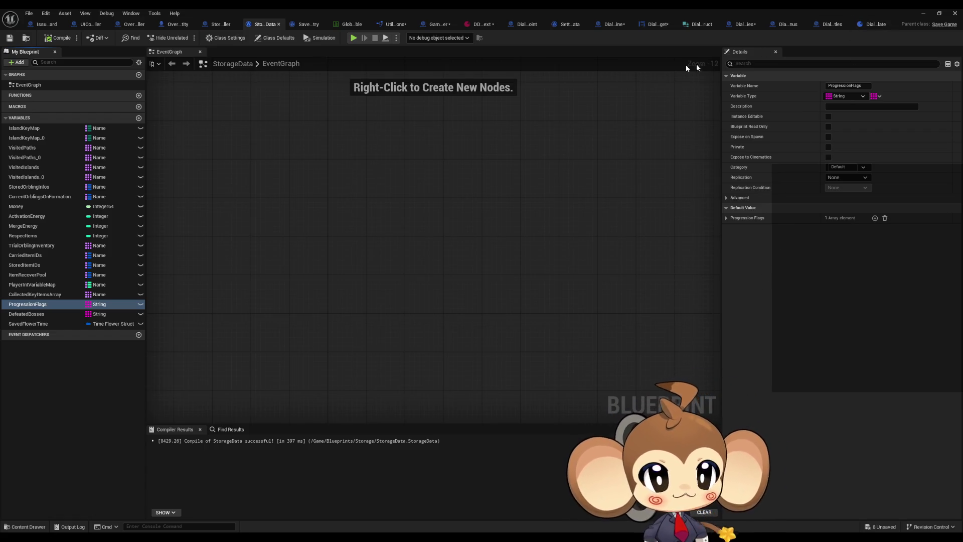
pyautogui.click(613, 28)
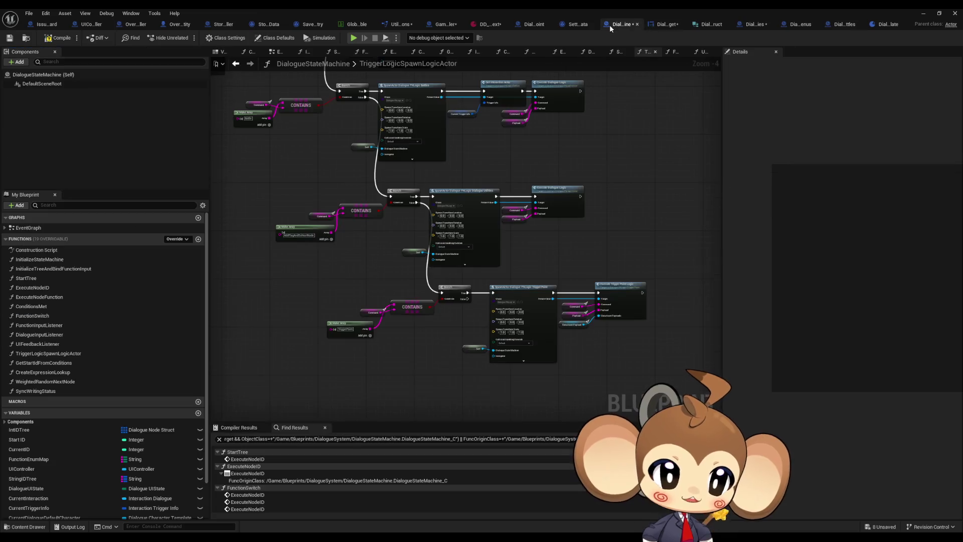
pyautogui.moveTo(456, 148); pyautogui.dragTo(529, 235)
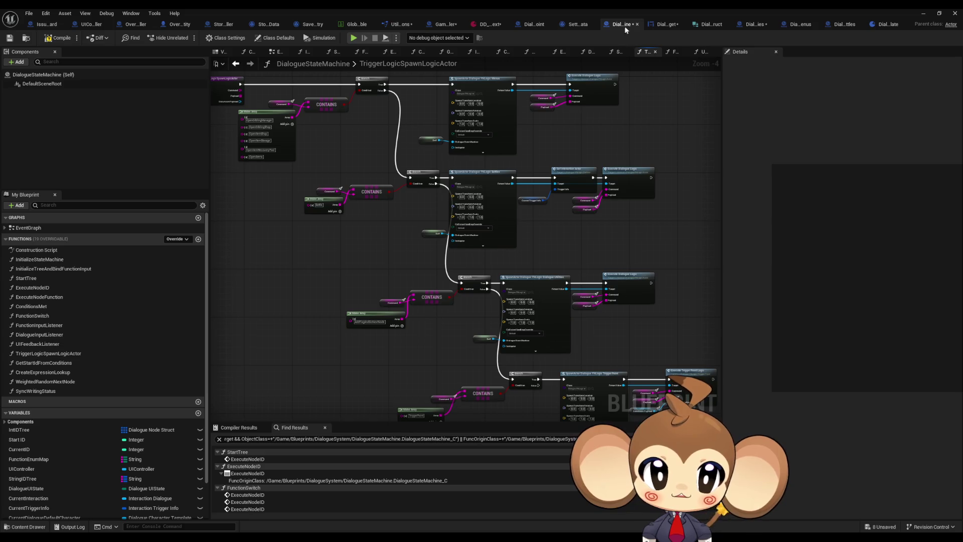
pyautogui.click(664, 25)
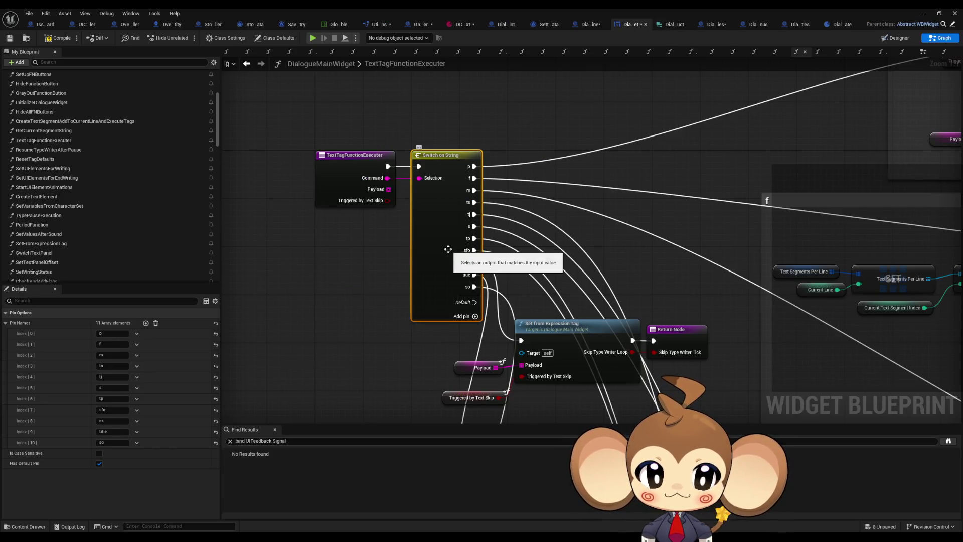
pyautogui.click(146, 324)
pyautogui.write('Tag')
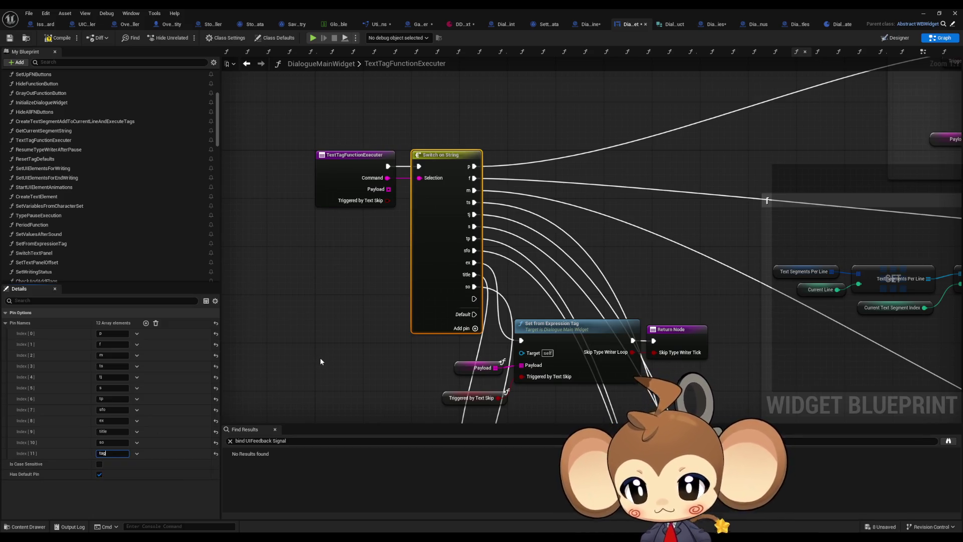
pyautogui.press('Return')
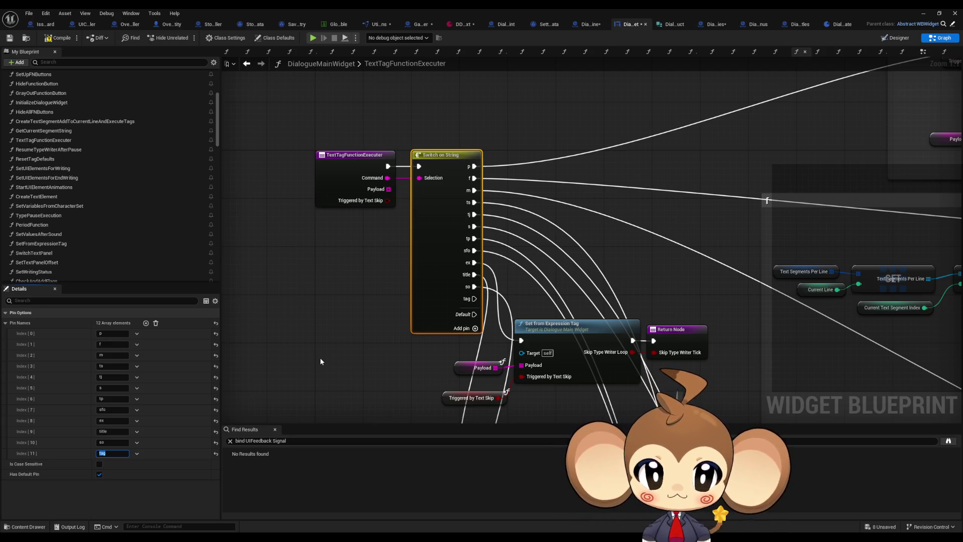
pyautogui.scroll(-4, 369, 289)
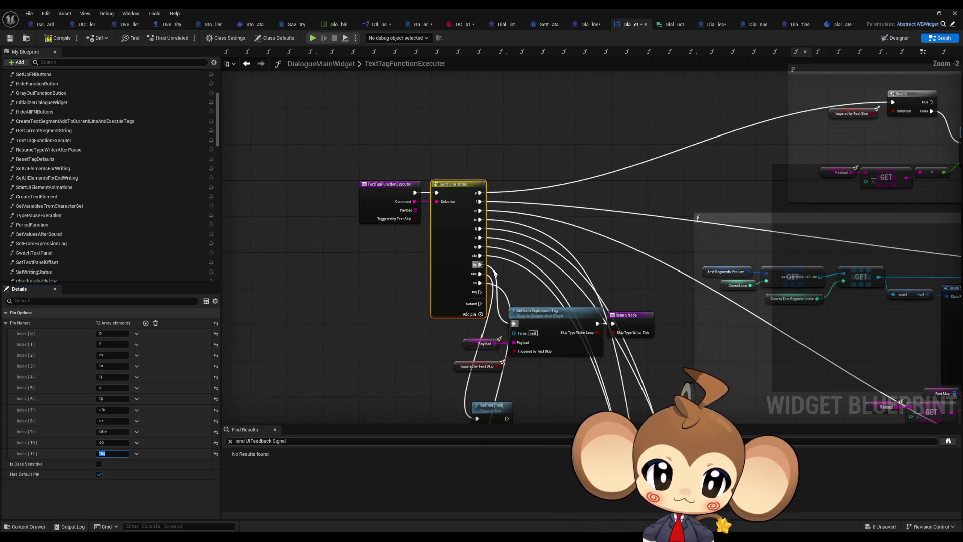
pyautogui.scroll(-5, 83, 242)
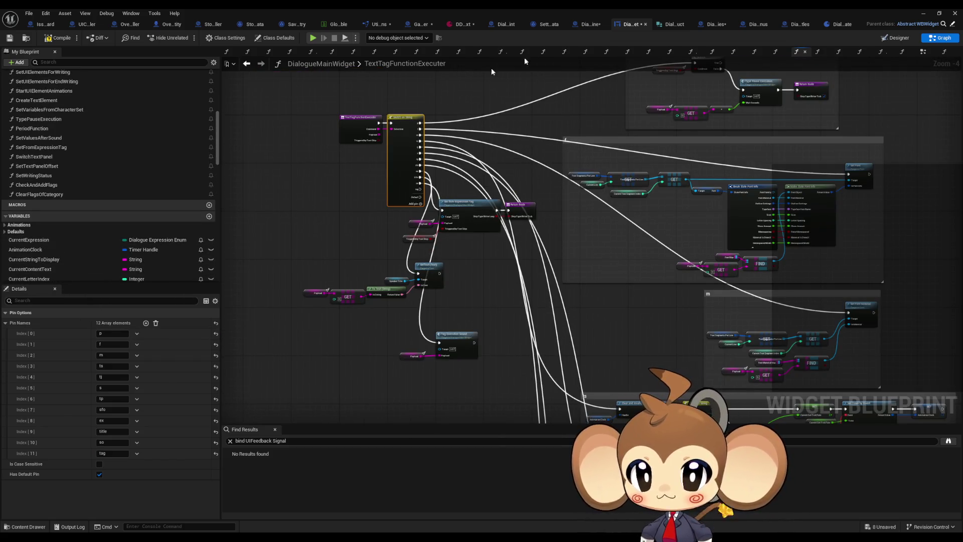
pyautogui.click(595, 24)
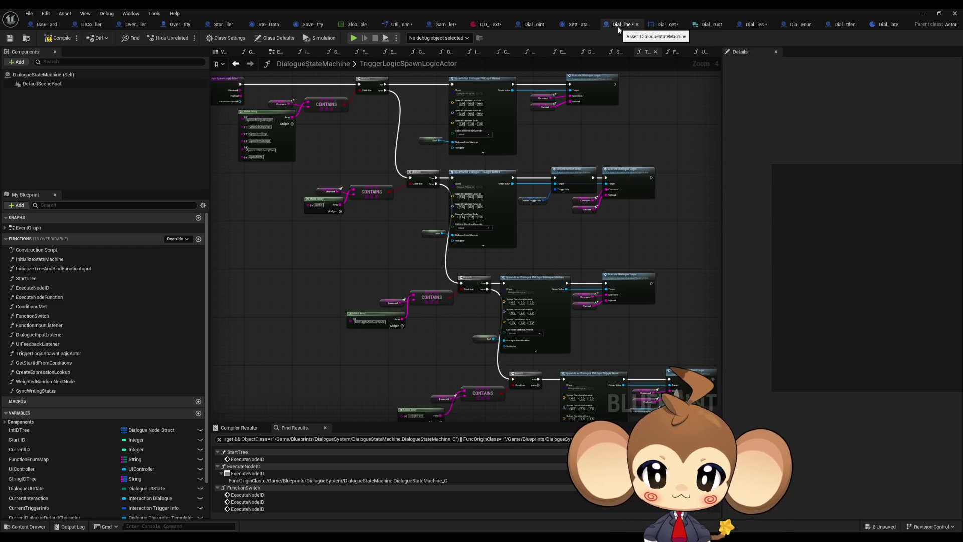
pyautogui.click(667, 27)
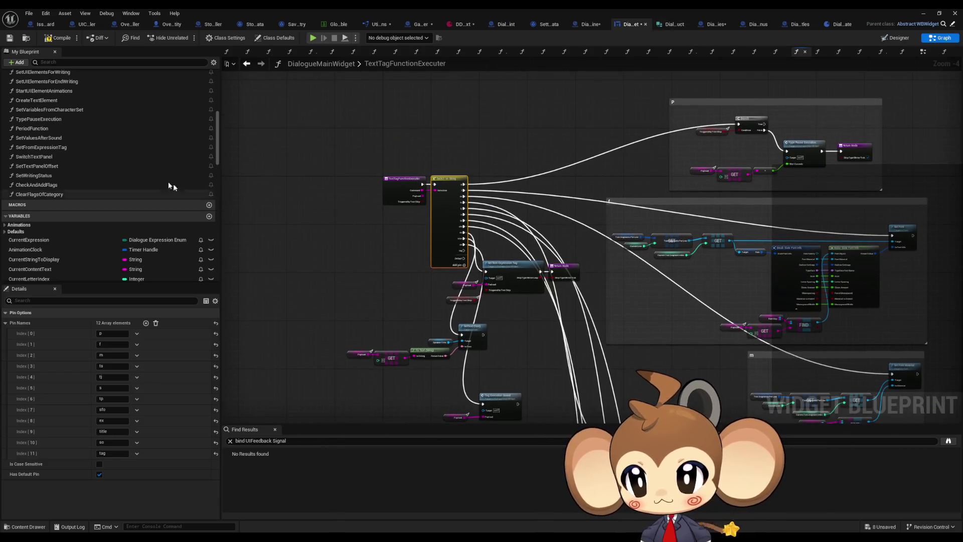
pyautogui.scroll(3, 136, 166)
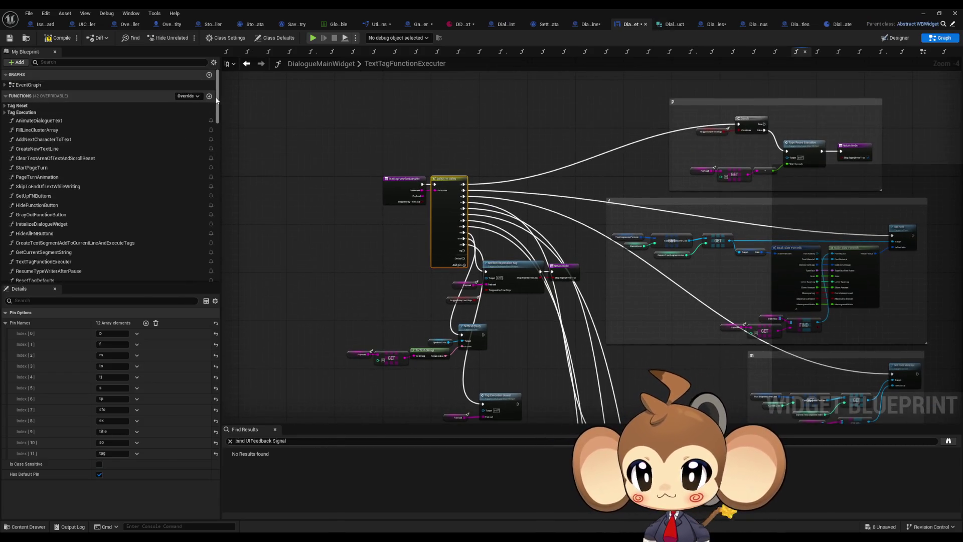
pyautogui.click(209, 96)
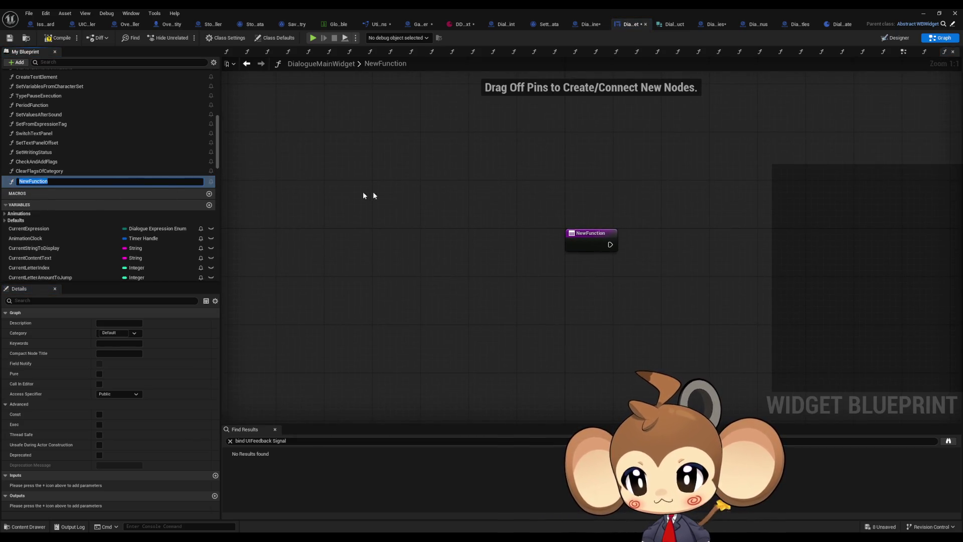
# Name the new function AddPrograssionFlag and get the storage data's Progression Flags array.
pyautogui.write('A')
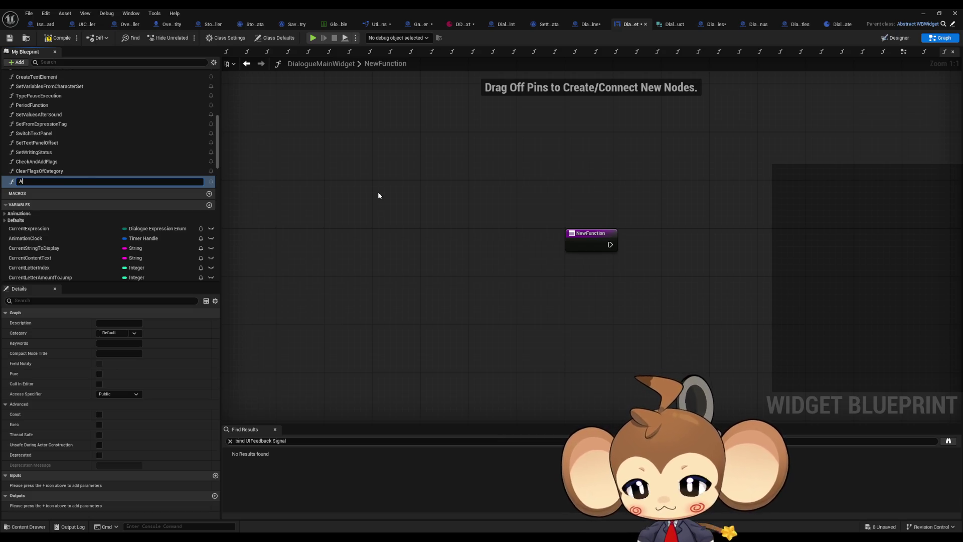
pyautogui.write('ddProgr')
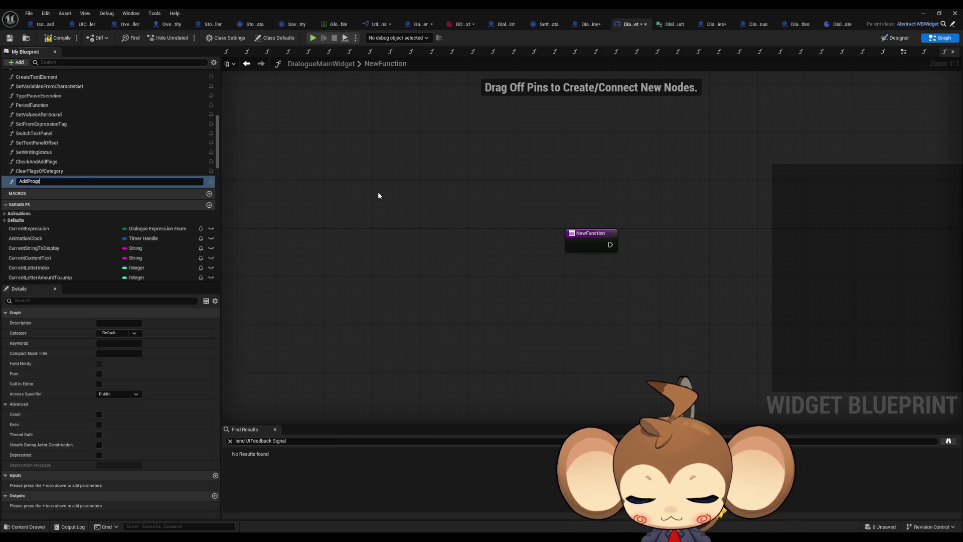
pyautogui.write('assionFlag')
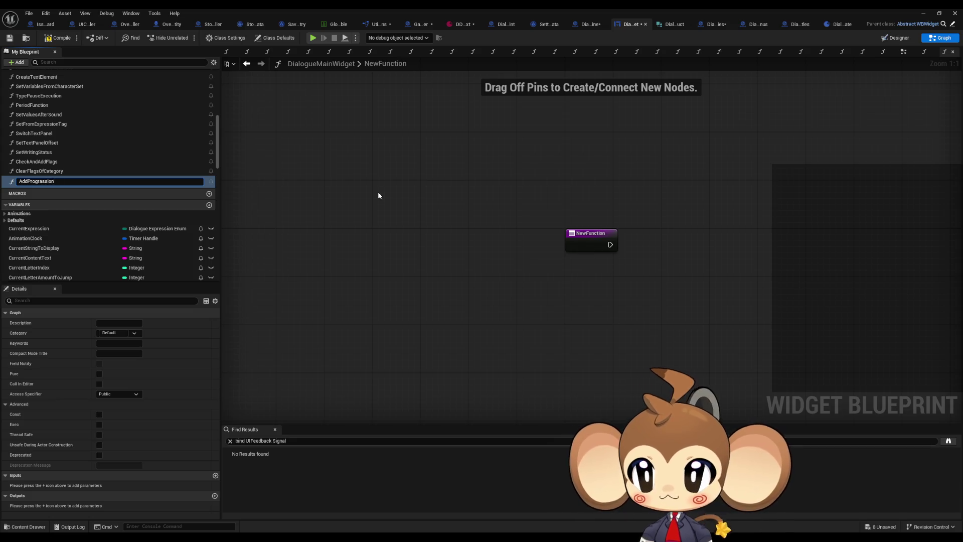
pyautogui.press('Return')
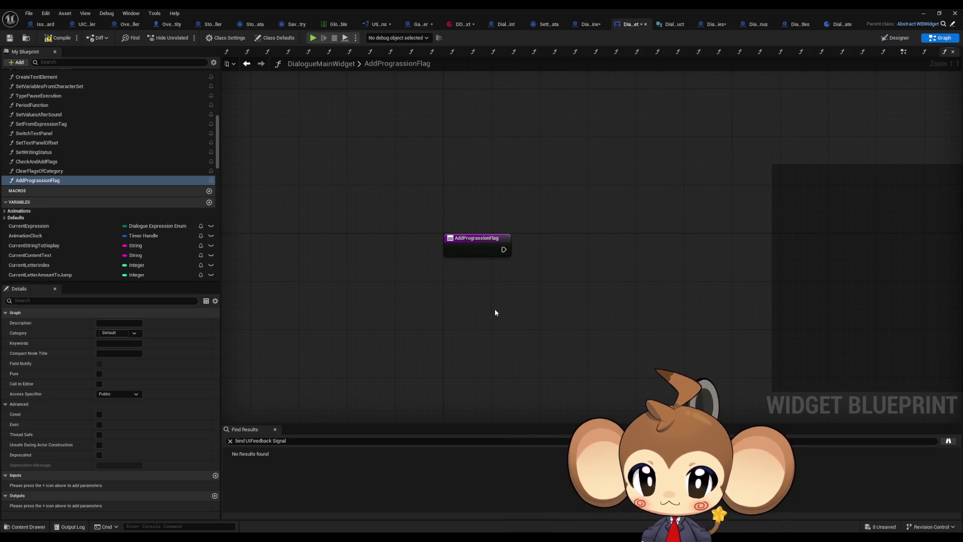
pyautogui.rightClick(493, 310)
pyautogui.write('get storage')
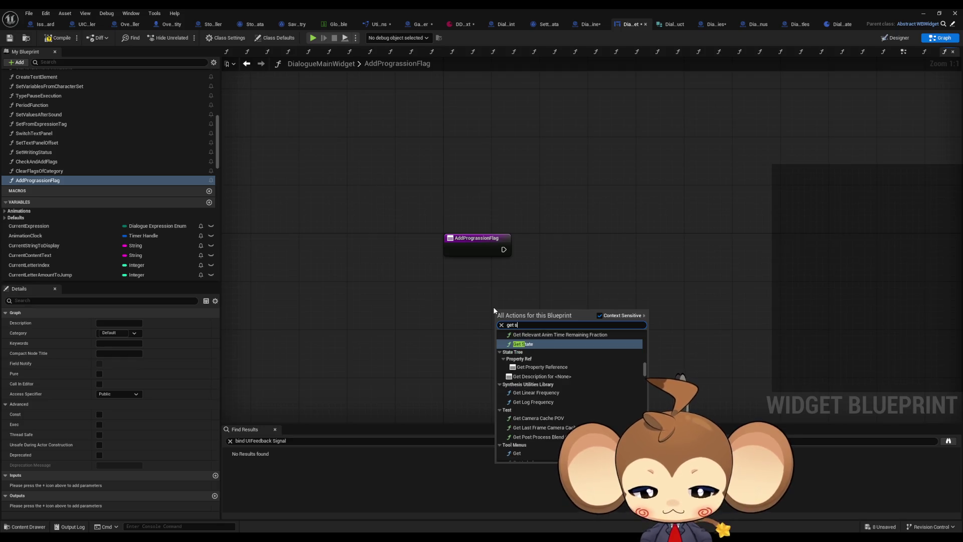
pyautogui.press('Return')
pyautogui.moveTo(566, 333); pyautogui.dragTo(609, 334)
pyautogui.write('get p')
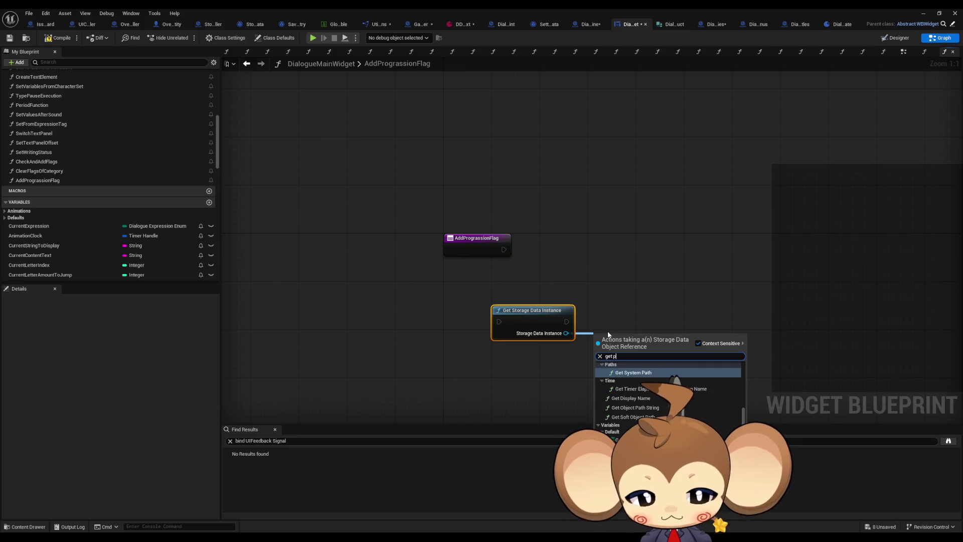
pyautogui.write('rogression')
pyautogui.press('Return')
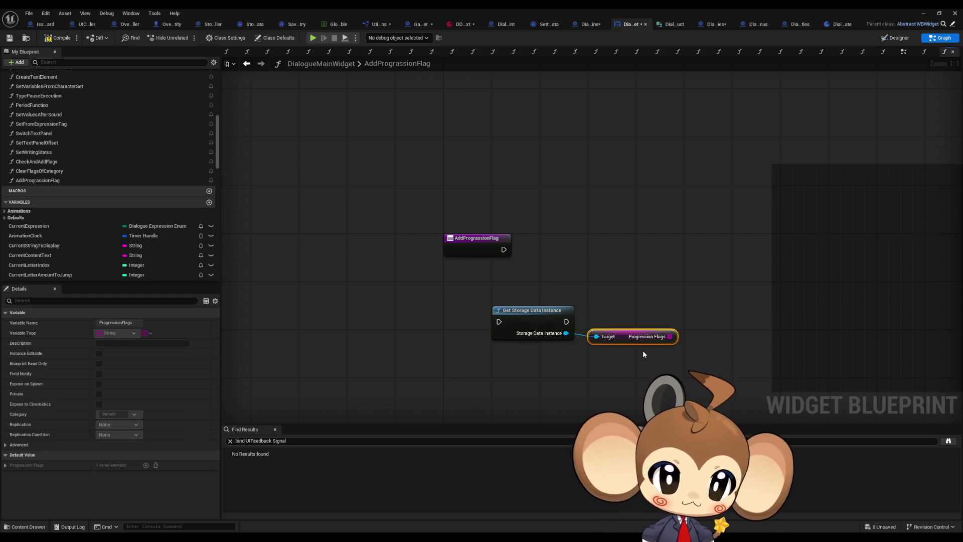
# Add an AddUnique on Progression Flags whose item becomes a FlagToAdd input, wired from the entry.
pyautogui.moveTo(607, 332); pyautogui.dragTo(607, 338)
pyautogui.moveTo(675, 342); pyautogui.dragTo(705, 335)
pyautogui.write('add uniq')
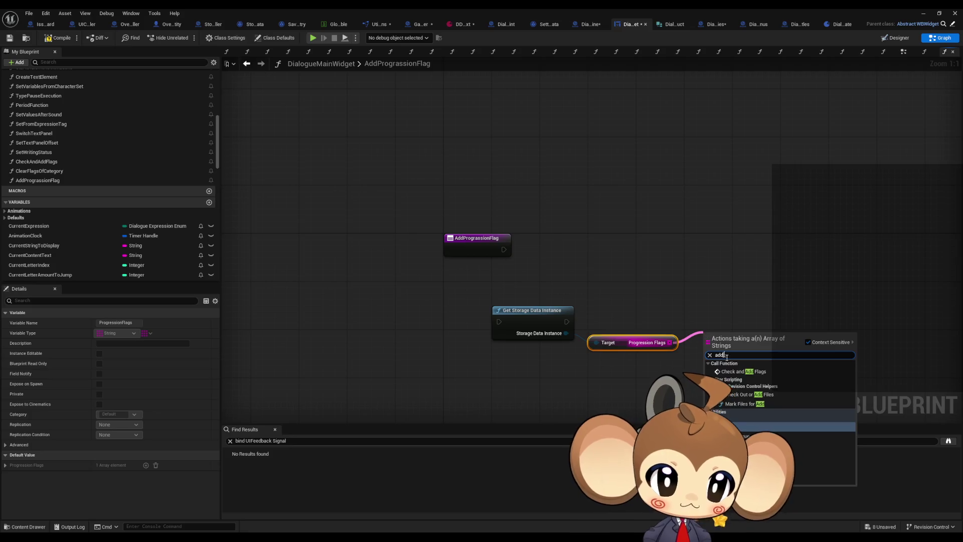
pyautogui.press('Return')
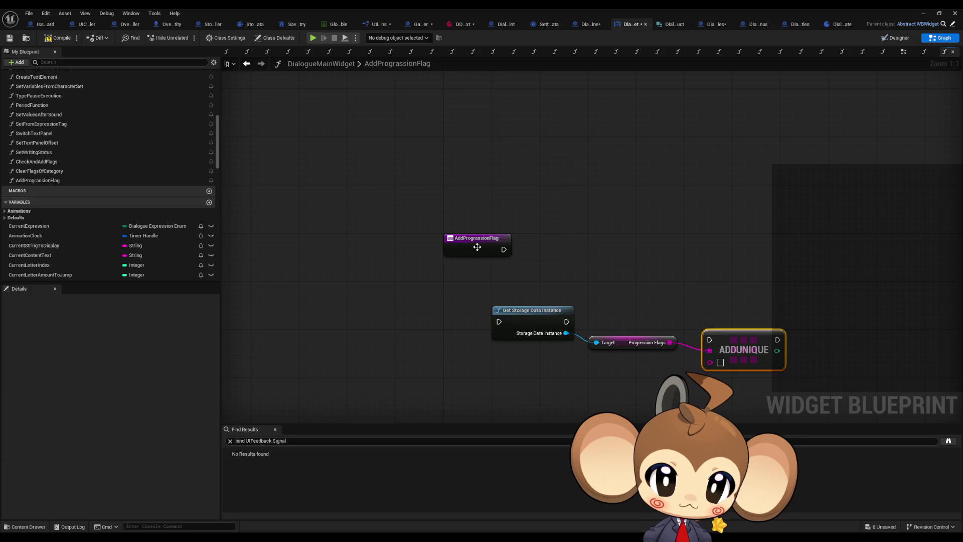
pyautogui.moveTo(710, 362); pyautogui.dragTo(474, 251)
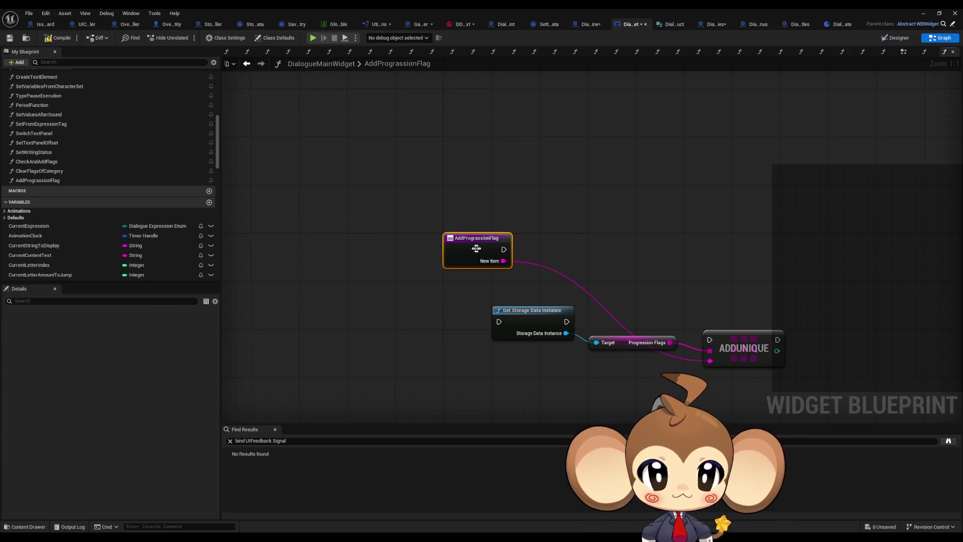
pyautogui.write('F')
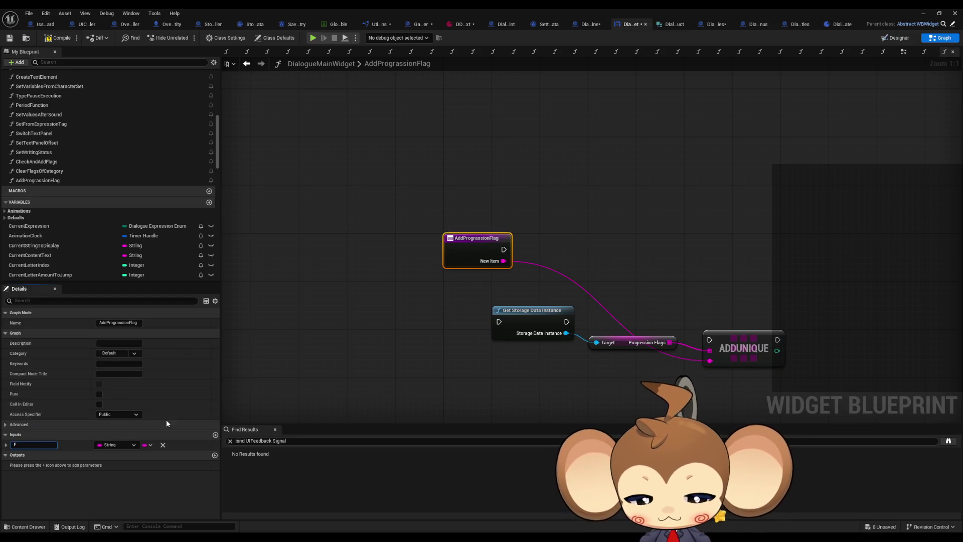
pyautogui.write('lagToAdd')
pyautogui.press('Return')
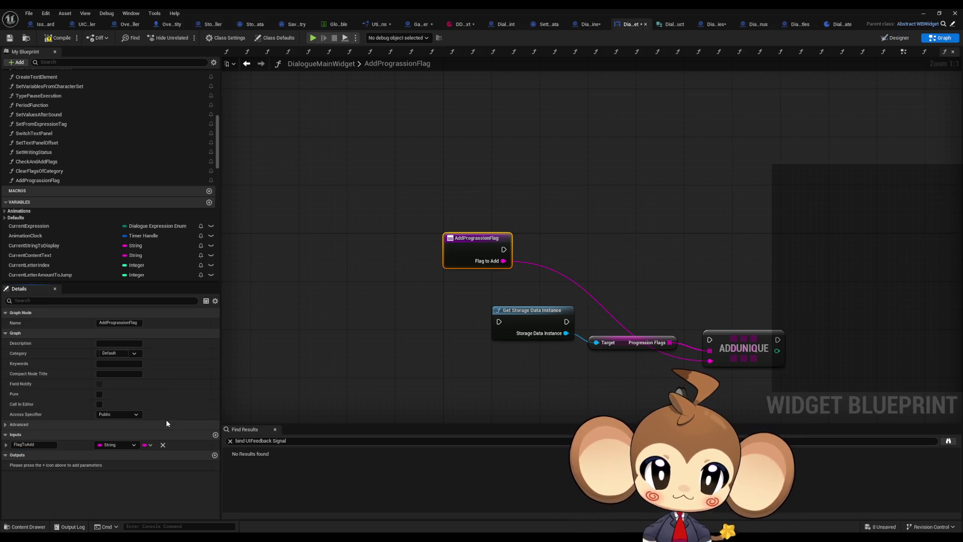
pyautogui.moveTo(504, 261)
pyautogui.mouseDown()
pyautogui.moveTo(507, 272)
pyautogui.moveTo(506, 256)
pyautogui.mouseUp()
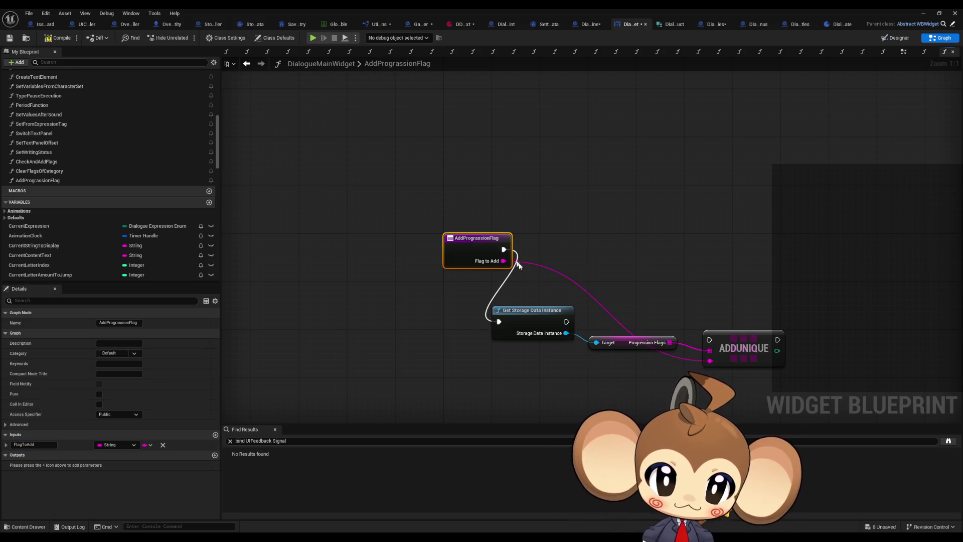
pyautogui.moveTo(531, 312)
pyautogui.mouseDown()
pyautogui.moveTo(566, 250)
pyautogui.moveTo(555, 239)
pyautogui.mouseUp()
pyautogui.moveTo(735, 347)
pyautogui.mouseDown()
pyautogui.moveTo(709, 256)
pyautogui.moveTo(728, 256)
pyautogui.mouseUp()
# Tidy the Progression Flags node, then move to the TextTagFunctionExecuter graph.
pyautogui.moveTo(648, 343); pyautogui.dragTo(666, 276)
pyautogui.click(300, 258)
pyautogui.scroll(5, 67, 161)
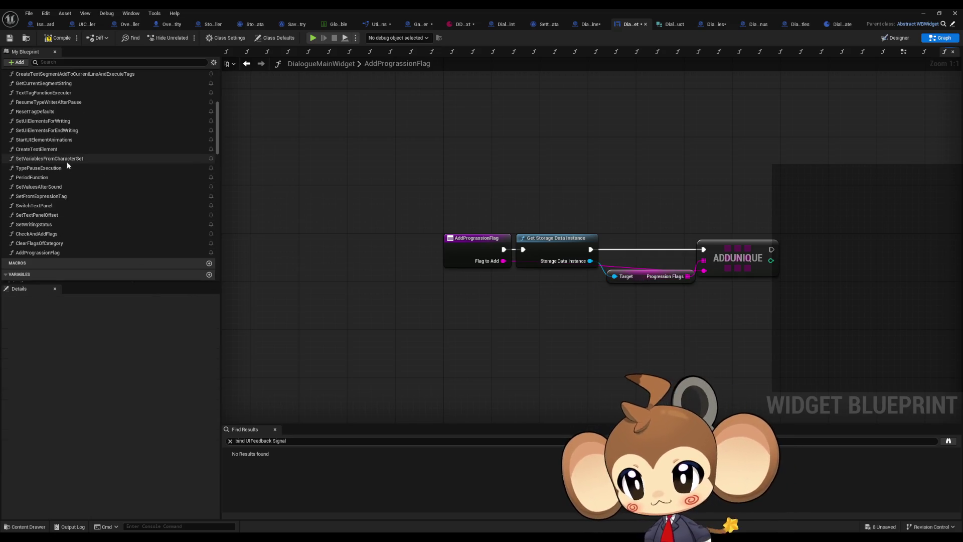
pyautogui.click(43, 192)
pyautogui.doubleClick(43, 192)
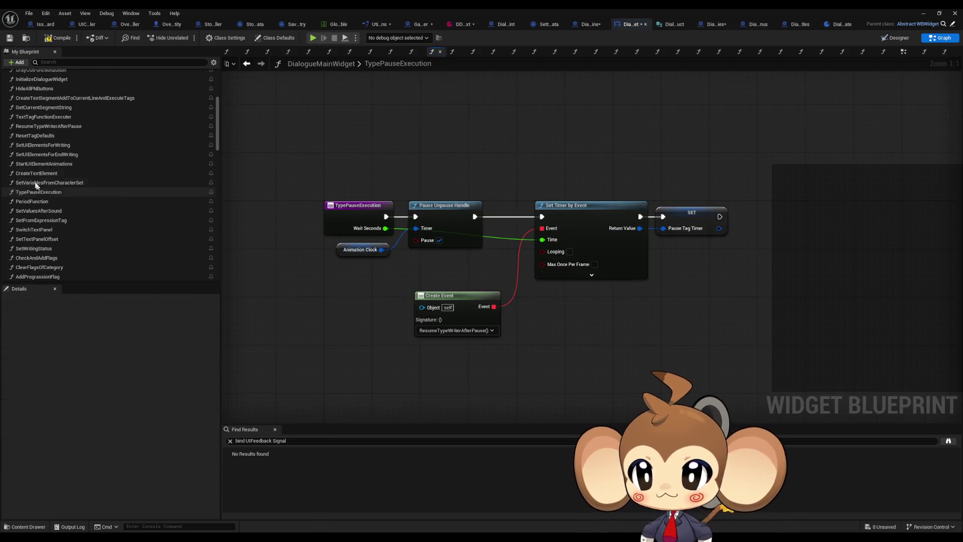
pyautogui.scroll(2, 40, 181)
pyautogui.doubleClick(35, 154)
pyautogui.scroll(4, 440, 269)
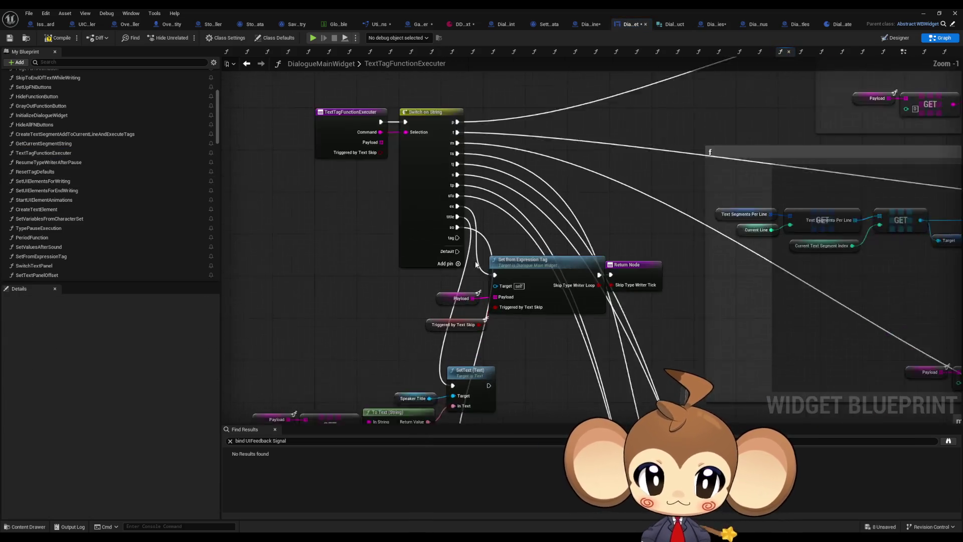
pyautogui.scroll(-2, 156, 245)
pyautogui.scroll(-6, 157, 244)
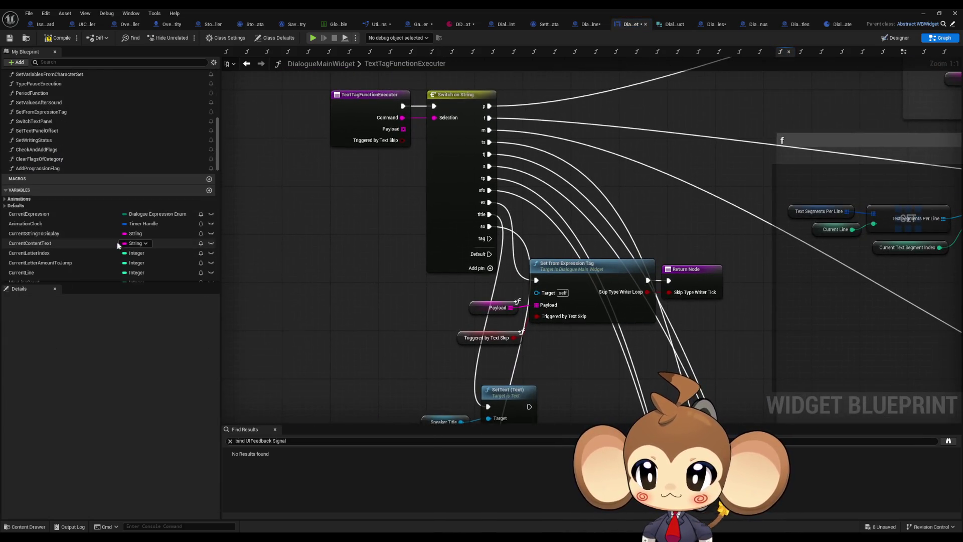
pyautogui.scroll(2, 118, 243)
pyautogui.moveTo(100, 204); pyautogui.dragTo(301, 270)
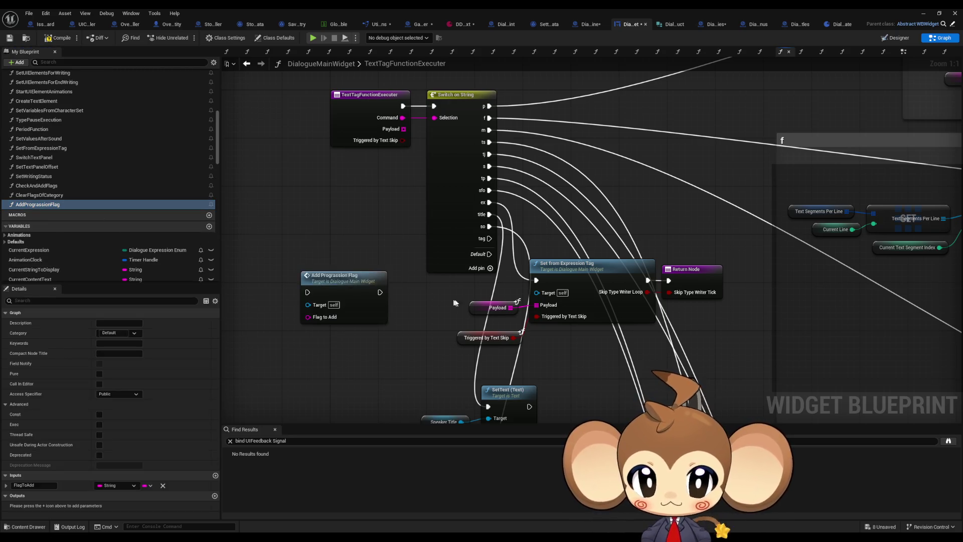
pyautogui.scroll(-2, 486, 317)
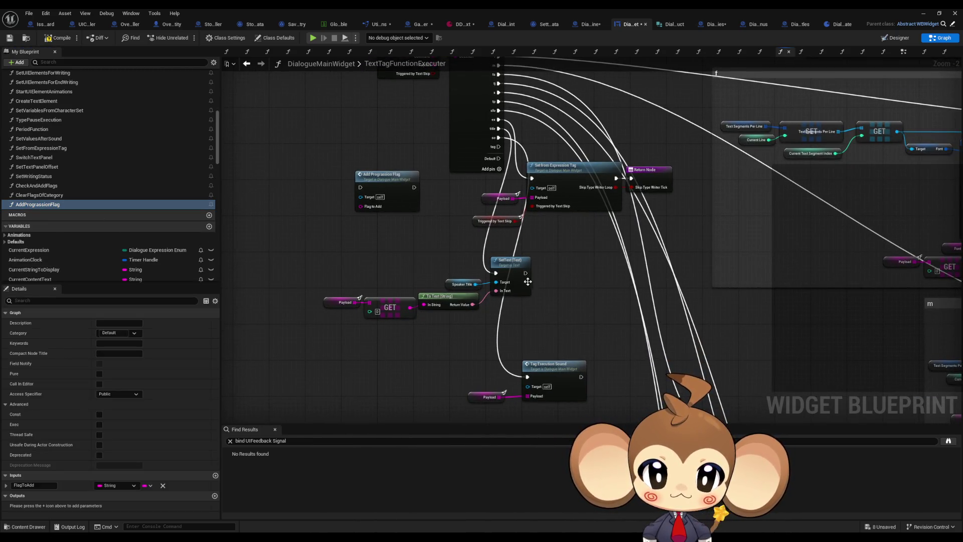
pyautogui.moveTo(290, 257); pyautogui.dragTo(279, 264)
pyautogui.scroll(-2, 521, 284)
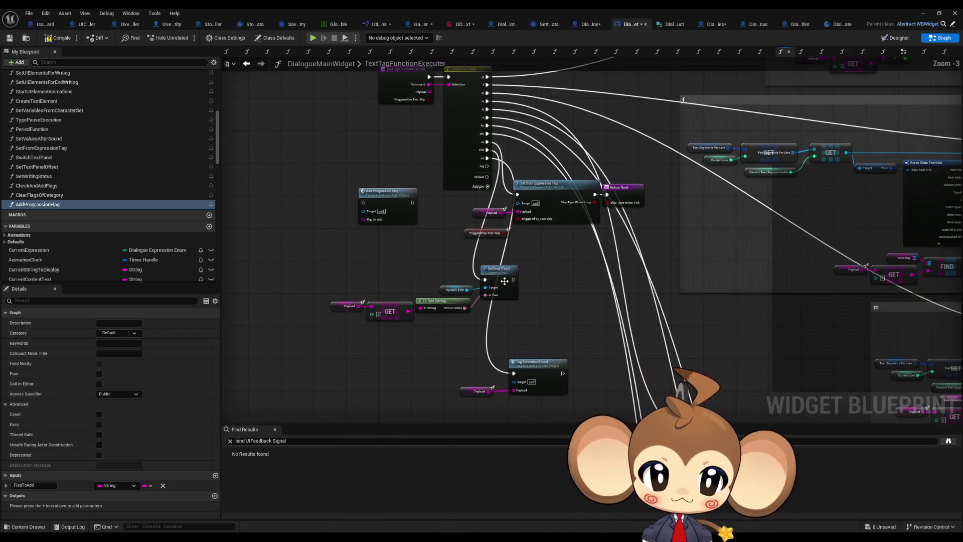
pyautogui.scroll(1, 521, 284)
pyautogui.moveTo(567, 296); pyautogui.dragTo(469, 281)
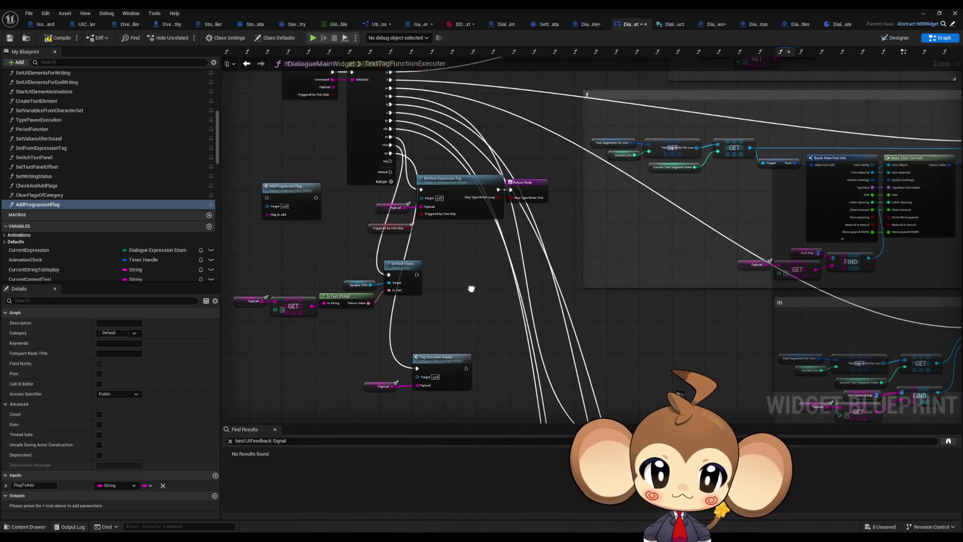
pyautogui.scroll(3, 497, 325)
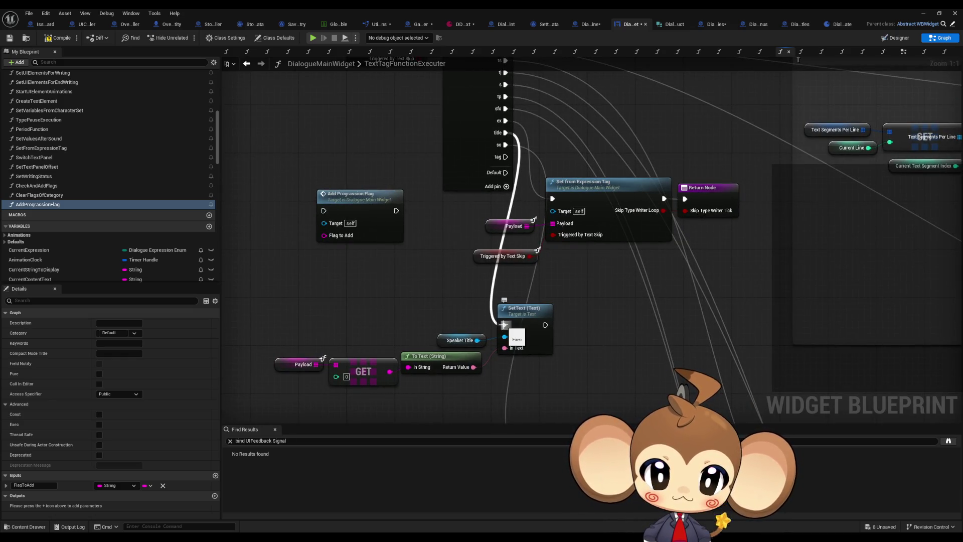
# Duplicate the Payload and GET nodes into Flag to Add, and run Add Progression Flag from the tag case.
pyautogui.moveTo(280, 328); pyautogui.dragTo(348, 388)
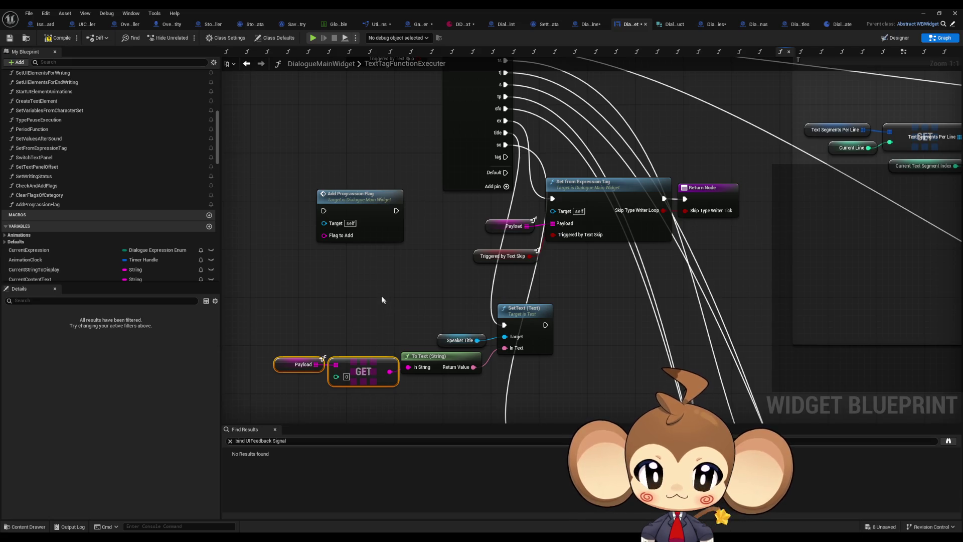
pyautogui.scroll(-4, 401, 285)
pyautogui.moveTo(574, 241); pyautogui.dragTo(485, 166)
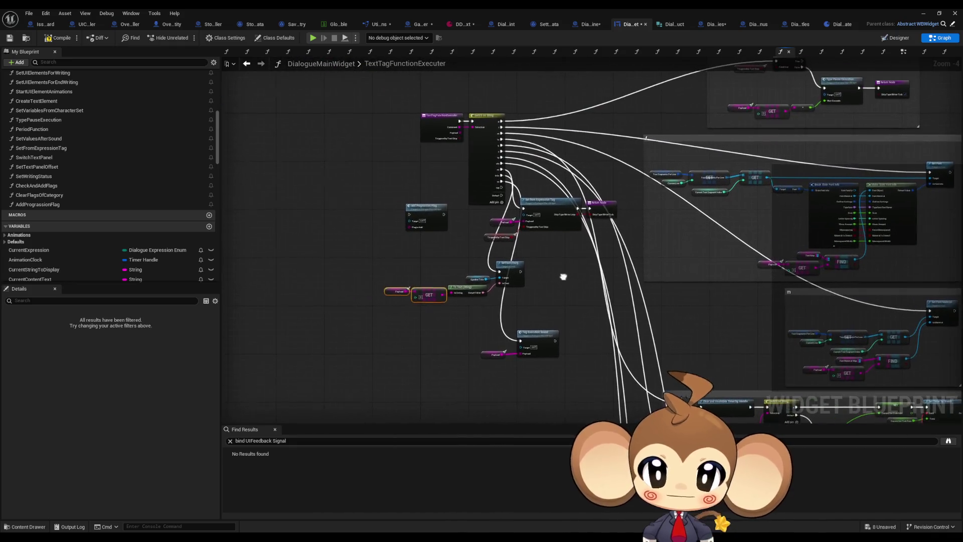
pyautogui.scroll(4, 721, 190)
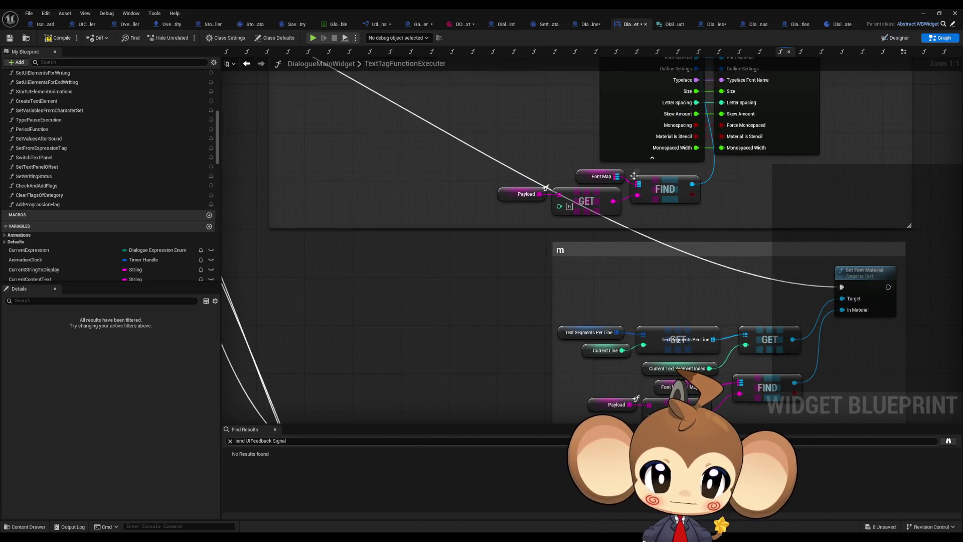
pyautogui.moveTo(653, 170); pyautogui.dragTo(652, 279)
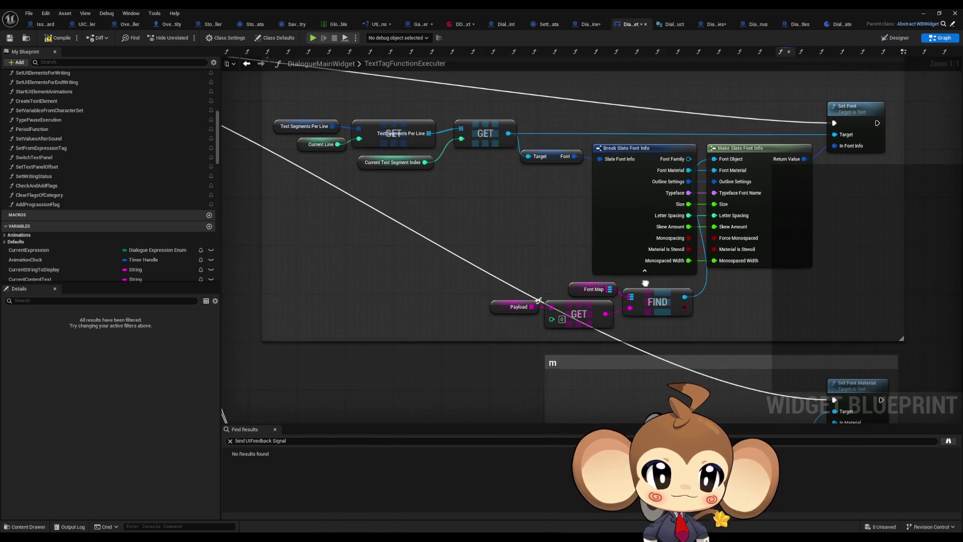
pyautogui.scroll(-3, 653, 279)
pyautogui.moveTo(319, 200)
pyautogui.mouseDown()
pyautogui.moveTo(469, 281)
pyautogui.moveTo(469, 296)
pyautogui.mouseUp()
pyautogui.scroll(2, 467, 296)
pyautogui.moveTo(413, 328)
pyautogui.mouseDown()
pyautogui.moveTo(552, 351)
pyautogui.moveTo(525, 358)
pyautogui.moveTo(398, 301)
pyautogui.mouseUp()
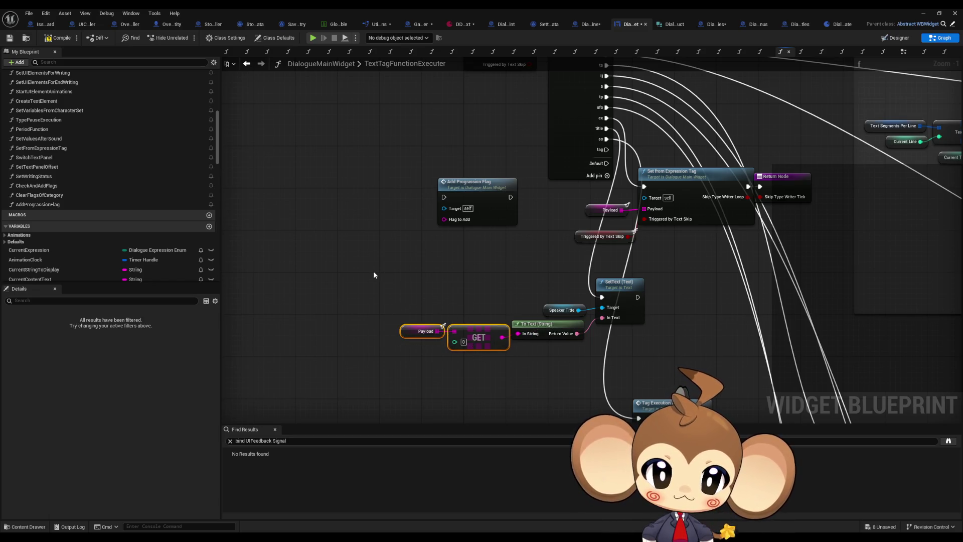
pyautogui.hotkey('ctrl', 'c')
pyautogui.hotkey('ctrl', 'v')
pyautogui.moveTo(450, 280); pyautogui.dragTo(444, 224)
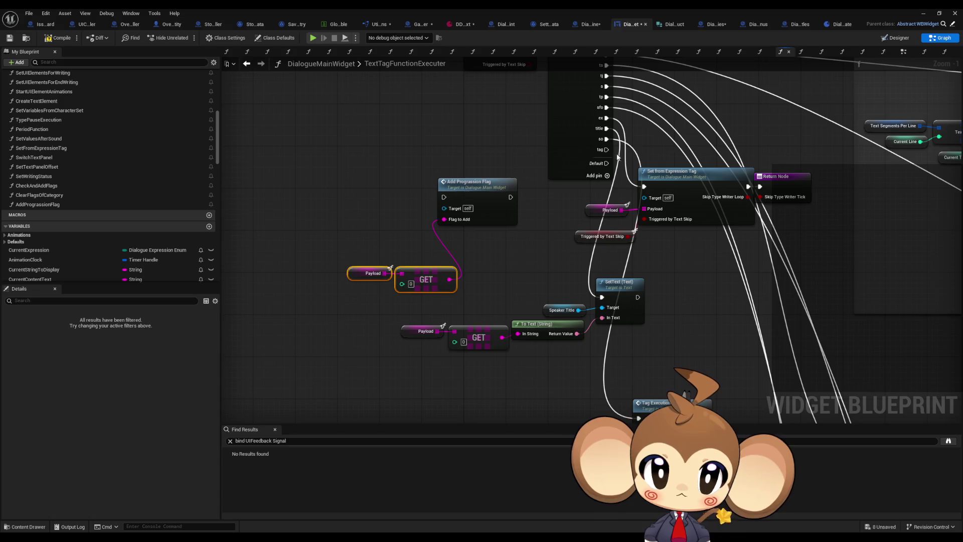
pyautogui.moveTo(607, 150); pyautogui.dragTo(444, 198)
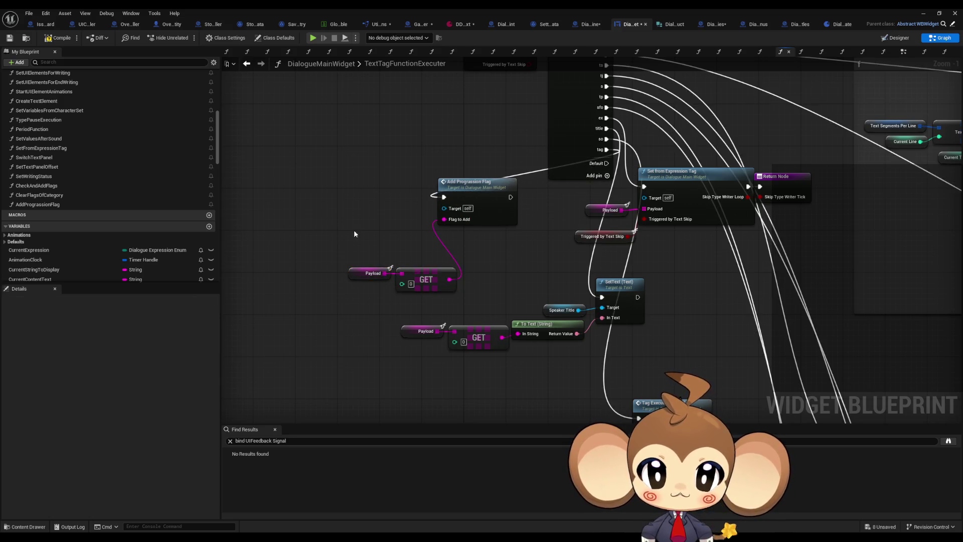
pyautogui.moveTo(425, 278); pyautogui.dragTo(398, 229)
pyautogui.click(507, 266)
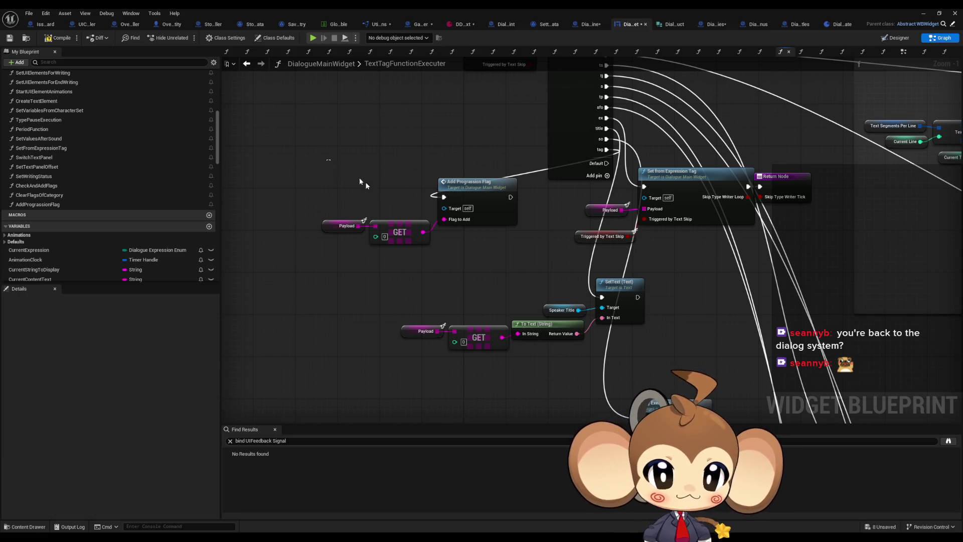
# Move the Payload, GET and Add Progression Flag nodes lower in the graph.
pyautogui.moveTo(345, 168); pyautogui.dragTo(488, 234)
pyautogui.moveTo(474, 202); pyautogui.dragTo(500, 248)
pyautogui.click(532, 235)
pyautogui.scroll(1, 577, 191)
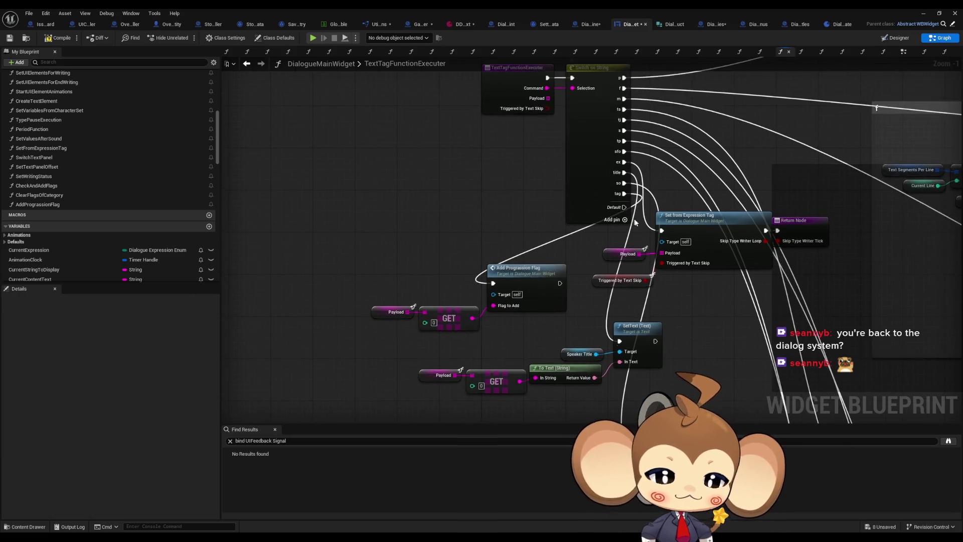
# Rename the switch's tag case to flag, wire it to Add Progression Flag, and return to the data asset.
pyautogui.click(573, 188)
pyautogui.click(112, 453)
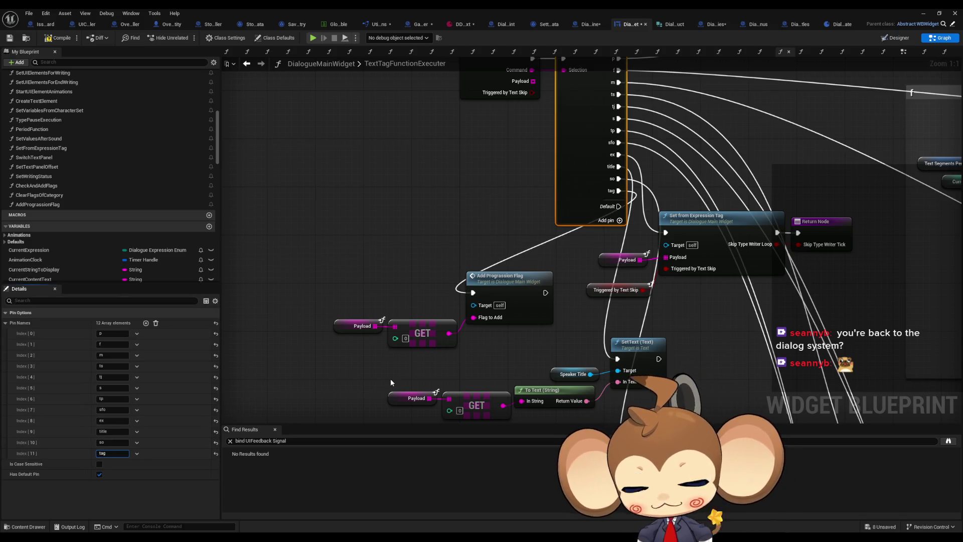
pyautogui.write('g')
pyautogui.press('Return')
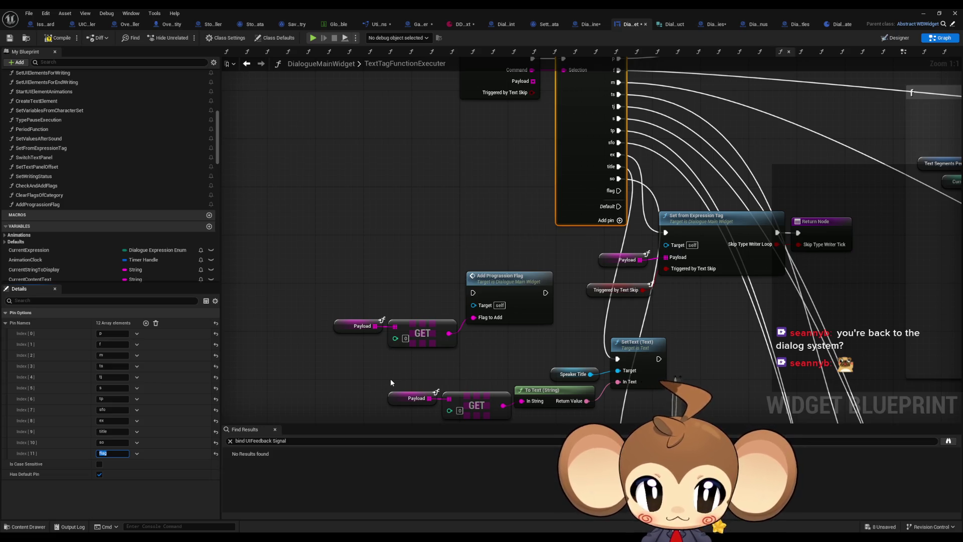
pyautogui.moveTo(623, 195)
pyautogui.mouseDown()
pyautogui.moveTo(468, 281)
pyautogui.moveTo(473, 292)
pyautogui.mouseUp()
pyautogui.click(342, 230)
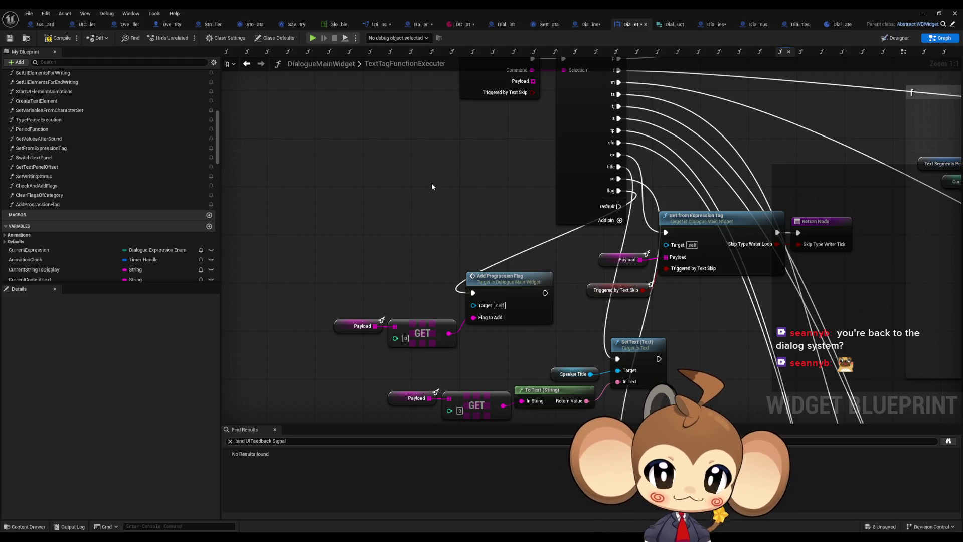
pyautogui.click(462, 26)
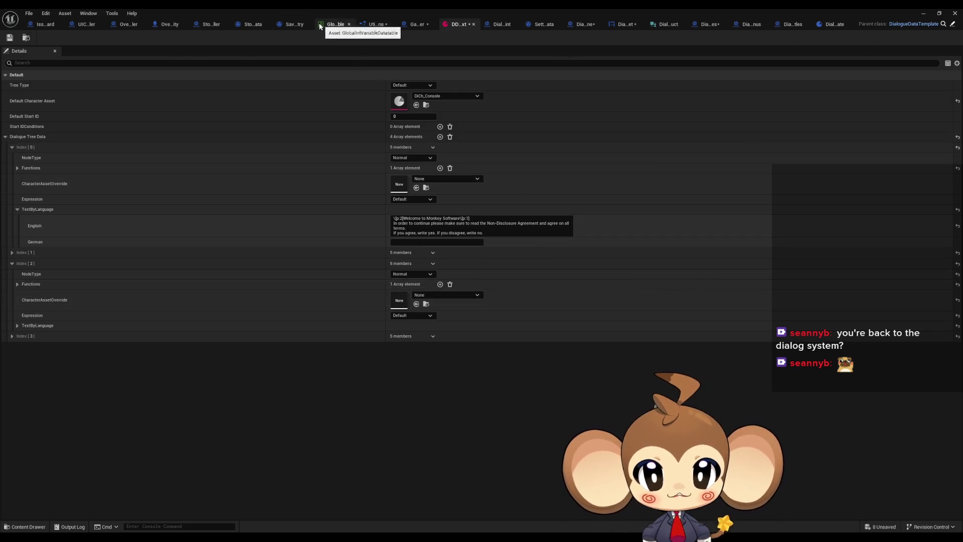
# Start a play-in-editor session and click through the intro dialogue.
pyautogui.click(923, 13)
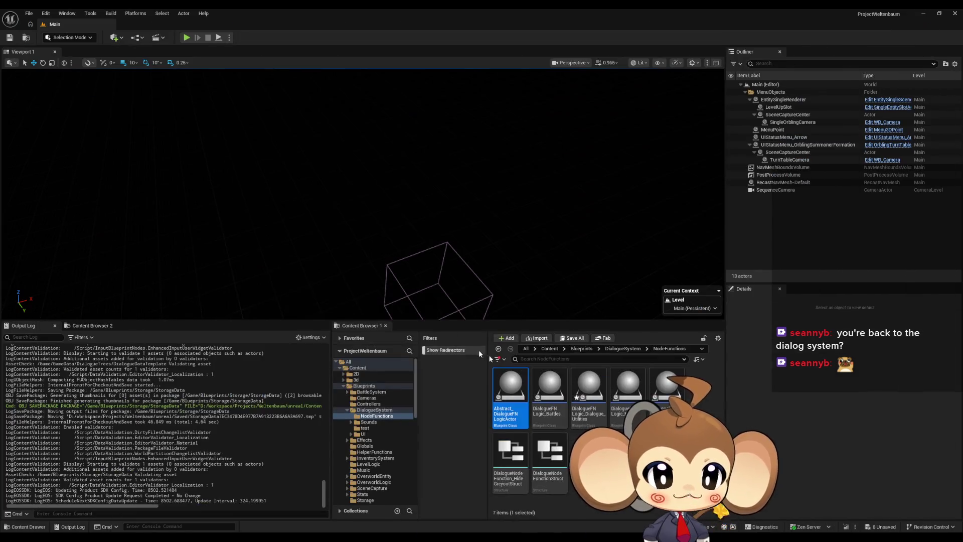
pyautogui.click(186, 37)
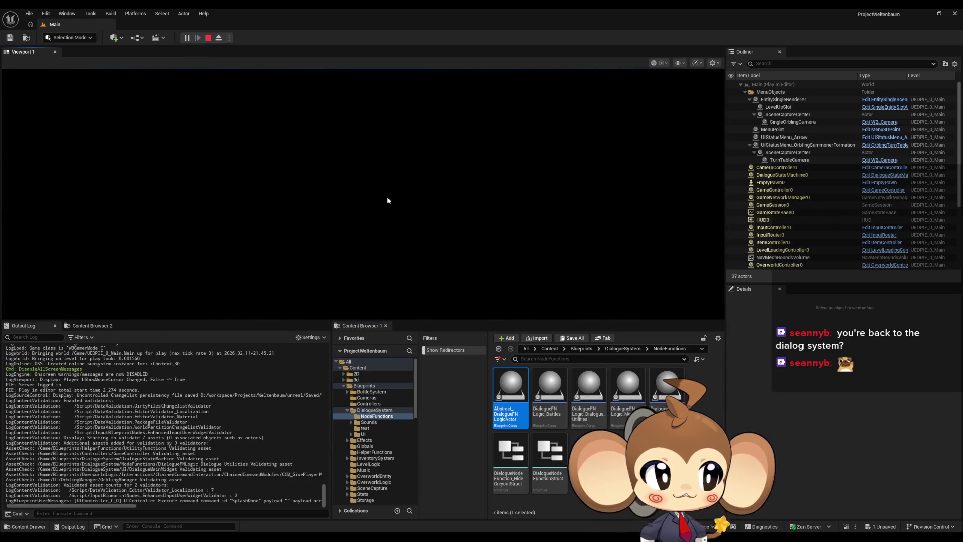
pyautogui.click(503, 199)
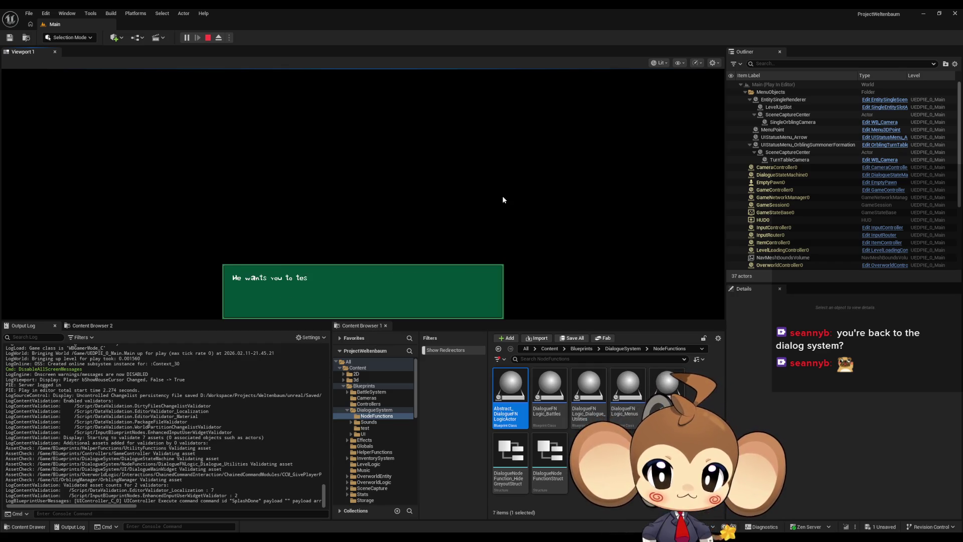
pyautogui.click(503, 199)
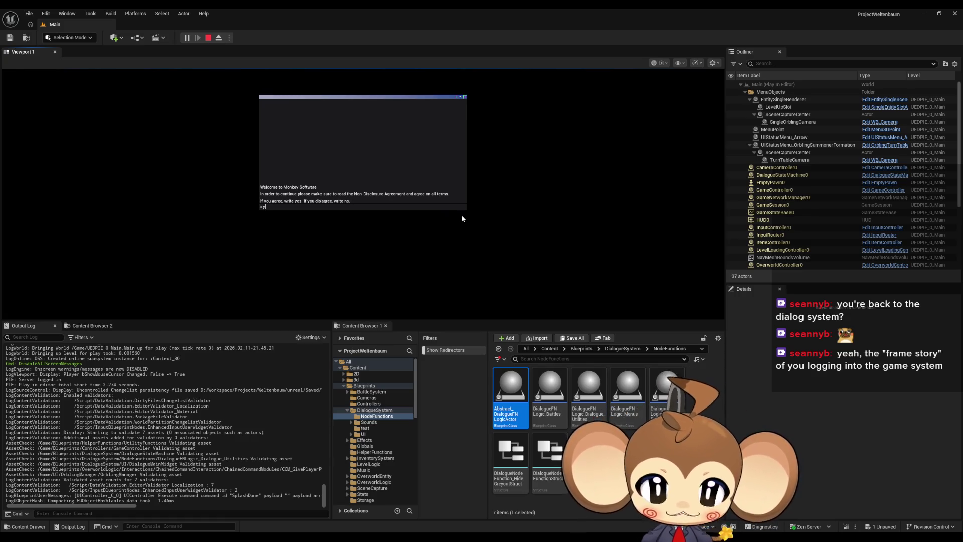
pyautogui.write('yes')
# Answer yes to the NDA and y to world creation, then stop and restore the data asset window.
pyautogui.press('Return')
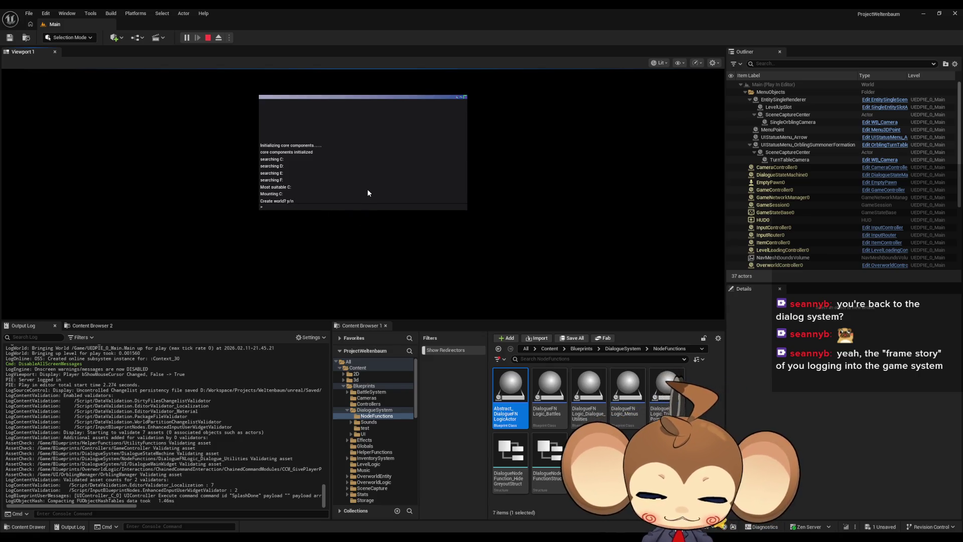
pyautogui.write('y')
pyautogui.press('Return')
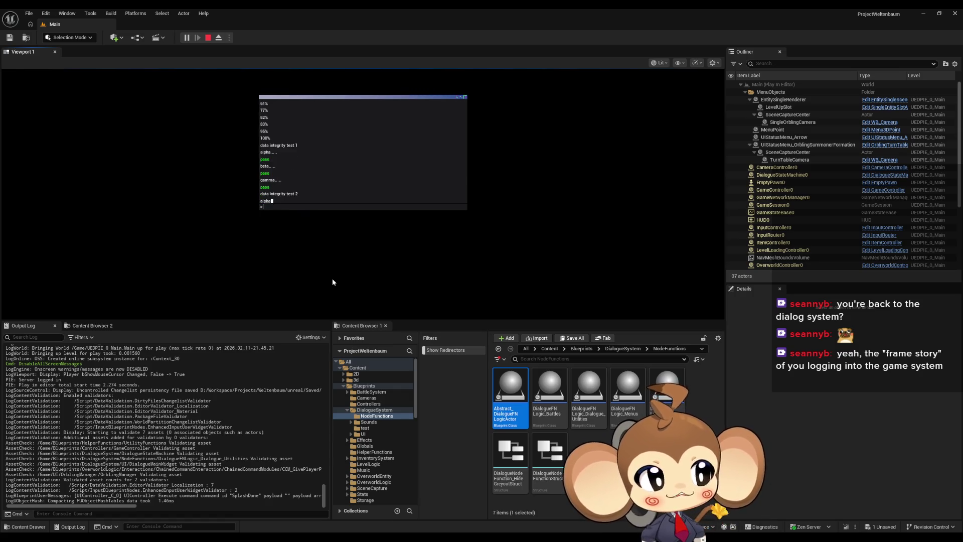
pyautogui.click(208, 37)
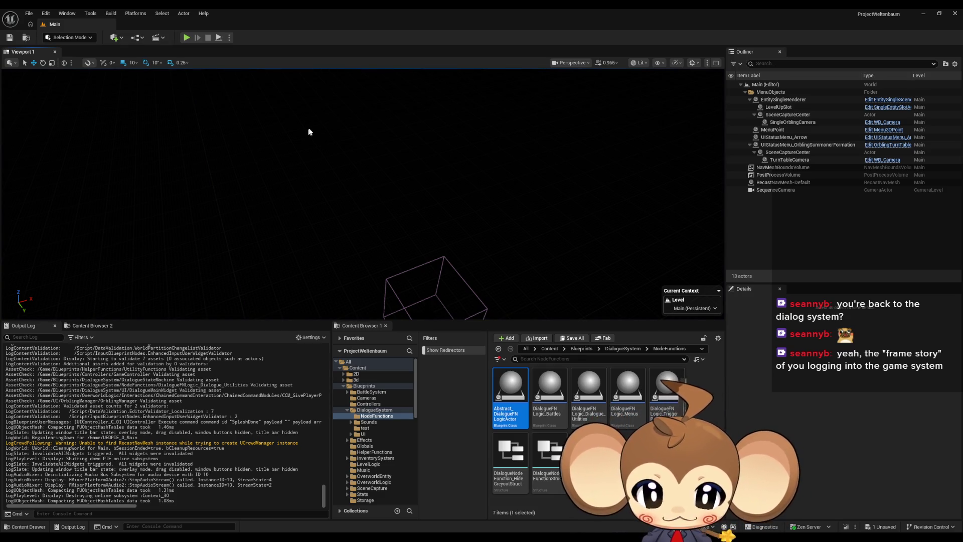
pyautogui.moveTo(395, 538)
pyautogui.click(387, 505)
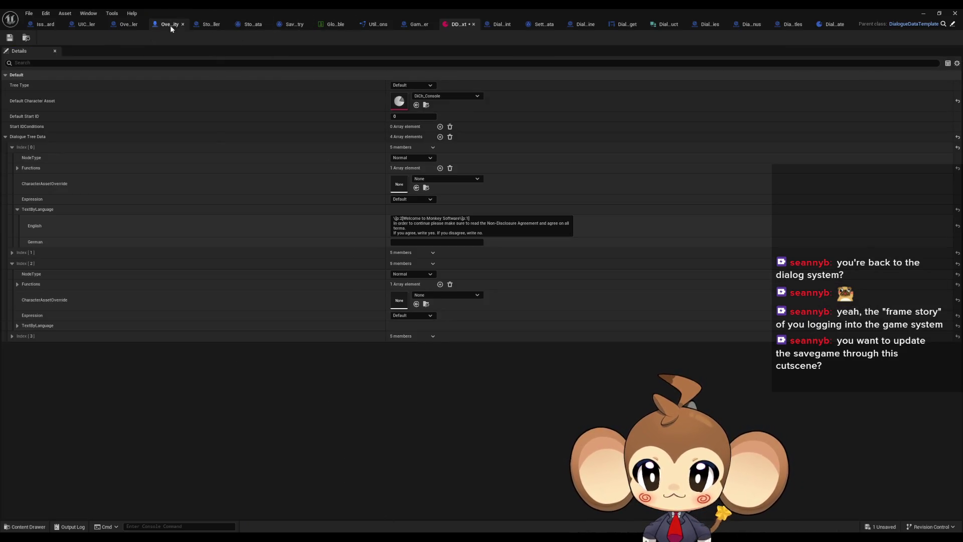
# Open GameController's splash logic and inspect the NDAccepted and EnteredSimulation flag checks.
pyautogui.click(419, 25)
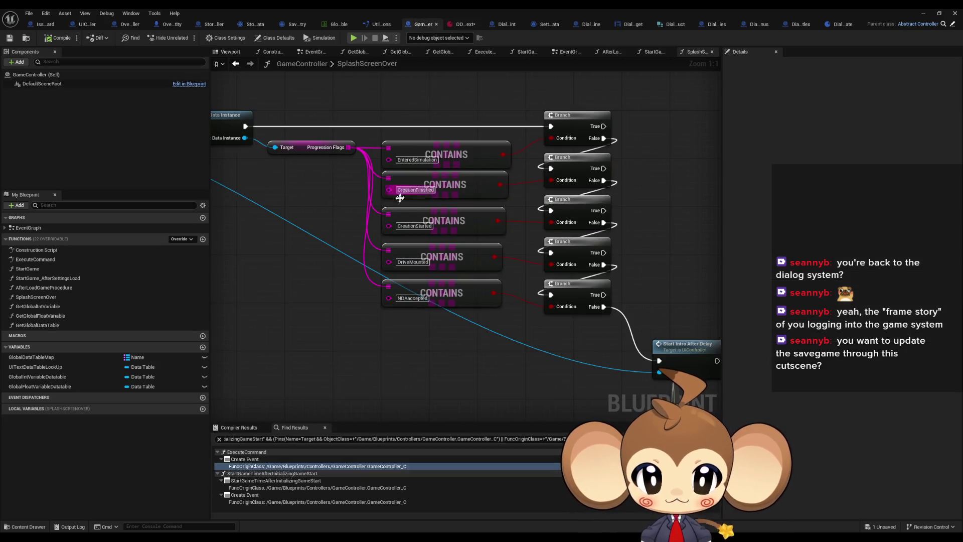
pyautogui.click(412, 298)
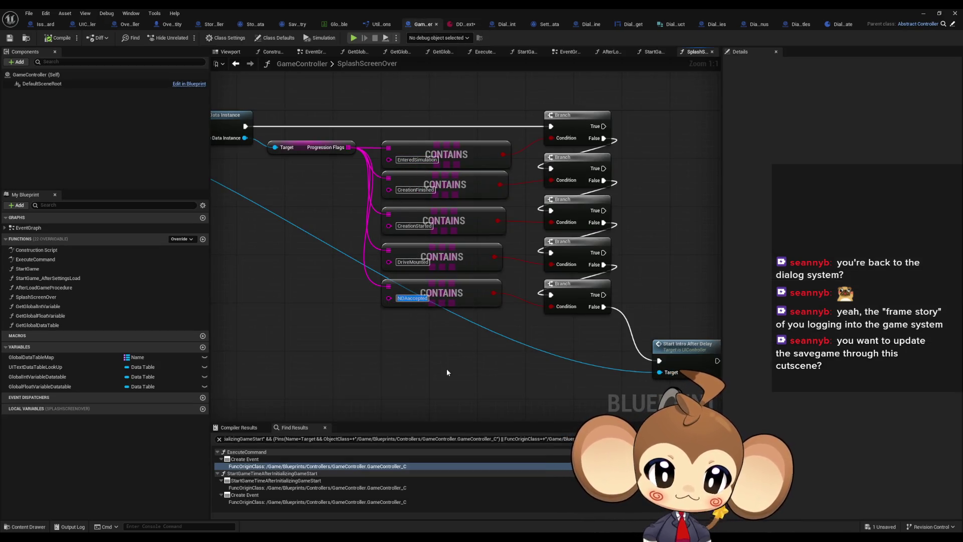
pyautogui.press('Return')
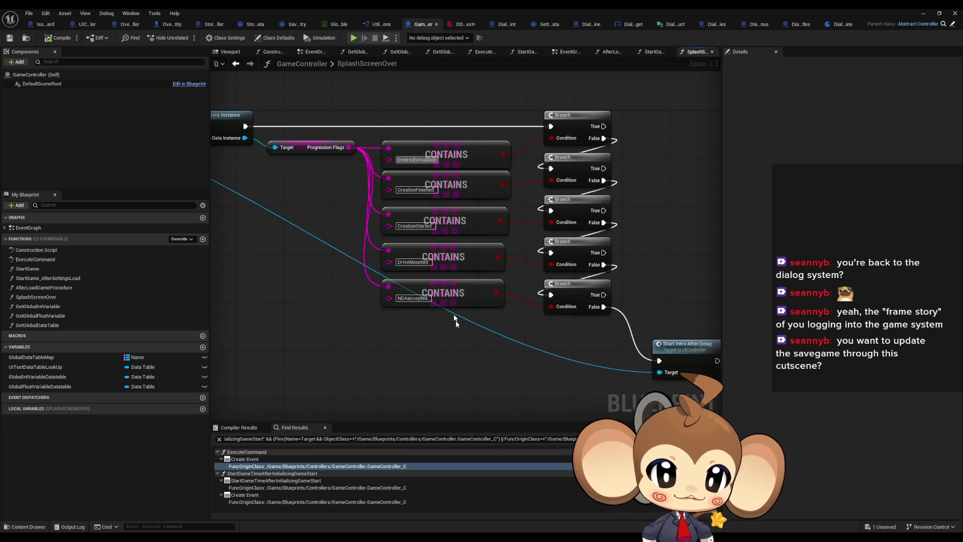
pyautogui.moveTo(479, 396); pyautogui.dragTo(469, 456)
pyautogui.click(396, 211)
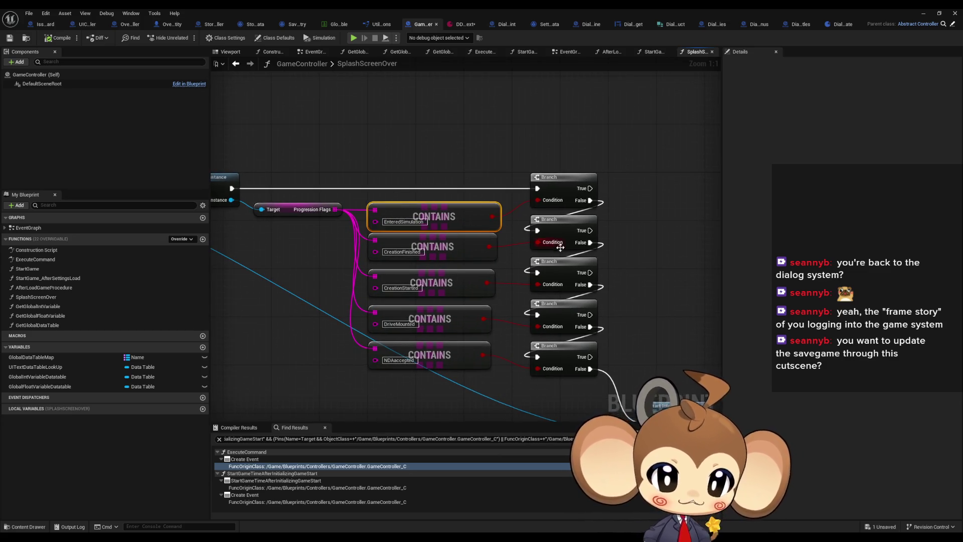
pyautogui.moveTo(382, 254); pyautogui.dragTo(309, 270)
# Zoom out and pan across SplashScreenOver's chain of Contains checks and Branches.
pyautogui.scroll(-2, 309, 270)
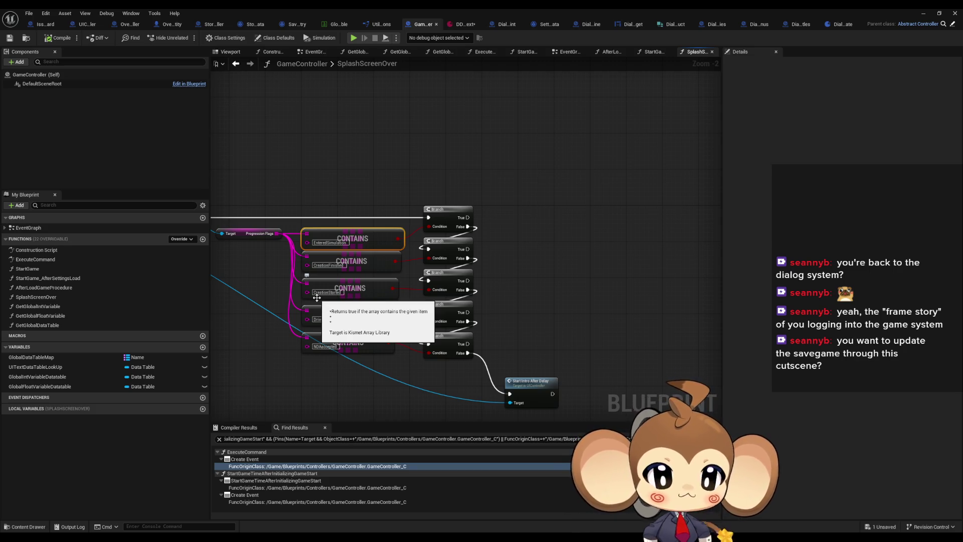
pyautogui.scroll(-1, 317, 298)
pyautogui.moveTo(323, 319)
pyautogui.mouseDown()
pyautogui.moveTo(452, 311)
pyautogui.moveTo(480, 333)
pyautogui.mouseUp()
pyautogui.moveTo(381, 334)
pyautogui.mouseDown()
pyautogui.moveTo(604, 317)
pyautogui.moveTo(426, 311)
pyautogui.mouseUp()
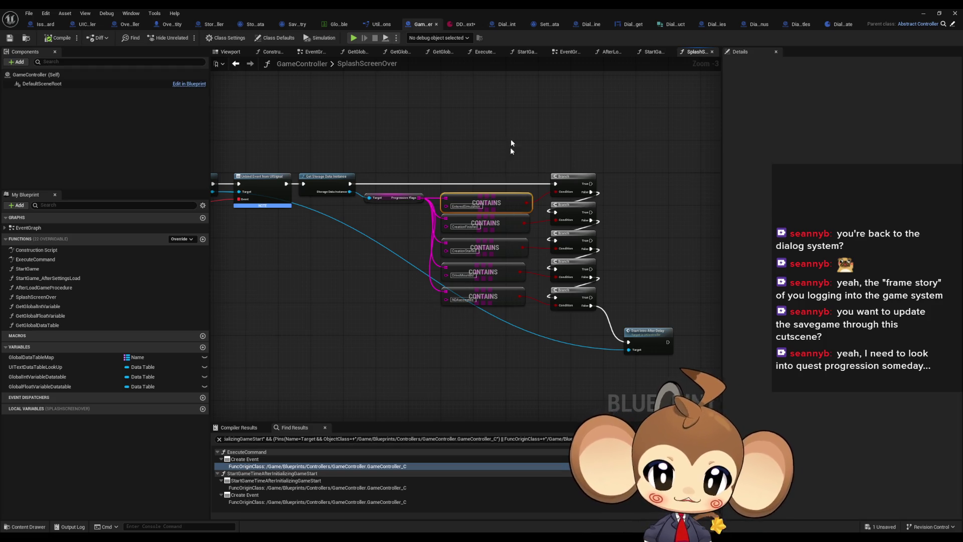
pyautogui.moveTo(458, 129); pyautogui.dragTo(606, 312)
pyautogui.moveTo(492, 327)
pyautogui.mouseDown()
pyautogui.moveTo(740, 320)
pyautogui.moveTo(462, 293)
pyautogui.mouseUp()
pyautogui.click(542, 287)
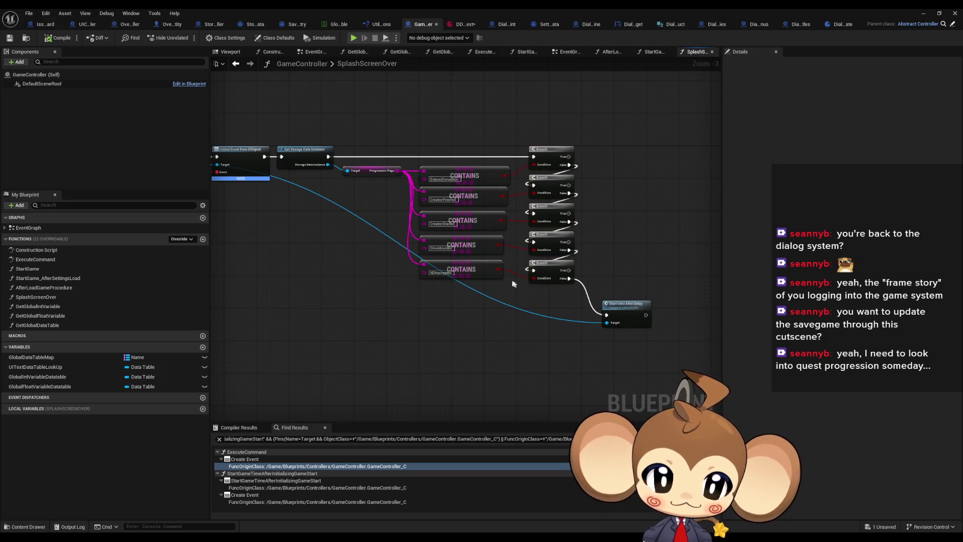
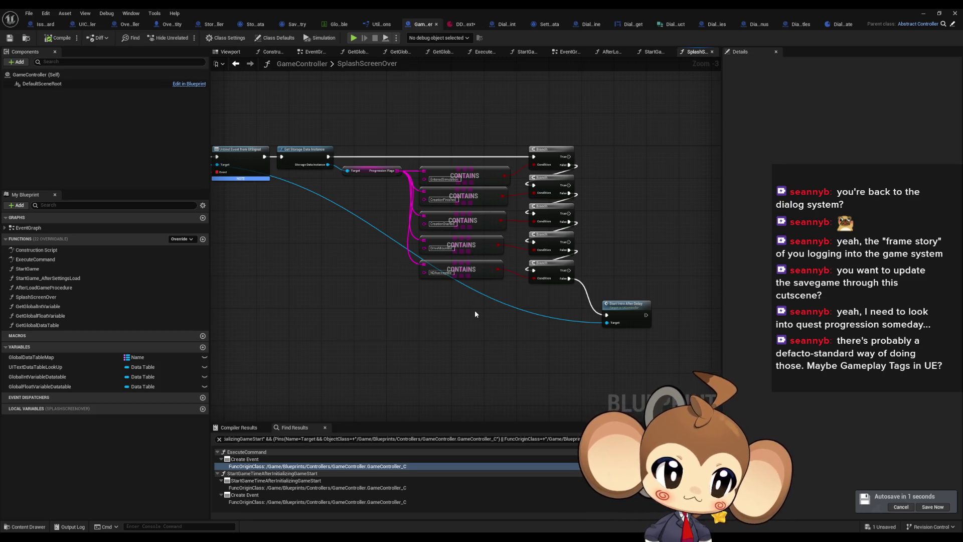
# Add an Add Gameplay Tag node to the SplashScreenOver graph.
pyautogui.rightClick(403, 332)
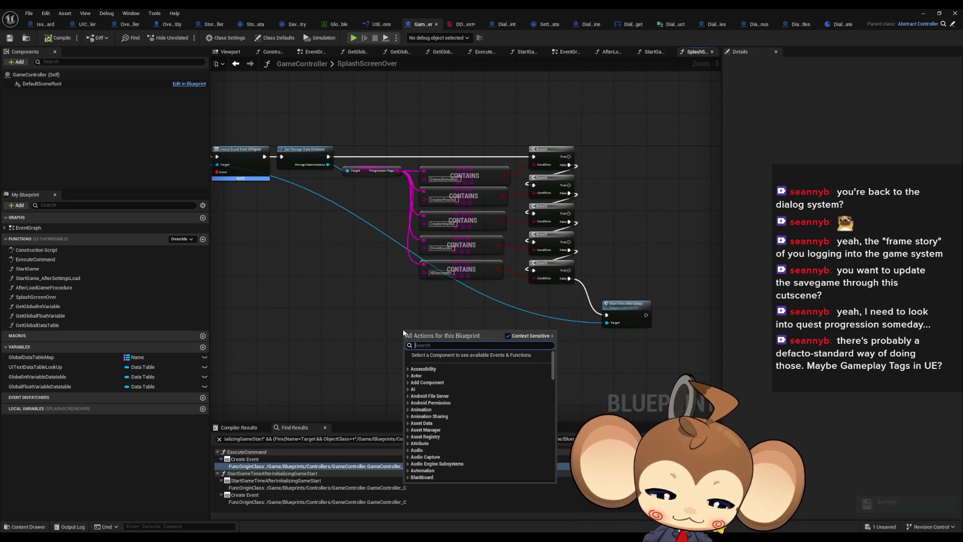
pyautogui.write('gamep')
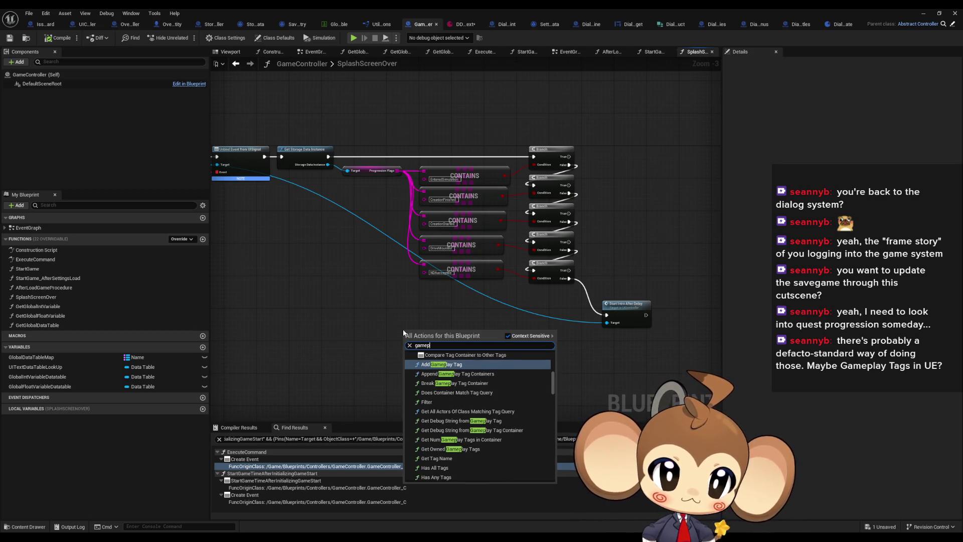
pyautogui.write('lay')
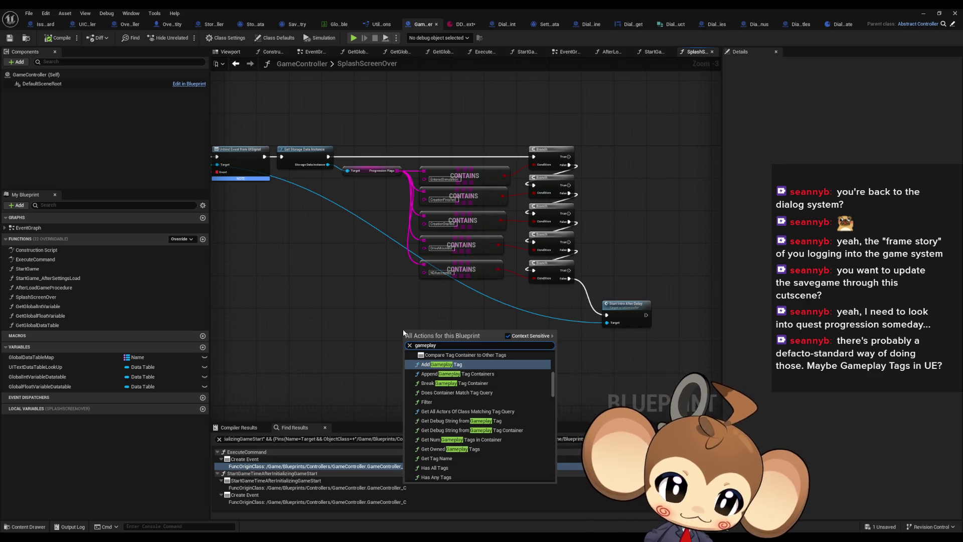
pyautogui.press('Return')
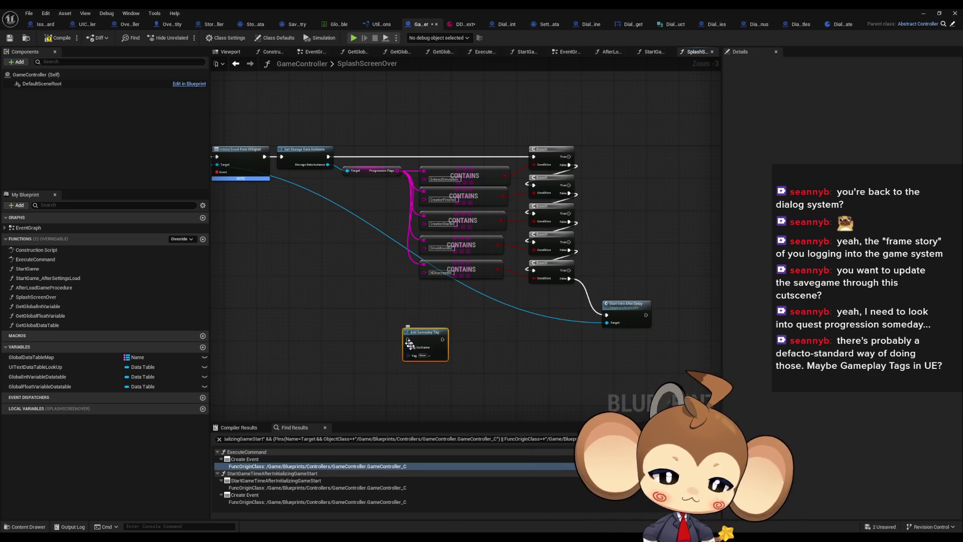
pyautogui.scroll(3, 447, 304)
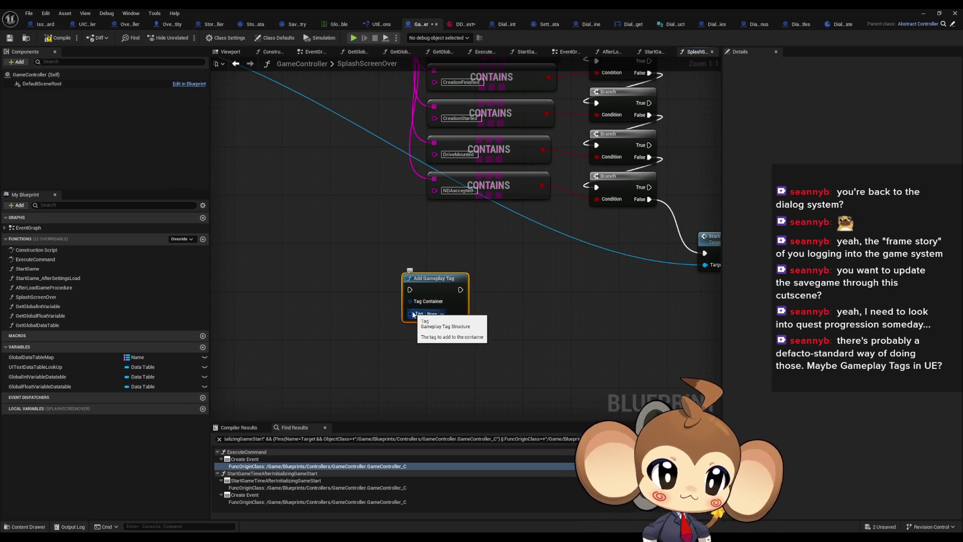
# Feed the node's Tag and Value inputs with two Make Literal Gameplay Tag nodes.
pyautogui.rightClick(413, 315)
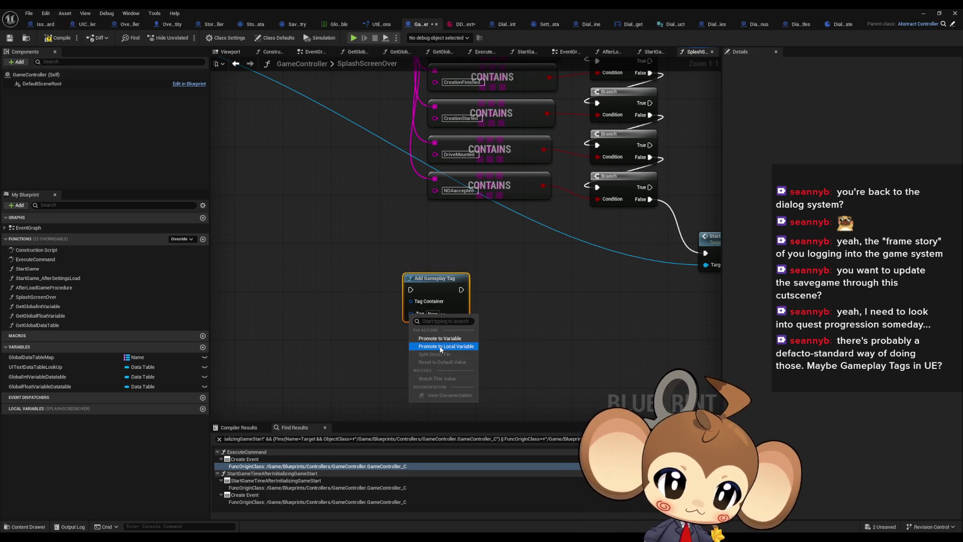
pyautogui.click(373, 336)
pyautogui.moveTo(413, 314); pyautogui.dragTo(375, 331)
pyautogui.write('m')
pyautogui.click(423, 473)
pyautogui.moveTo(432, 327)
pyautogui.mouseDown()
pyautogui.moveTo(285, 355)
pyautogui.moveTo(265, 370)
pyautogui.moveTo(250, 345)
pyautogui.moveTo(288, 332)
pyautogui.mouseUp()
pyautogui.click(331, 456)
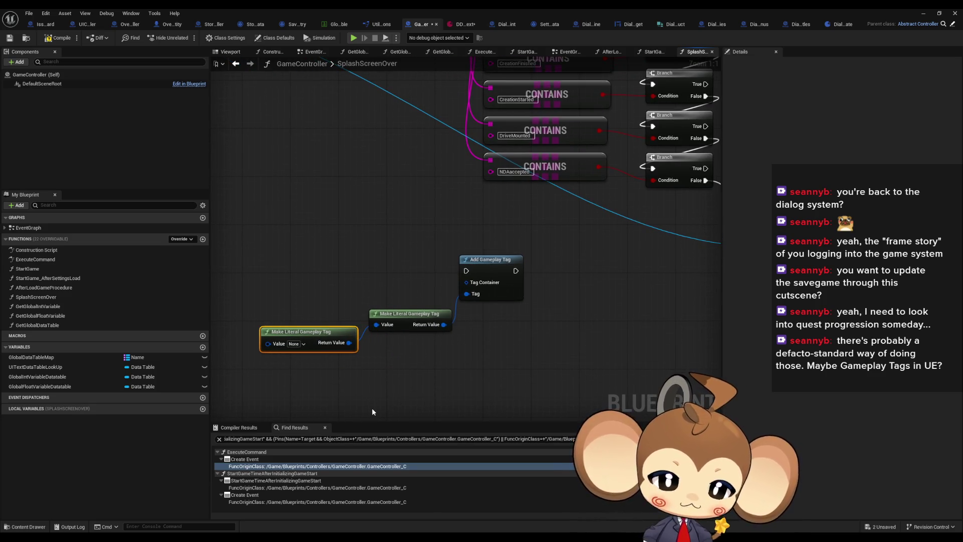
# Try several tags in the picker, settling the literal tag value on EnhancedInput.Modes.
pyautogui.click(296, 344)
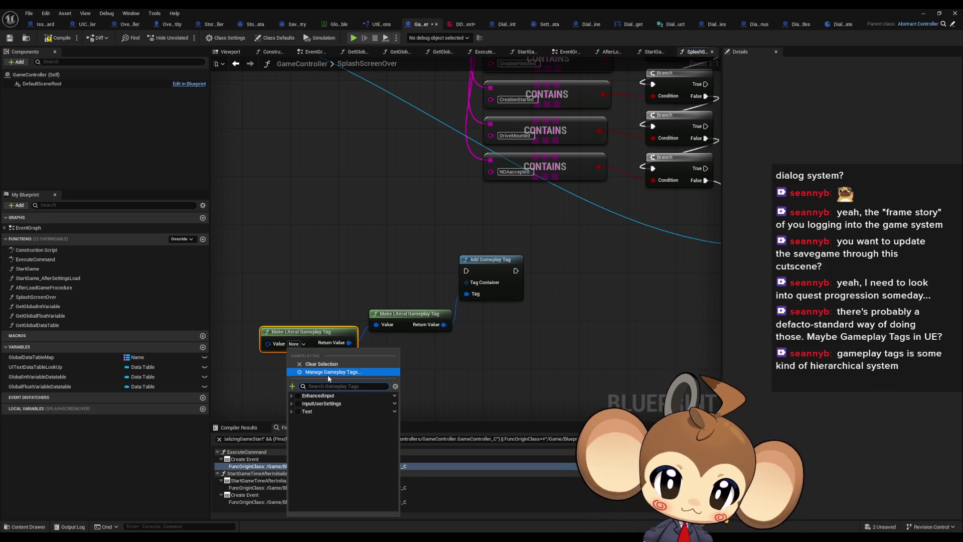
pyautogui.click(298, 403)
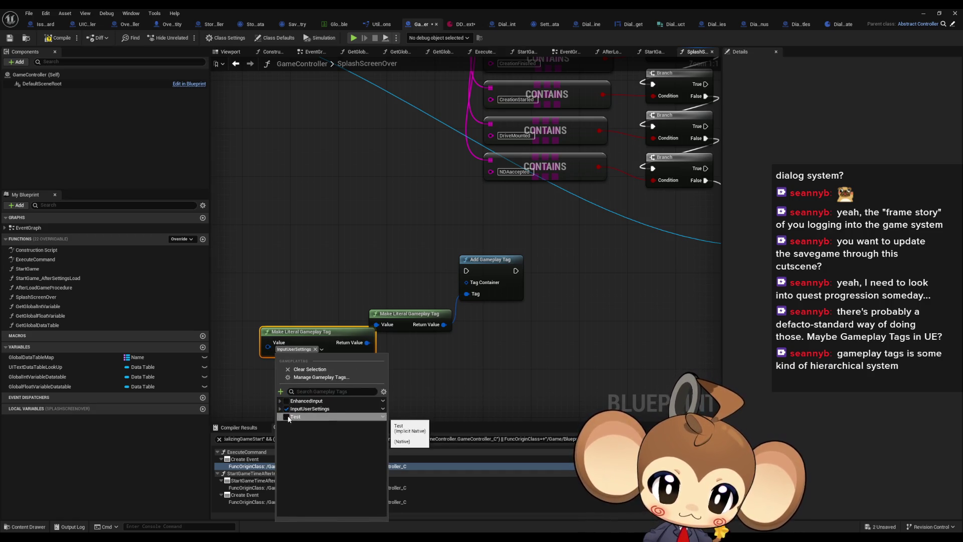
pyautogui.click(288, 416)
pyautogui.click(291, 411)
pyautogui.click(300, 420)
pyautogui.click(280, 408)
pyautogui.click(290, 425)
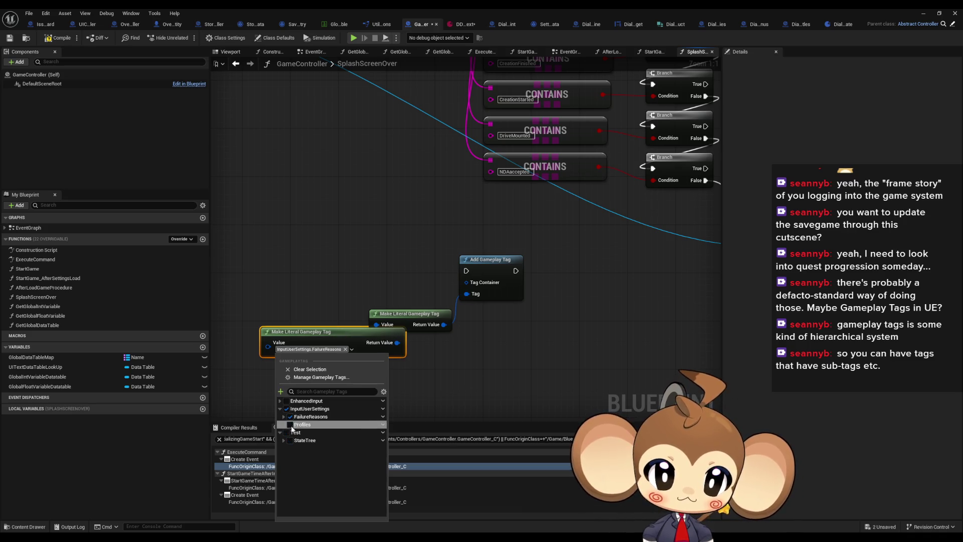
pyautogui.click(280, 400)
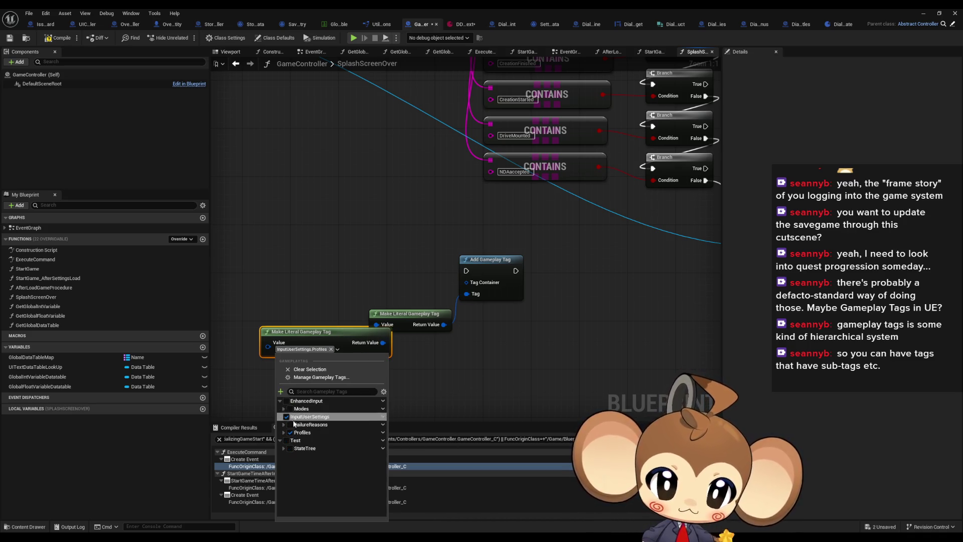
pyautogui.click(290, 408)
# Select the three experimental gameplay tag nodes and delete them.
pyautogui.click(454, 391)
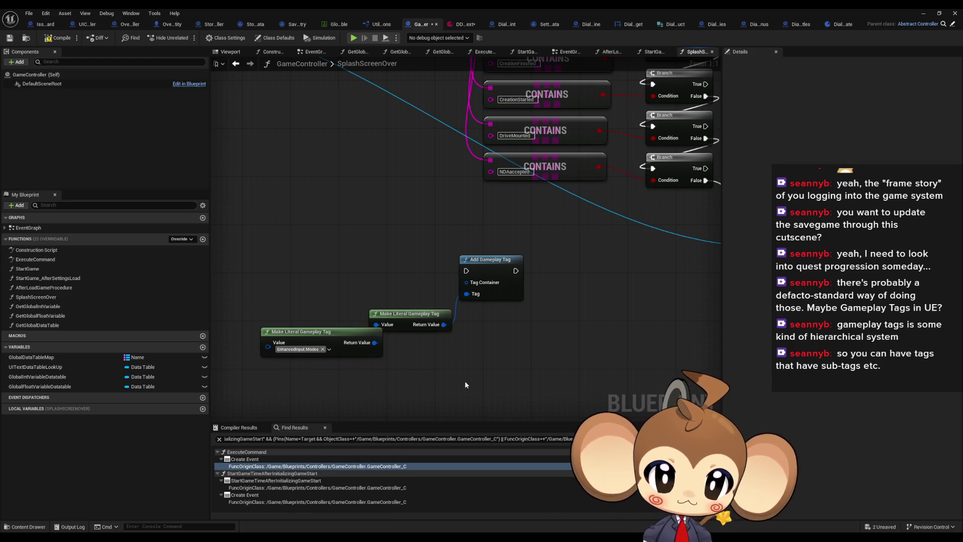
pyautogui.moveTo(333, 278); pyautogui.dragTo(534, 380)
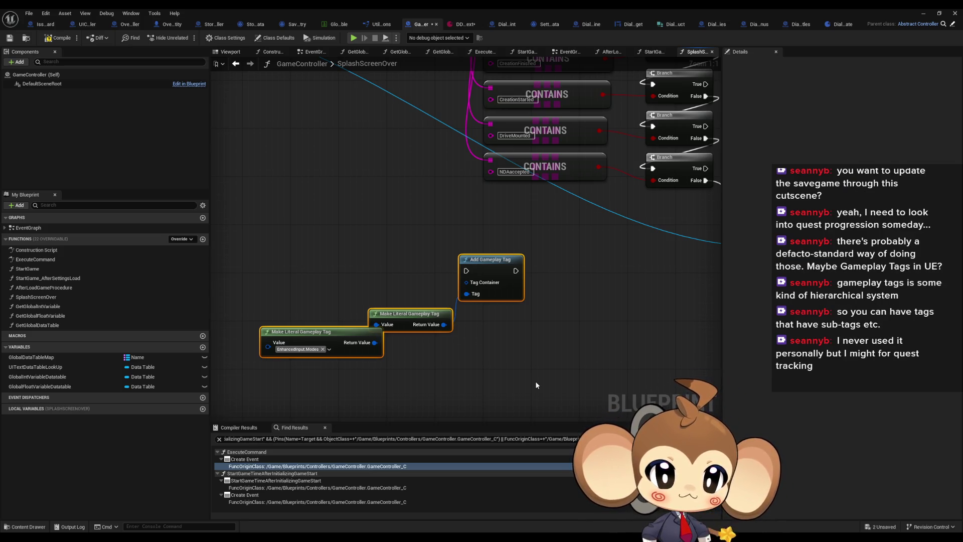
pyautogui.press('Delete')
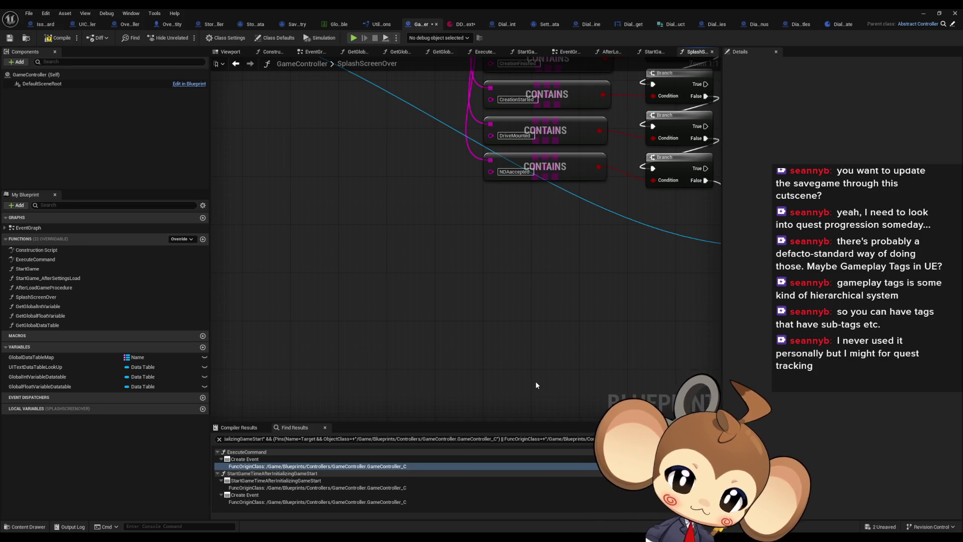
# Frame the SplashScreenOver graph, select its five CONTAINS nodes, and view the entry node.
pyautogui.press('Home')
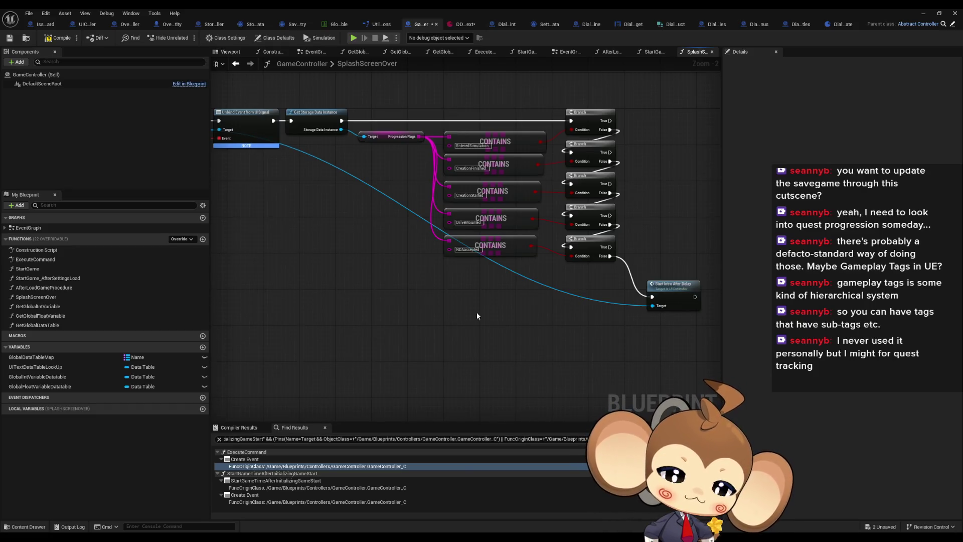
pyautogui.moveTo(477, 312); pyautogui.dragTo(425, 309)
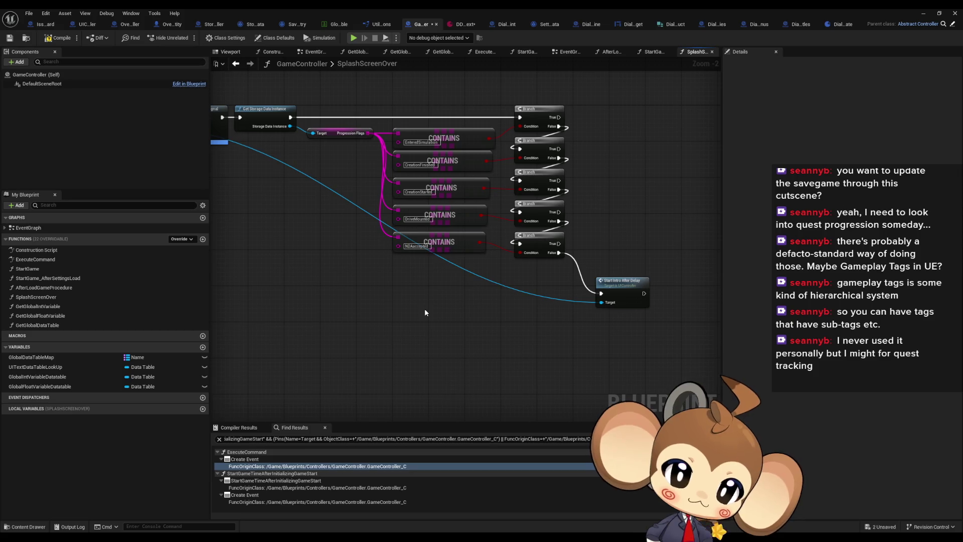
pyautogui.moveTo(425, 310)
pyautogui.mouseDown()
pyautogui.moveTo(482, 311)
pyautogui.moveTo(473, 314)
pyautogui.mouseUp()
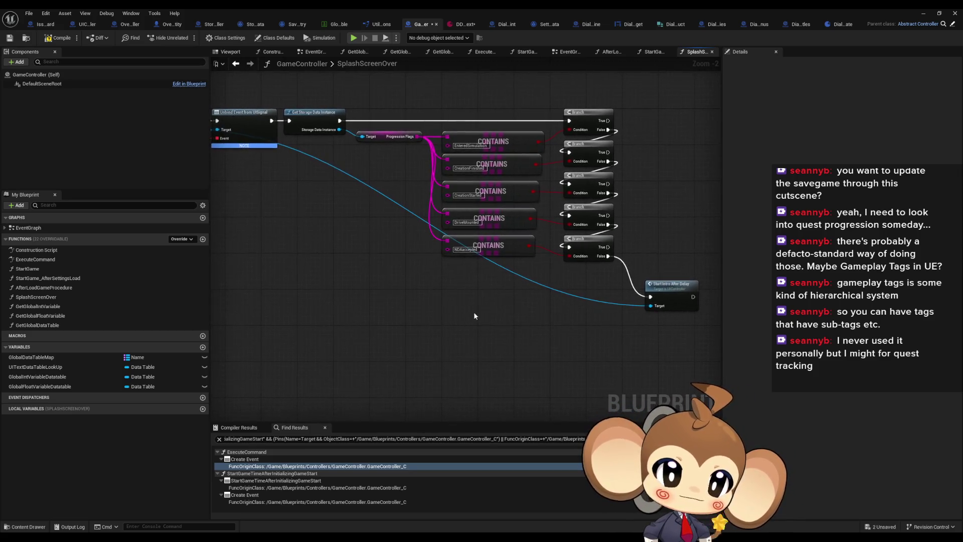
pyautogui.scroll(-2, 472, 315)
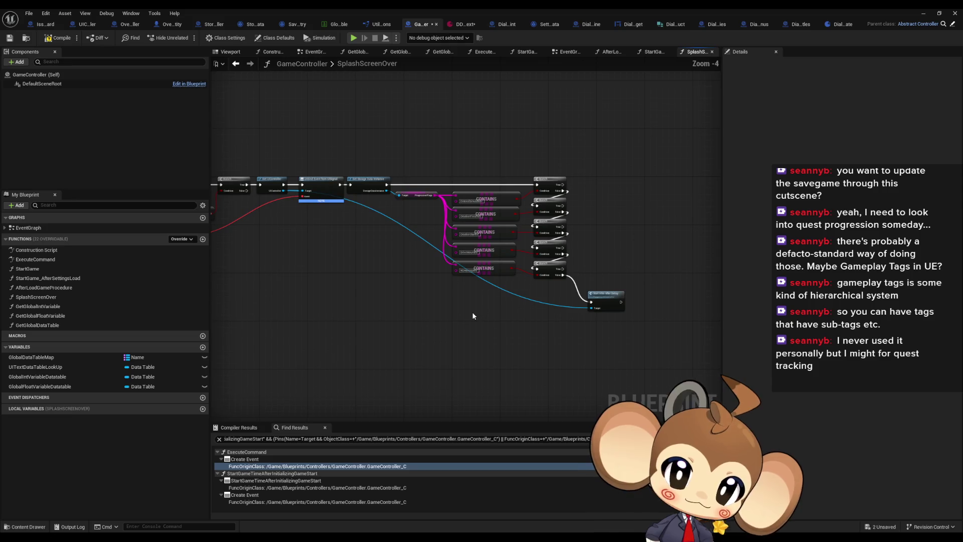
pyautogui.moveTo(448, 275)
pyautogui.mouseDown()
pyautogui.moveTo(430, 249)
pyautogui.moveTo(528, 322)
pyautogui.mouseUp()
pyautogui.scroll(1, 430, 249)
pyautogui.scroll(1, 456, 267)
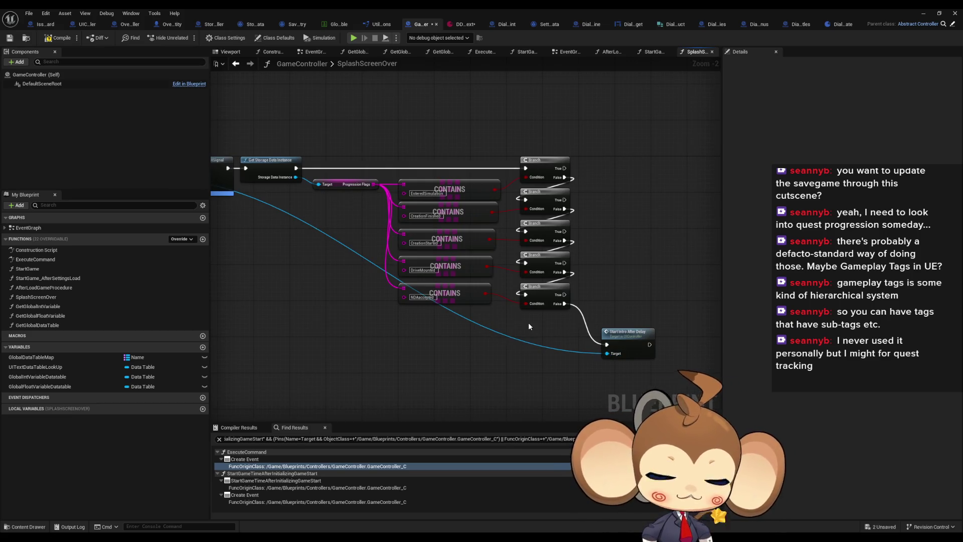
pyautogui.moveTo(399, 118)
pyautogui.mouseDown()
pyautogui.moveTo(502, 201)
pyautogui.moveTo(464, 341)
pyautogui.mouseUp()
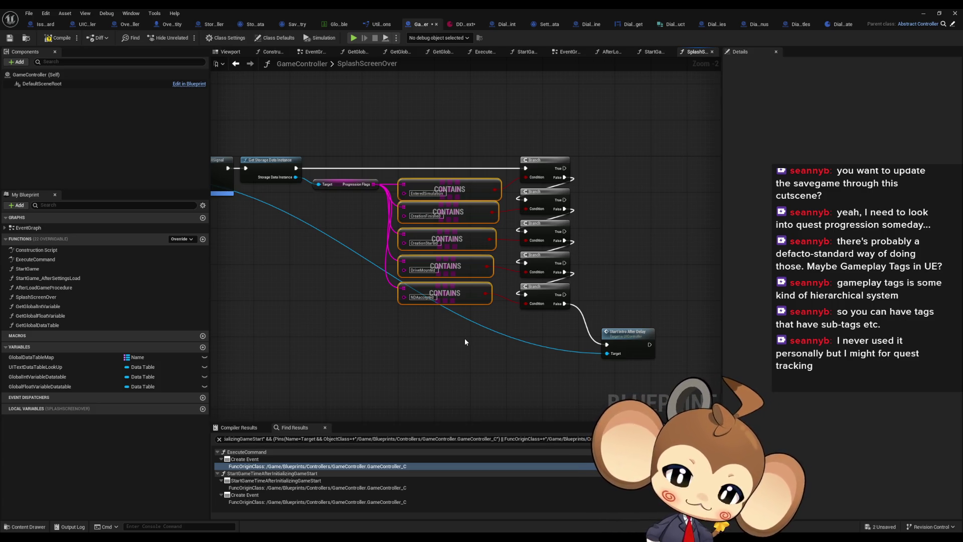
pyautogui.moveTo(465, 338); pyautogui.dragTo(897, 383)
# Review the CONTAINS/Branch checks, entry nodes and Start Intro After Delay in SplashScreenOver.
pyautogui.moveTo(488, 326)
pyautogui.mouseDown()
pyautogui.moveTo(326, 336)
pyautogui.moveTo(432, 348)
pyautogui.mouseUp()
pyautogui.scroll(-1, 326, 336)
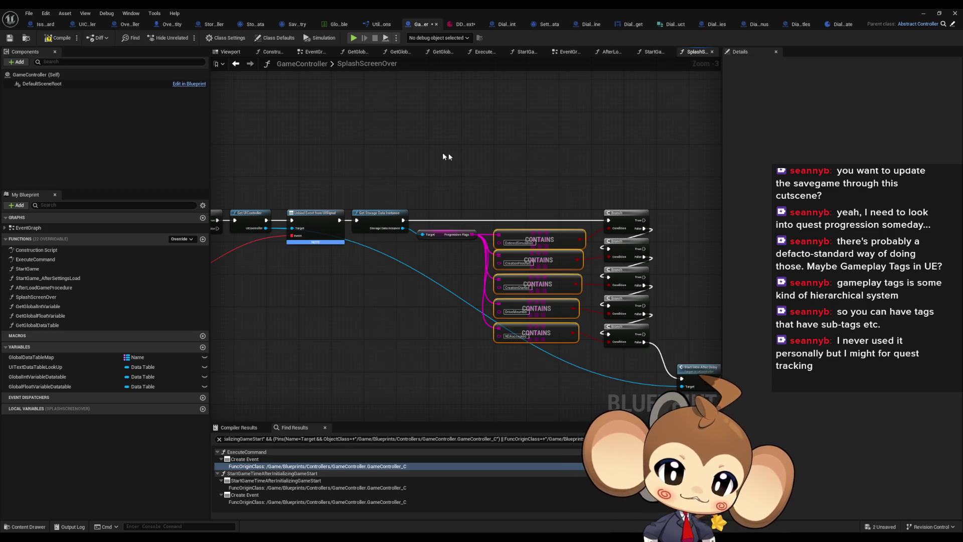
pyautogui.moveTo(497, 173)
pyautogui.mouseDown()
pyautogui.moveTo(509, 206)
pyautogui.moveTo(630, 245)
pyautogui.moveTo(430, 259)
pyautogui.mouseUp()
pyautogui.scroll(2, 415, 402)
pyautogui.click(392, 414)
pyautogui.moveTo(392, 413); pyautogui.dragTo(431, 395)
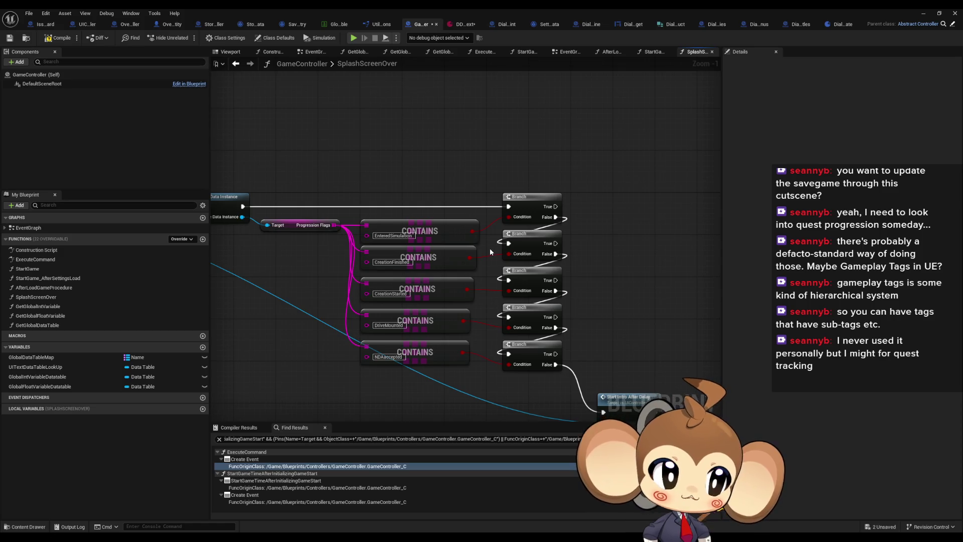
pyautogui.moveTo(489, 248); pyautogui.dragTo(457, 252)
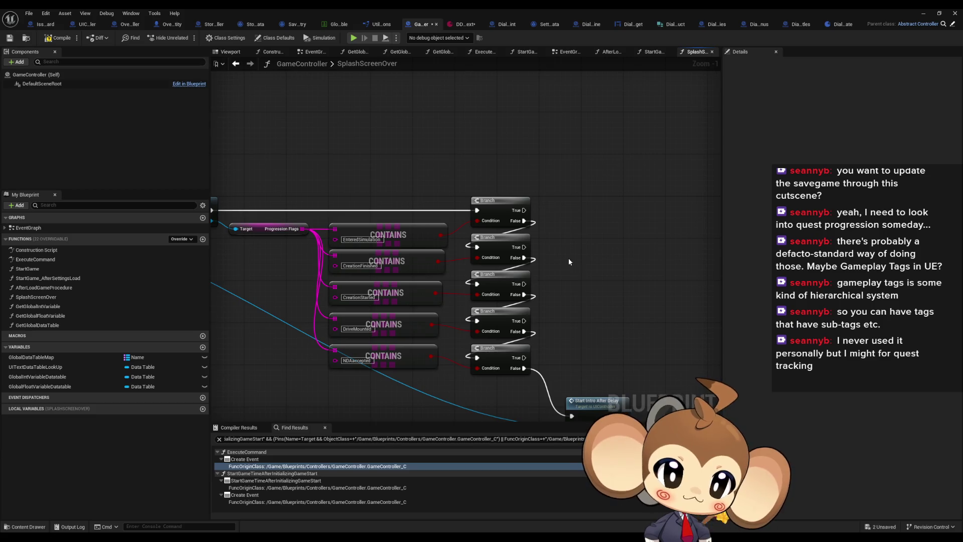
pyautogui.moveTo(567, 259); pyautogui.dragTo(569, 230)
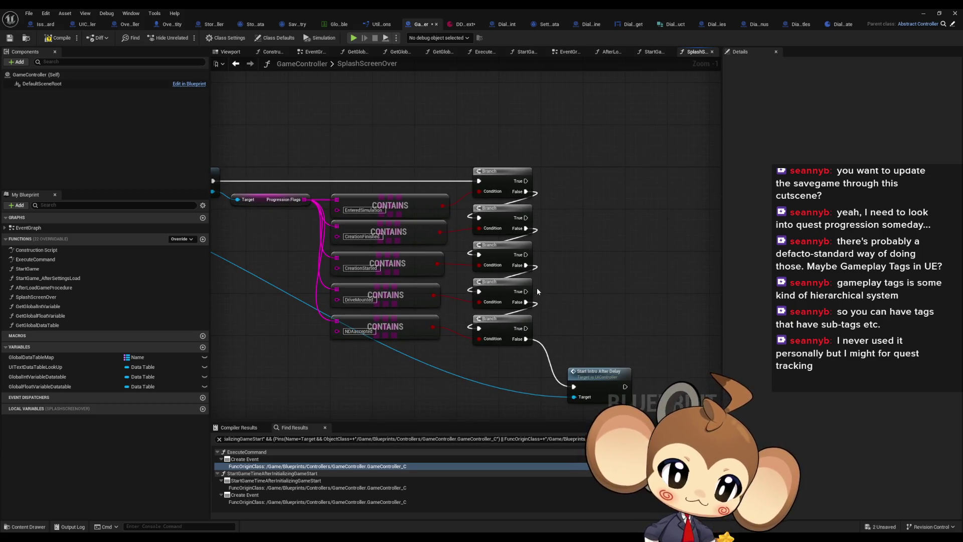
# Reselect the five CONTAINS nodes, then switch to the DialogueMainWidget blueprint.
pyautogui.moveTo(374, 366); pyautogui.dragTo(395, 131)
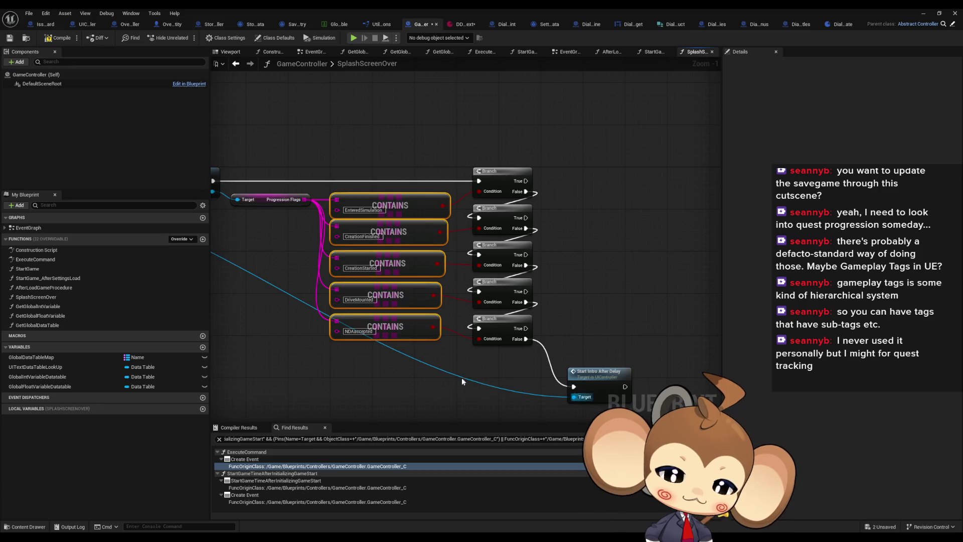
pyautogui.moveTo(463, 380); pyautogui.dragTo(494, 352)
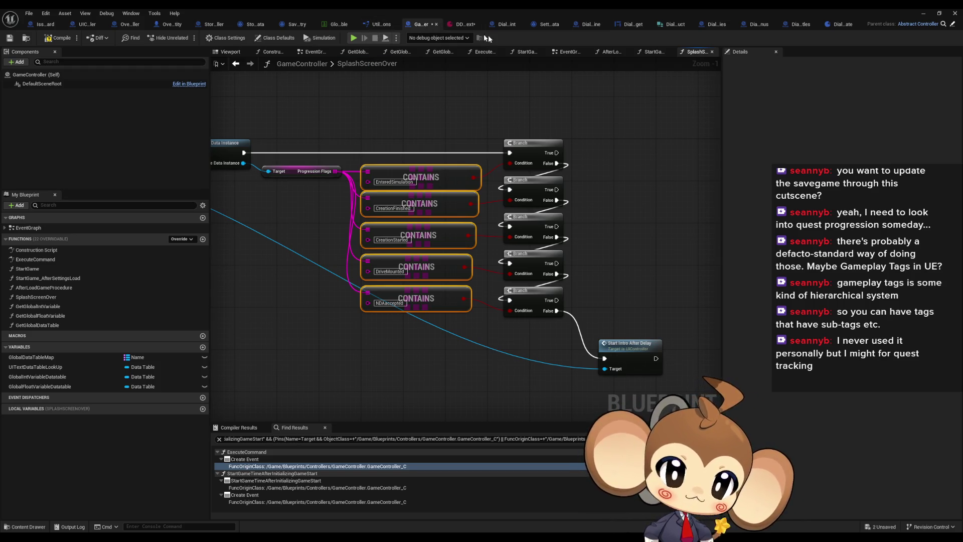
pyautogui.click(627, 26)
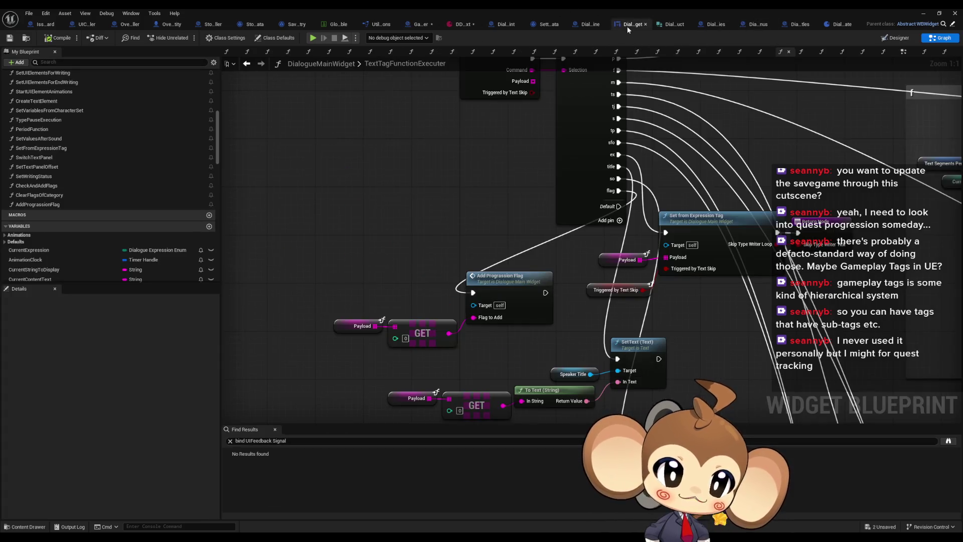
# Select the Switch on String node and add a new case pin.
pyautogui.moveTo(545, 164); pyautogui.dragTo(417, 225)
pyautogui.click(480, 229)
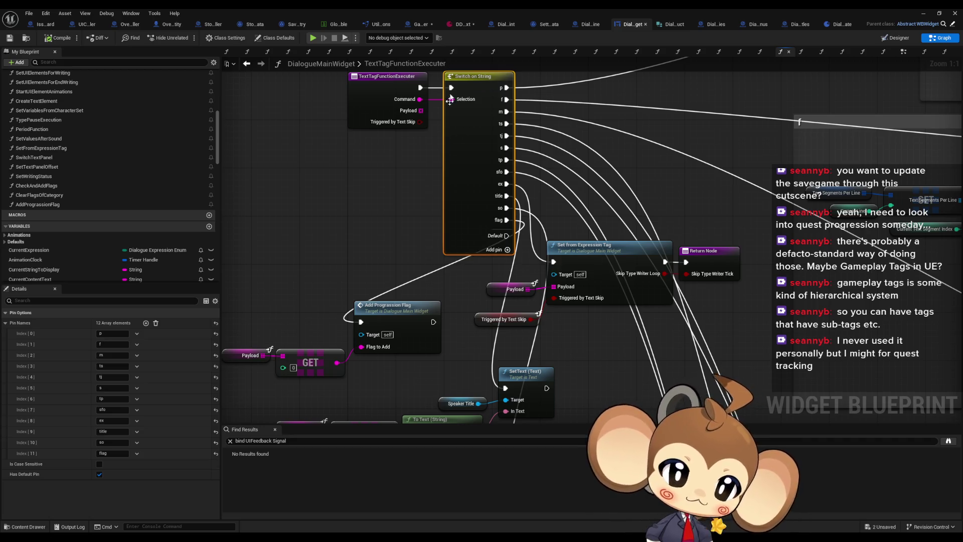
pyautogui.moveTo(295, 260)
pyautogui.mouseDown()
pyautogui.moveTo(389, 244)
pyautogui.moveTo(325, 248)
pyautogui.mouseUp()
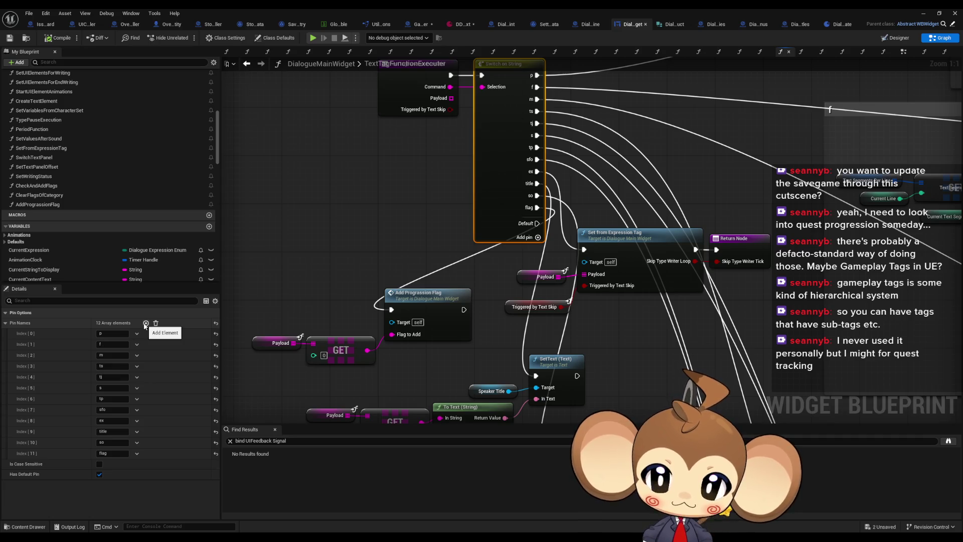
pyautogui.click(145, 323)
# Name the thirteenth case AutoSave, then rename it to lowercase 'autosave'.
pyautogui.click(115, 465)
pyautogui.hotkey('ctrl', 'a')
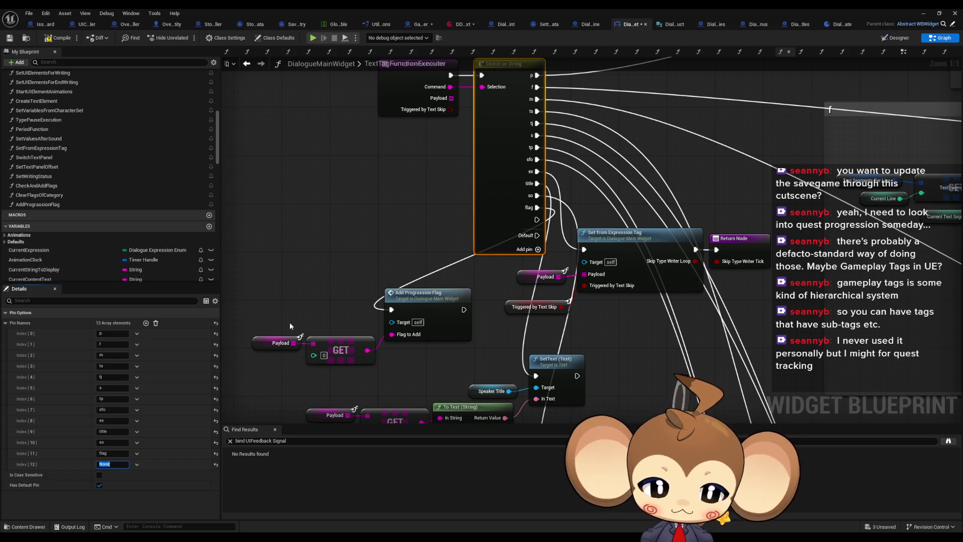
pyautogui.write('AutoSav')
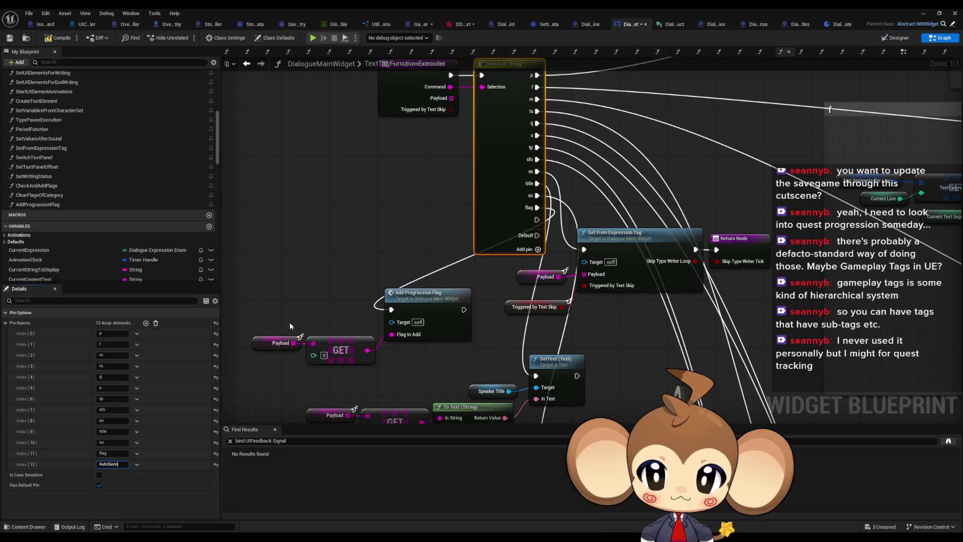
pyautogui.press('Return')
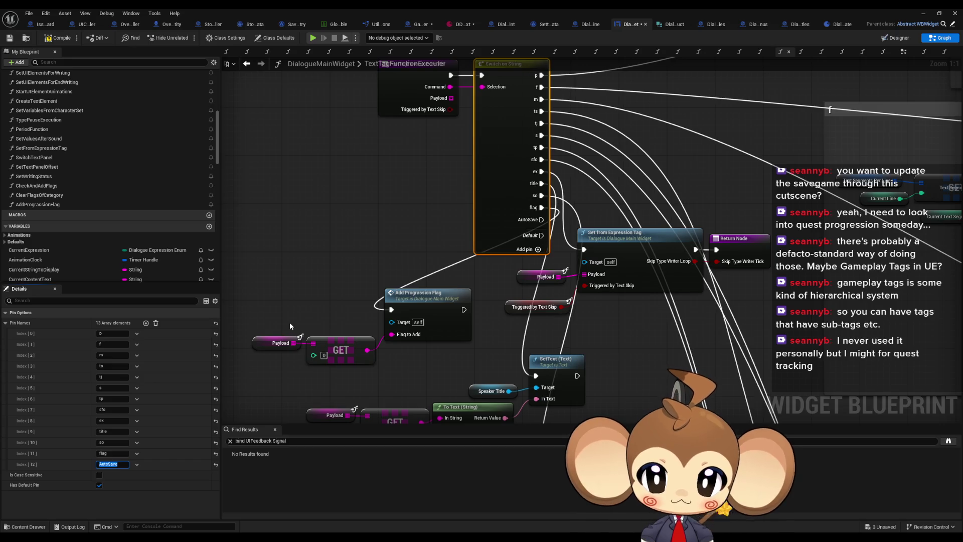
pyautogui.write('autosave')
pyautogui.press('Return')
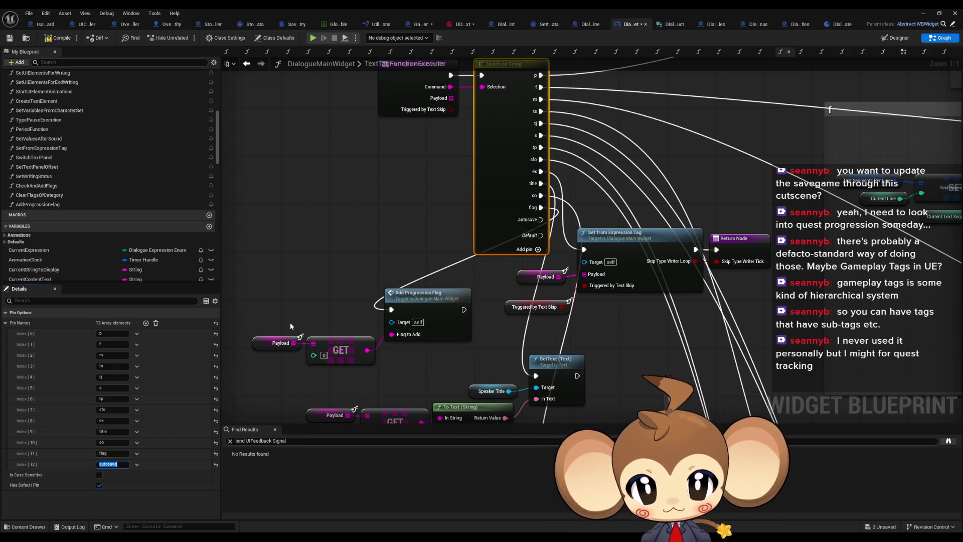
pyautogui.scroll(3, 151, 192)
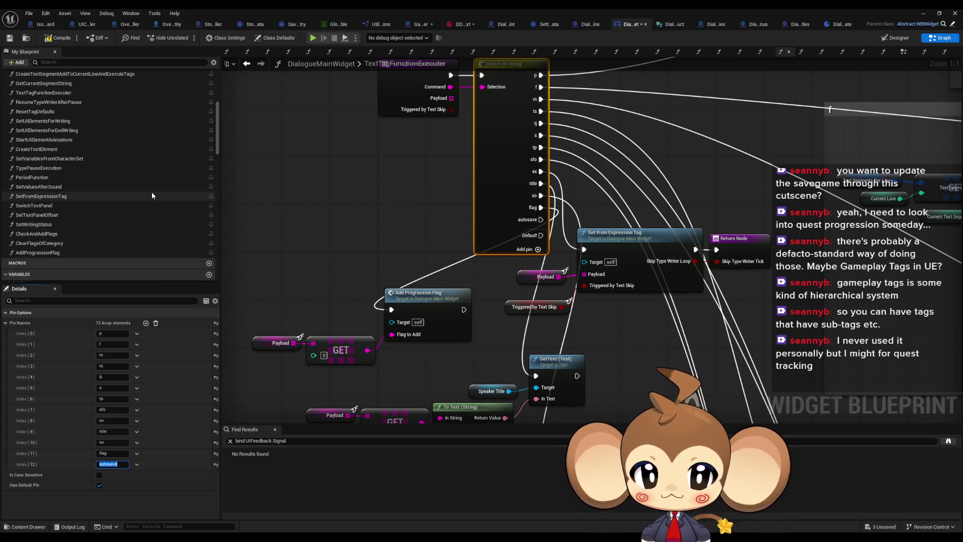
# Find all callers of TextTagFunctionExecuter and inspect the calling text-segment graph.
pyautogui.scroll(2, 151, 191)
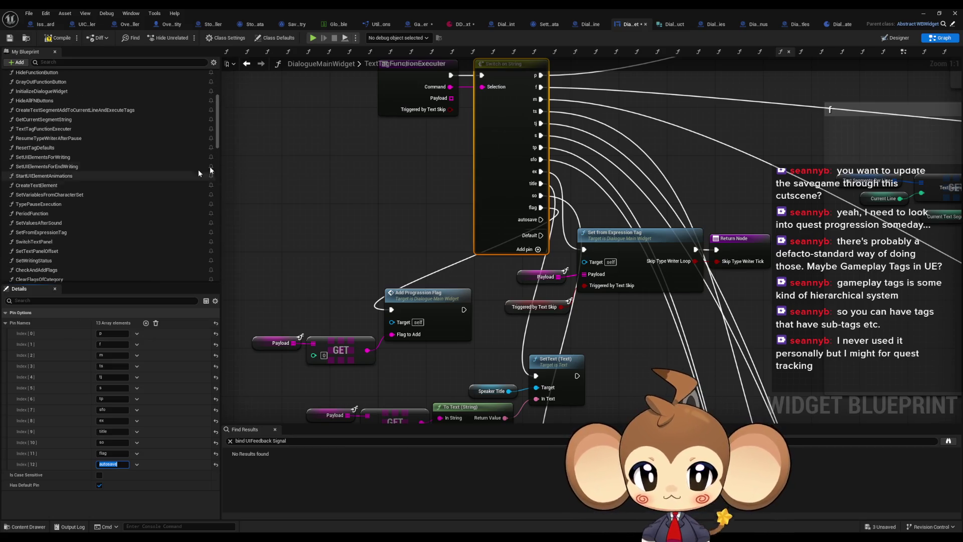
pyautogui.rightClick(425, 164)
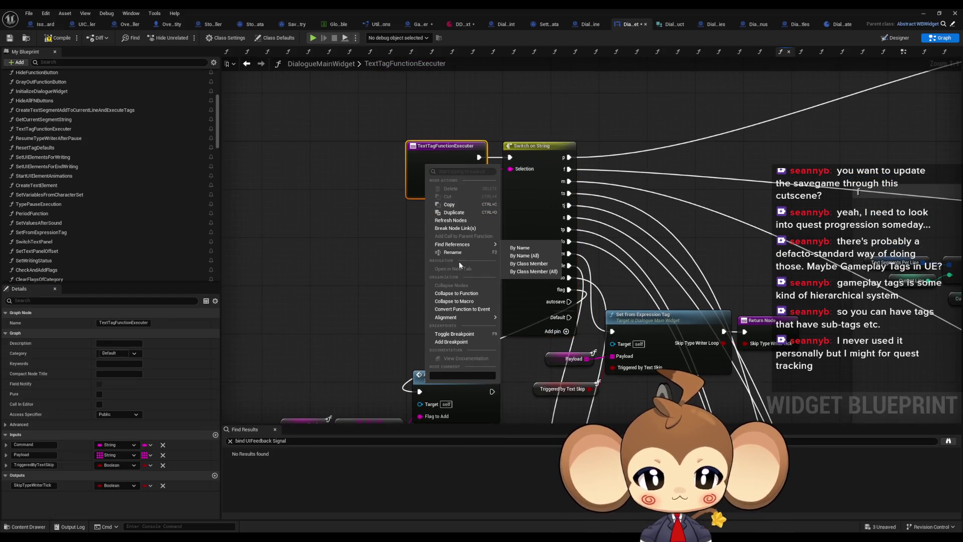
pyautogui.click(535, 272)
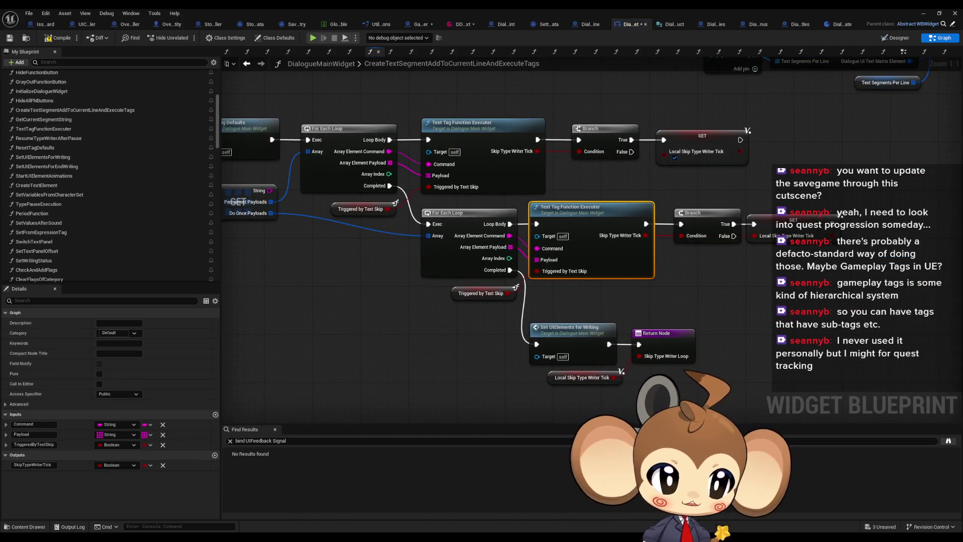
pyautogui.moveTo(452, 273); pyautogui.dragTo(656, 266)
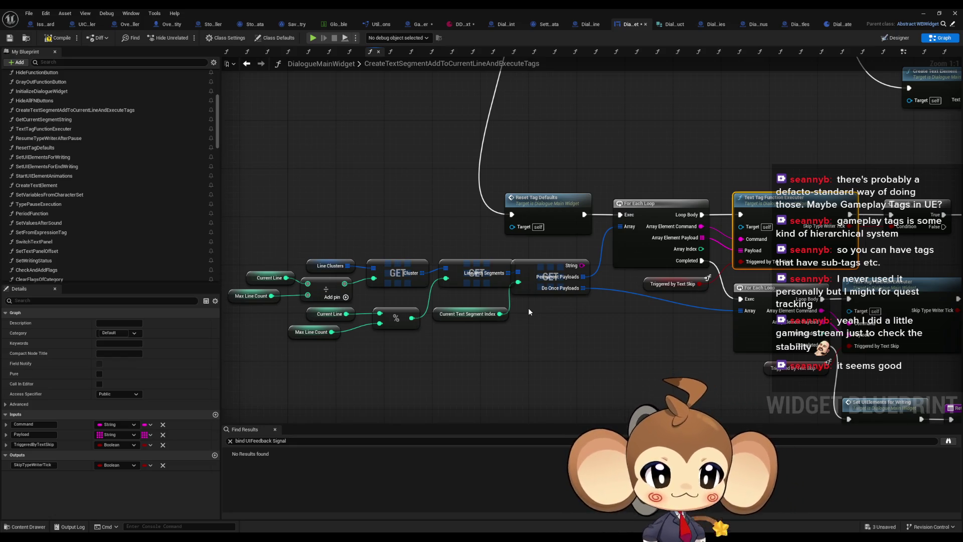
pyautogui.moveTo(643, 335); pyautogui.dragTo(637, 316)
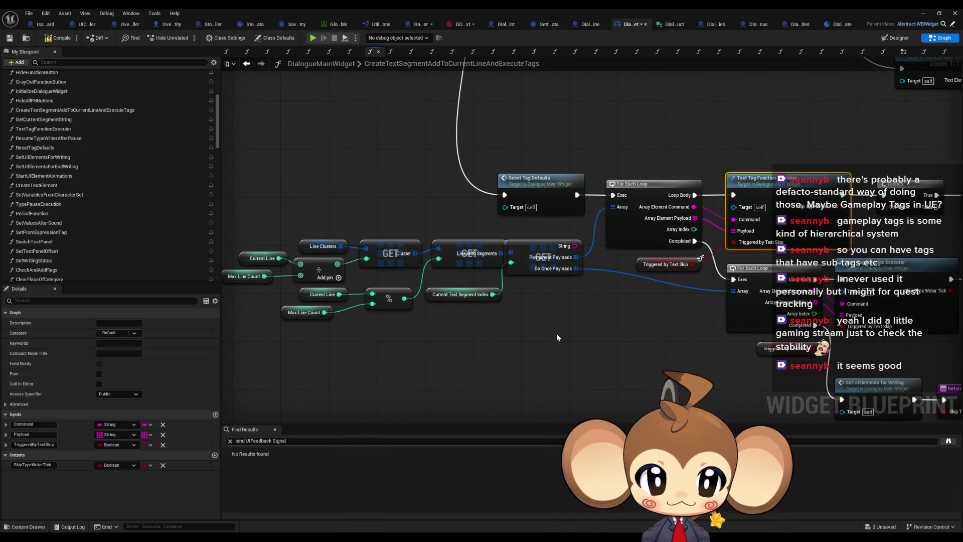
pyautogui.moveTo(431, 235); pyautogui.dragTo(482, 328)
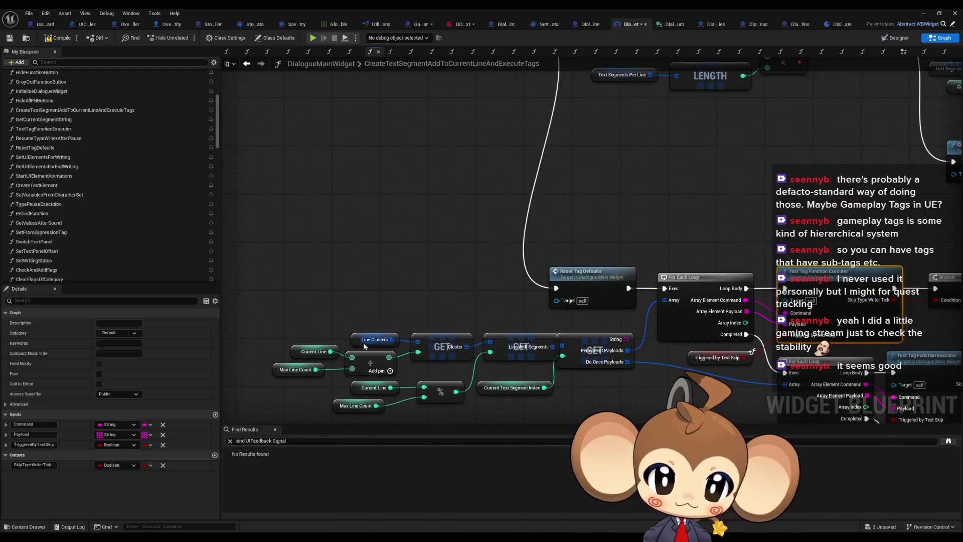
pyautogui.scroll(-3, 457, 396)
pyautogui.scroll(5, 98, 237)
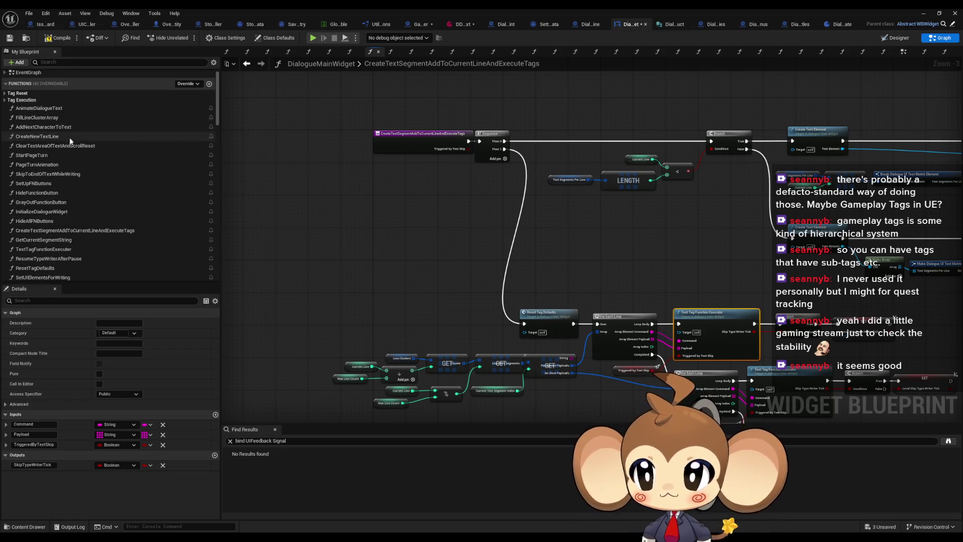
# In DialogueStateMachine, open StartTree and then the ExecuteNodeID function graph.
pyautogui.click(591, 25)
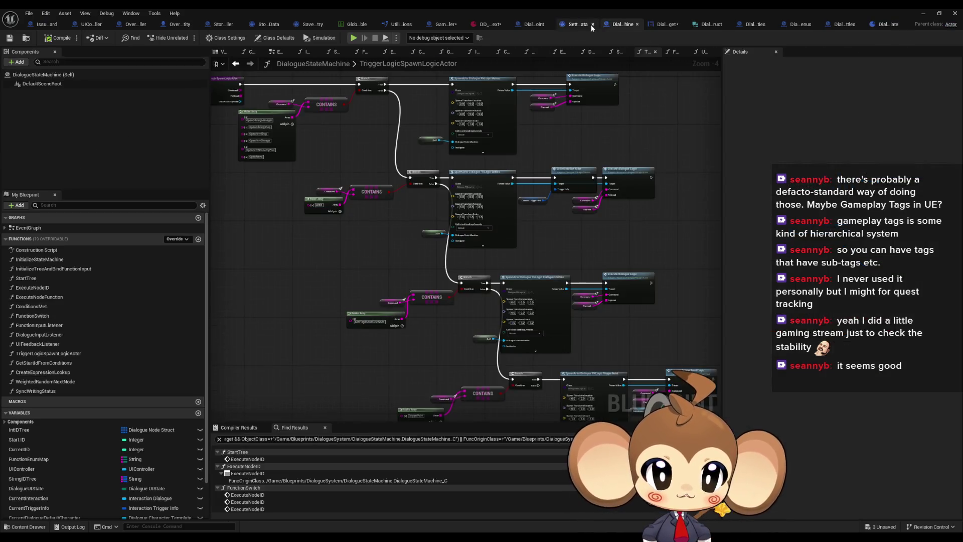
pyautogui.doubleClick(44, 279)
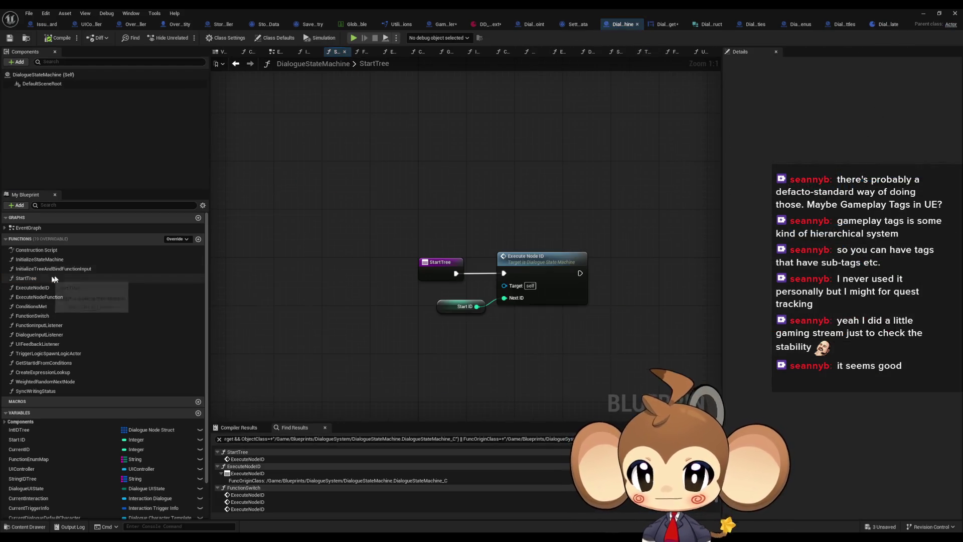
pyautogui.doubleClick(544, 258)
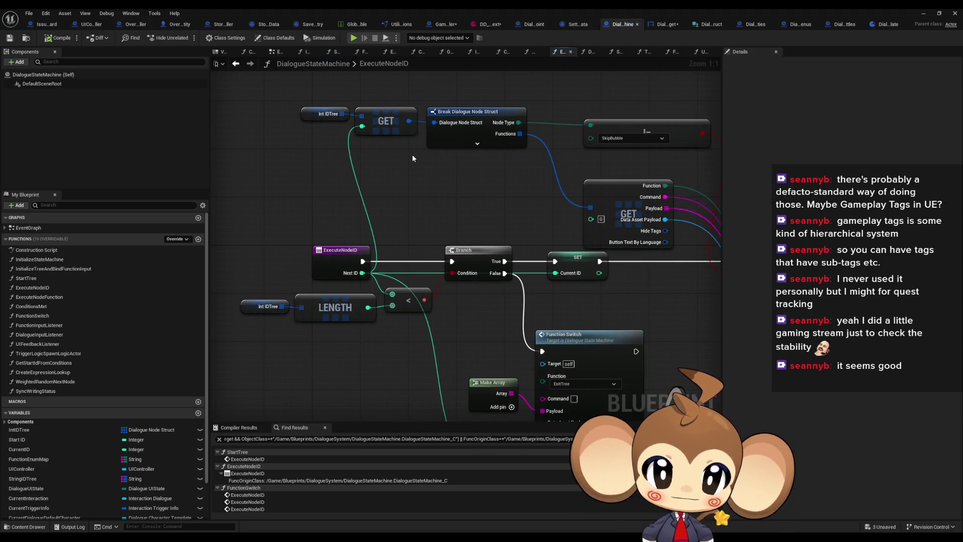
pyautogui.scroll(-2, 413, 158)
pyautogui.moveTo(413, 159); pyautogui.dragTo(415, 182)
# Back in DialogueMainWidget, open the AnimateDialogueText function graph.
pyautogui.click(671, 24)
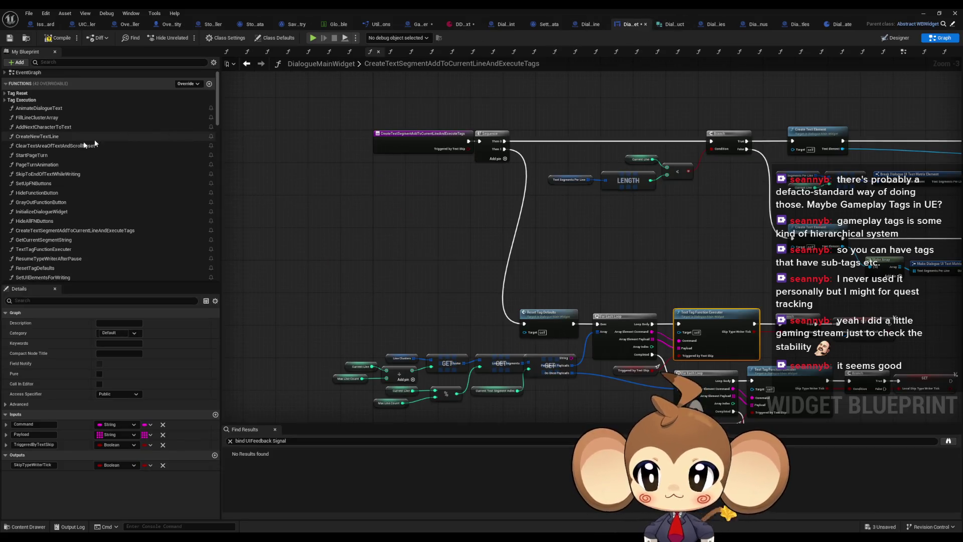
pyautogui.doubleClick(56, 110)
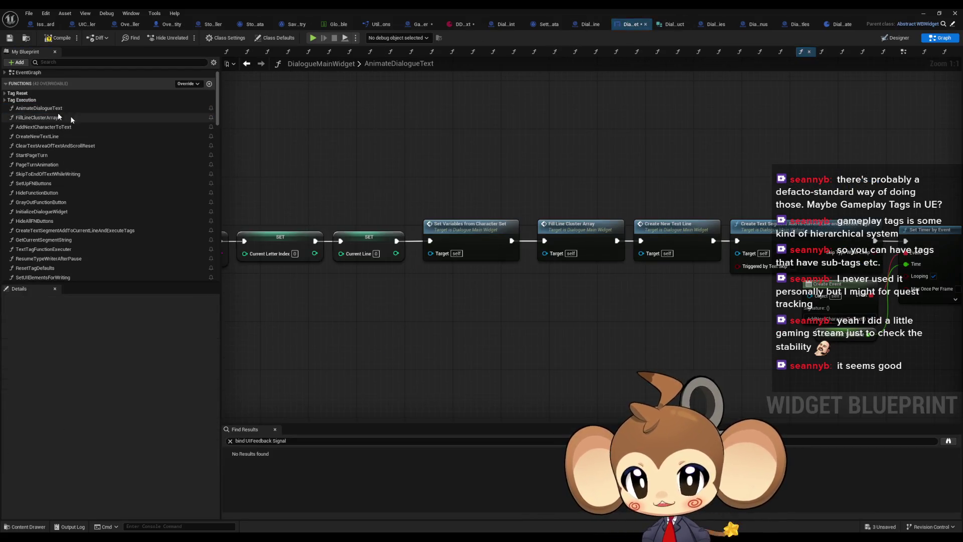
pyautogui.moveTo(637, 236)
pyautogui.mouseDown()
pyautogui.moveTo(577, 241)
pyautogui.moveTo(658, 255)
pyautogui.moveTo(564, 248)
pyautogui.moveTo(612, 239)
pyautogui.mouseUp()
pyautogui.scroll(-1, 563, 248)
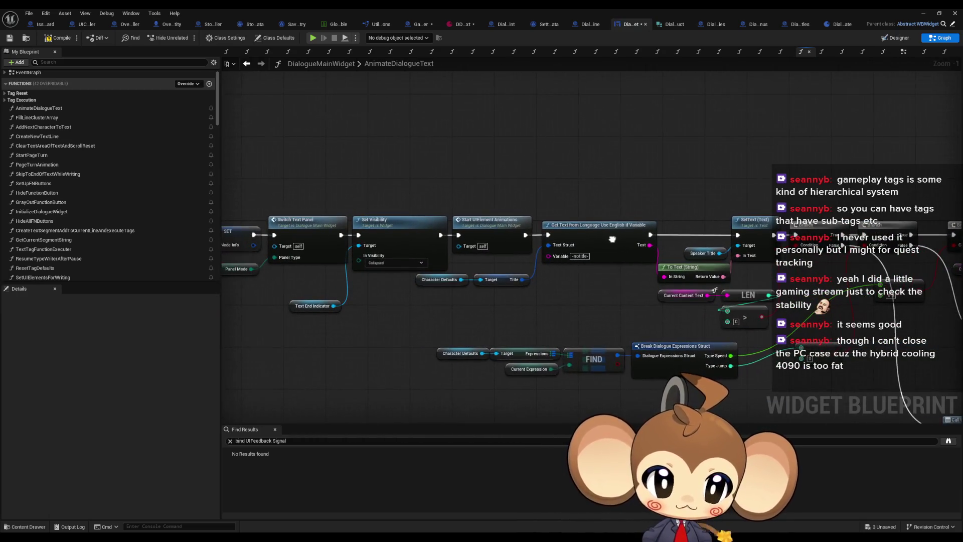
pyautogui.moveTo(566, 312); pyautogui.dragTo(624, 290)
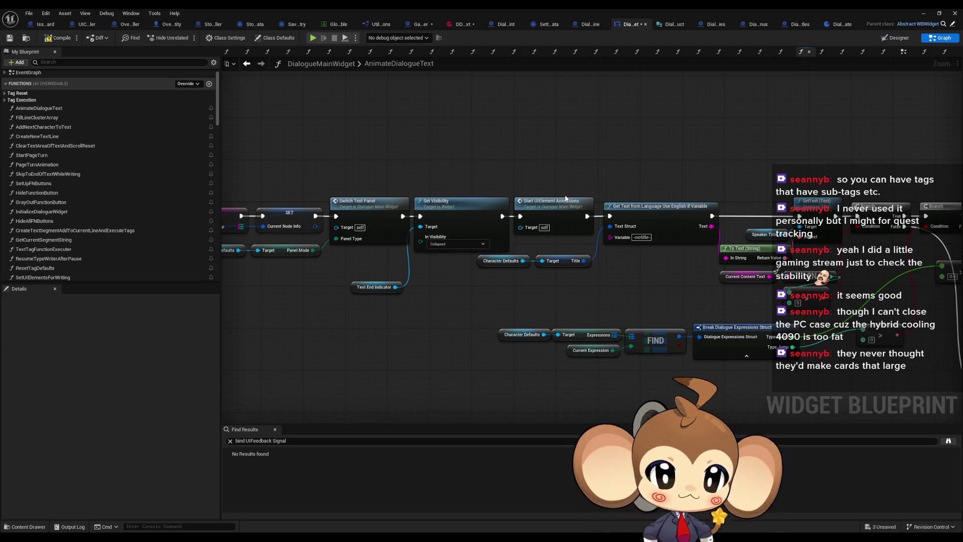
# Inspect the Switch Text Panel, SetText, Fill Line Cluster Array and Set Timer by Event nodes.
pyautogui.moveTo(565, 199); pyautogui.dragTo(647, 202)
pyautogui.click(498, 202)
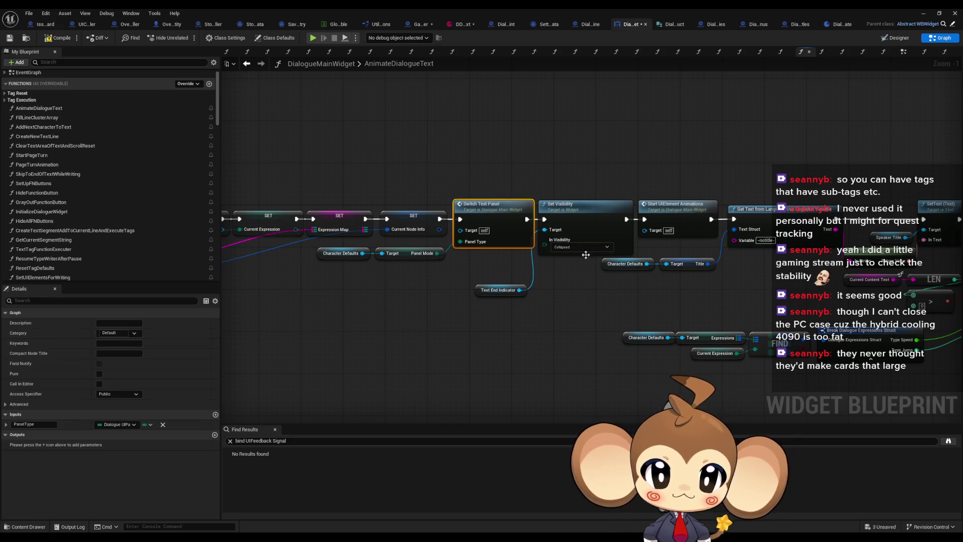
pyautogui.moveTo(531, 275)
pyautogui.mouseDown()
pyautogui.moveTo(625, 274)
pyautogui.moveTo(540, 300)
pyautogui.mouseUp()
pyautogui.moveTo(637, 212); pyautogui.dragTo(495, 212)
pyautogui.moveTo(702, 188); pyautogui.dragTo(341, 208)
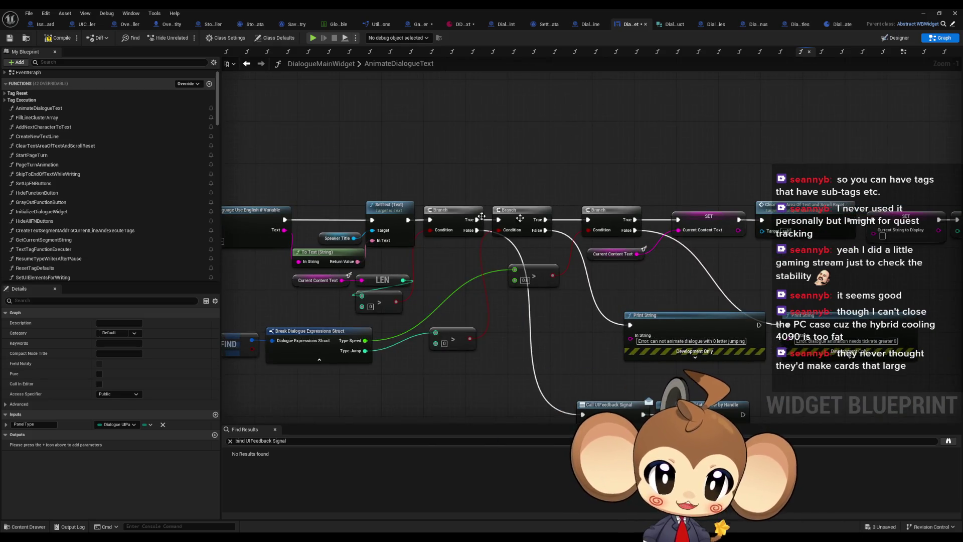
pyautogui.scroll(-1, 526, 192)
pyautogui.moveTo(526, 192); pyautogui.dragTo(271, 198)
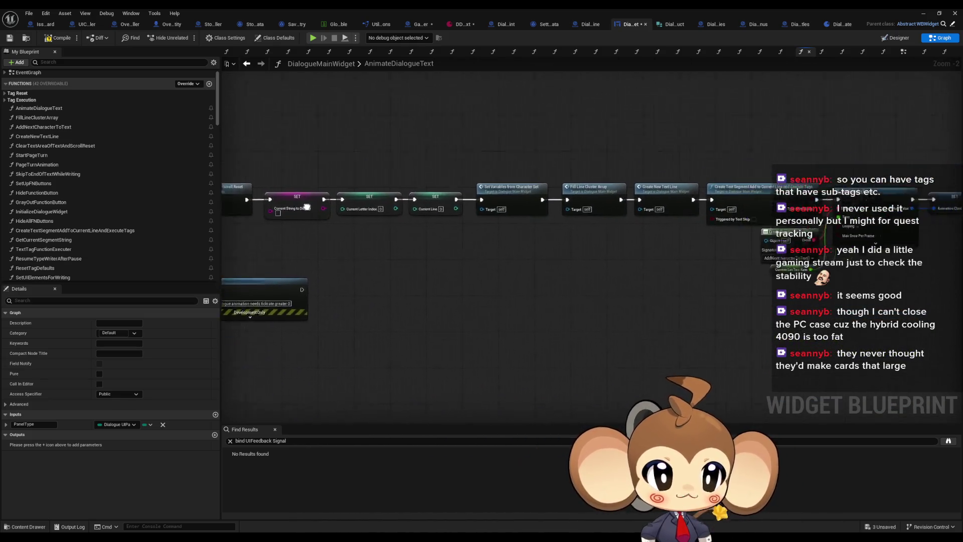
pyautogui.scroll(2, 484, 247)
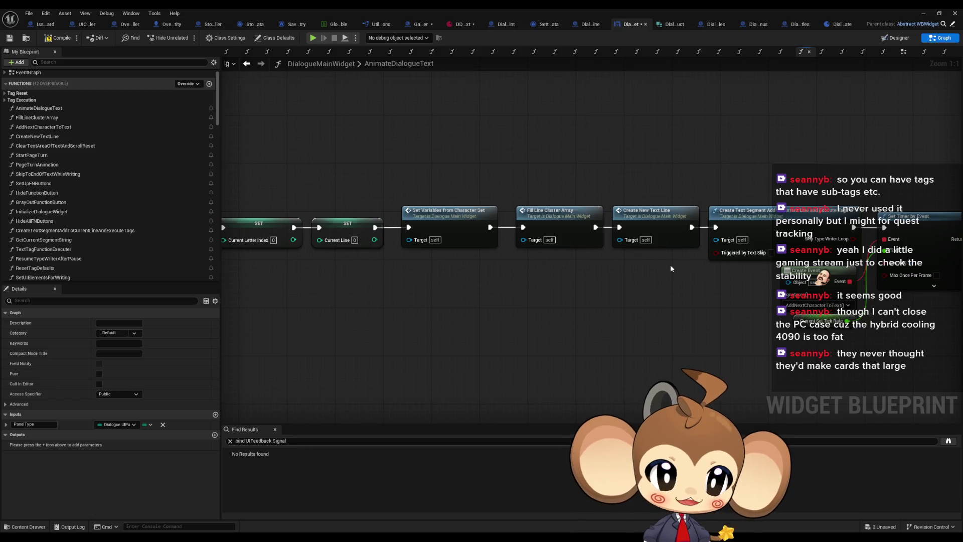
pyautogui.moveTo(670, 268); pyautogui.dragTo(678, 232)
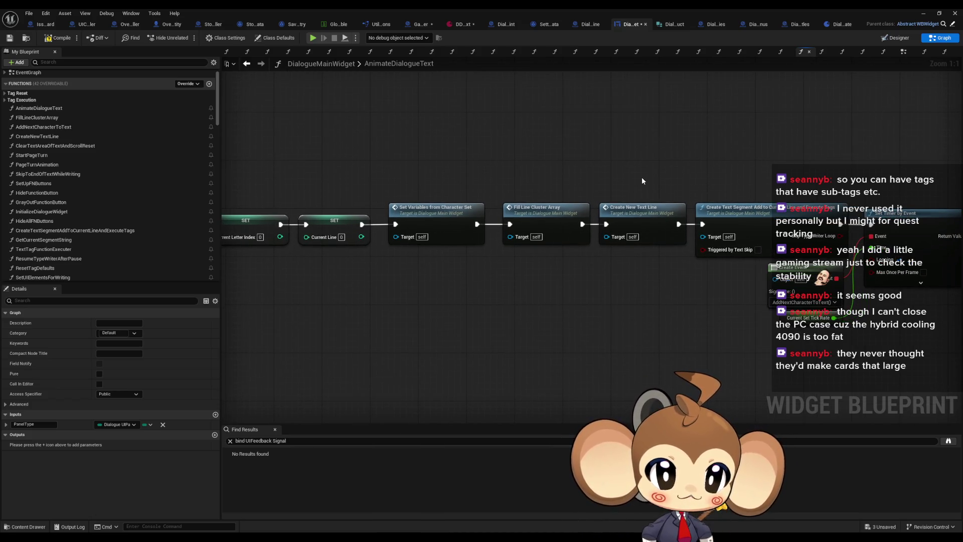
pyautogui.moveTo(656, 178)
pyautogui.mouseDown()
pyautogui.moveTo(665, 185)
pyautogui.moveTo(329, 168)
pyautogui.moveTo(233, 136)
pyautogui.mouseUp()
# Select the Create Text Segment node and frame the node chain.
pyautogui.moveTo(510, 216); pyautogui.dragTo(873, 225)
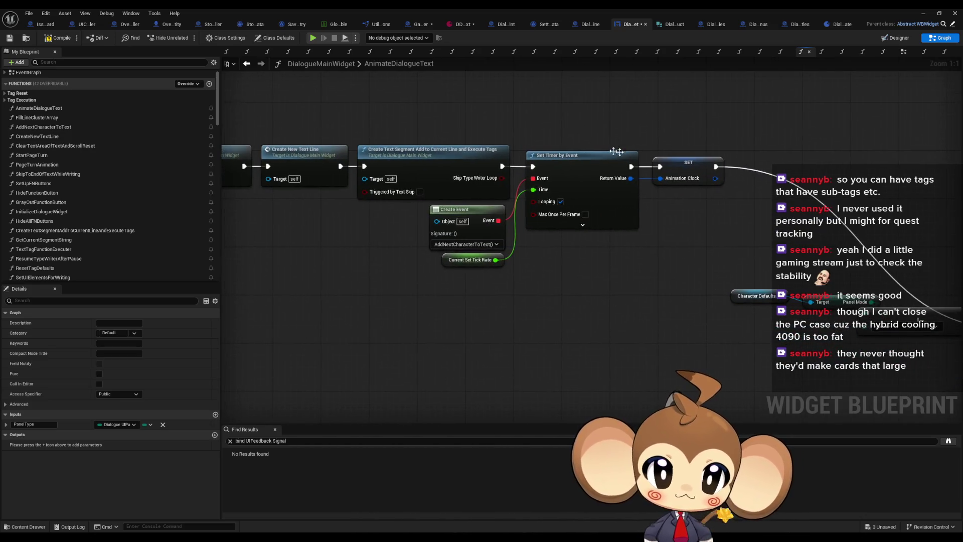
pyautogui.moveTo(371, 165); pyautogui.dragTo(466, 174)
pyautogui.moveTo(466, 141); pyautogui.dragTo(494, 170)
pyautogui.moveTo(434, 241)
pyautogui.mouseDown()
pyautogui.moveTo(445, 242)
pyautogui.moveTo(426, 239)
pyautogui.moveTo(507, 235)
pyautogui.mouseUp()
pyautogui.moveTo(548, 111); pyautogui.dragTo(600, 134)
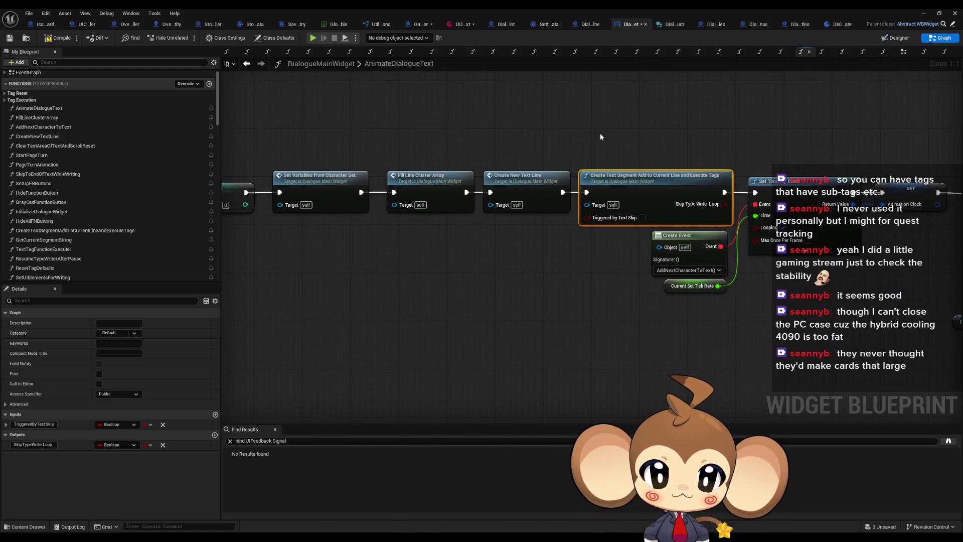
# Open CreateTextSegmentAddToCurrentLineAndExecuteTags and look over its Text Tag Function Executer nodes.
pyautogui.doubleClick(681, 186)
pyautogui.moveTo(700, 203)
pyautogui.mouseDown()
pyautogui.moveTo(664, 205)
pyautogui.moveTo(574, 129)
pyautogui.mouseUp()
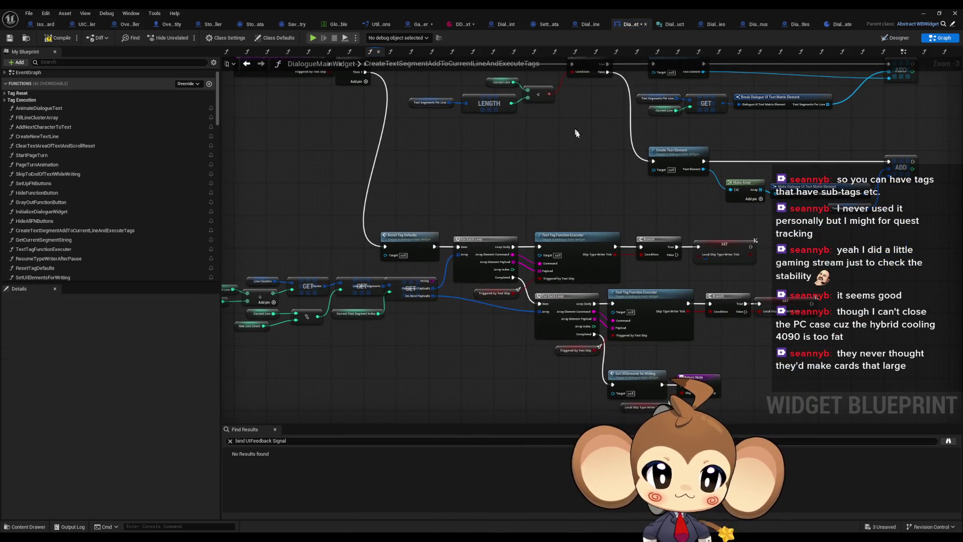
pyautogui.click(577, 236)
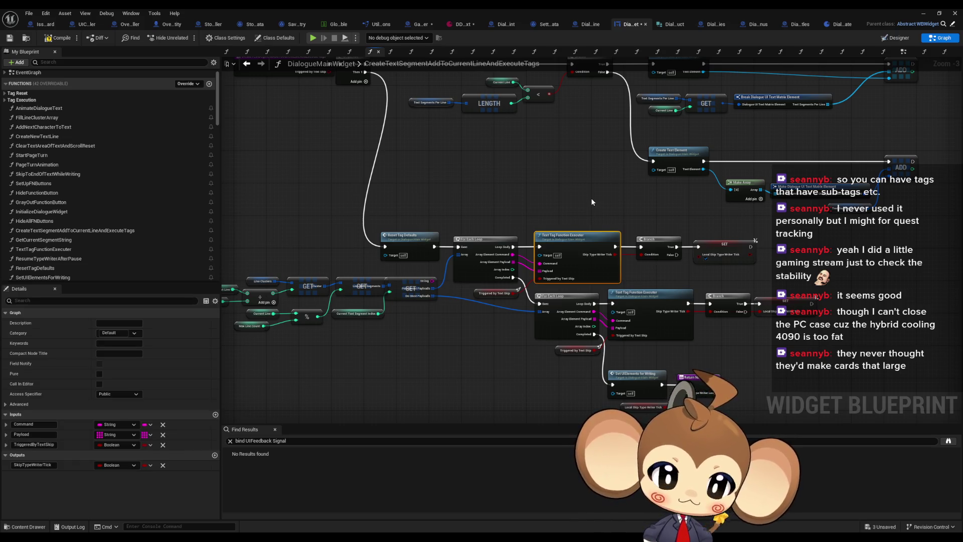
pyautogui.moveTo(592, 202); pyautogui.dragTo(597, 214)
pyautogui.scroll(3, 596, 214)
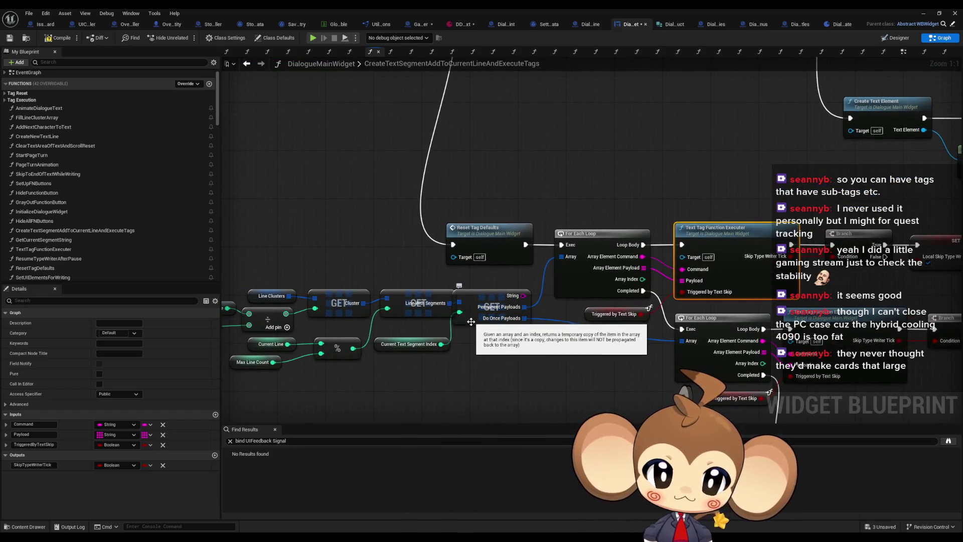
pyautogui.moveTo(471, 321); pyautogui.dragTo(597, 289)
# Search references for the copied payload GET node, then bring up Line Clusters actions.
pyautogui.rightClick(605, 283)
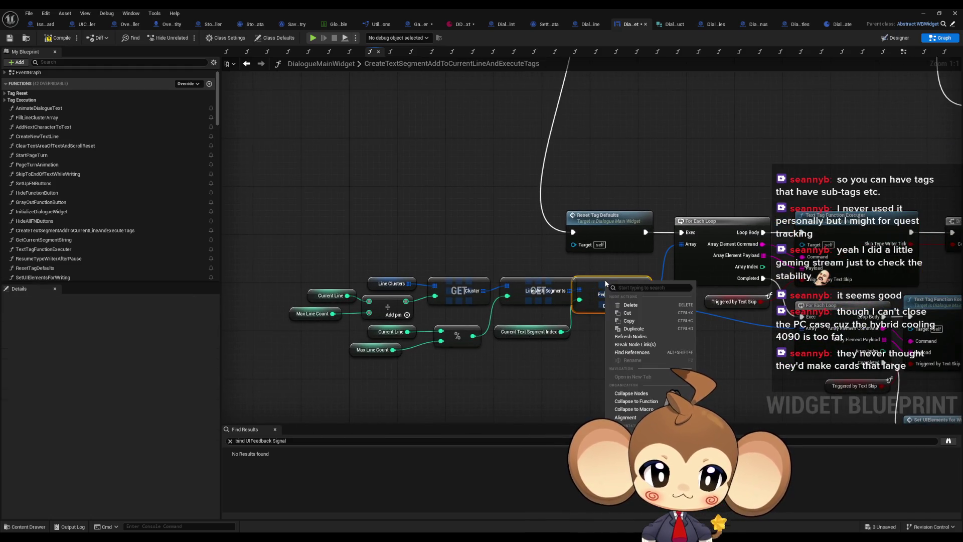
pyautogui.click(433, 251)
pyautogui.click(600, 282)
pyautogui.rightClick(600, 282)
pyautogui.click(628, 354)
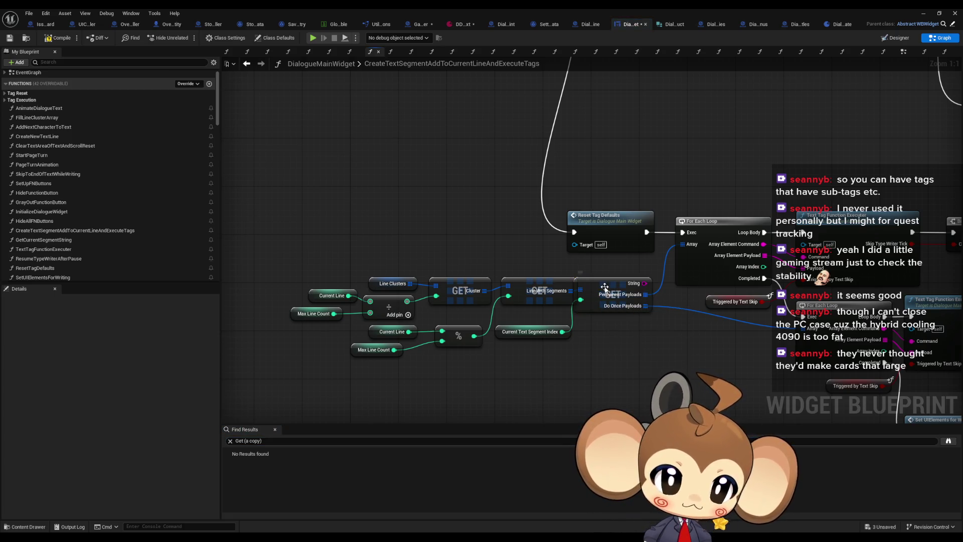
pyautogui.rightClick(604, 287)
pyautogui.click(639, 361)
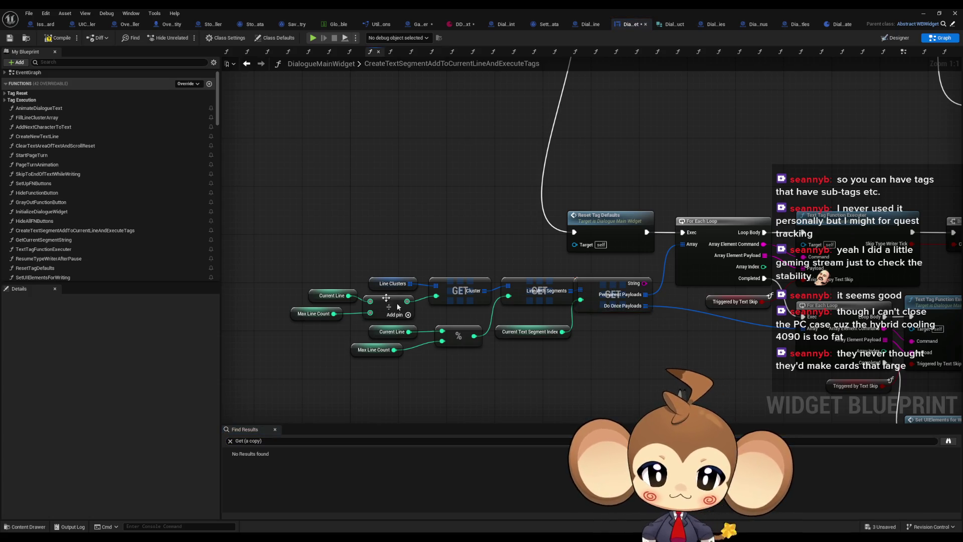
pyautogui.rightClick(377, 283)
# List all LineClusters references and jump to its uses in FillLineClusterArray.
pyautogui.moveTo(402, 351)
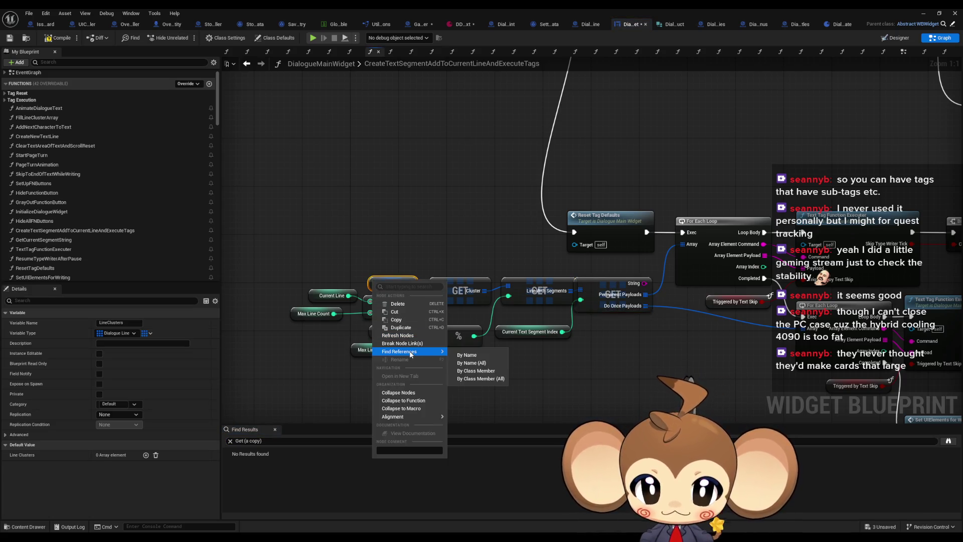
pyautogui.click(479, 370)
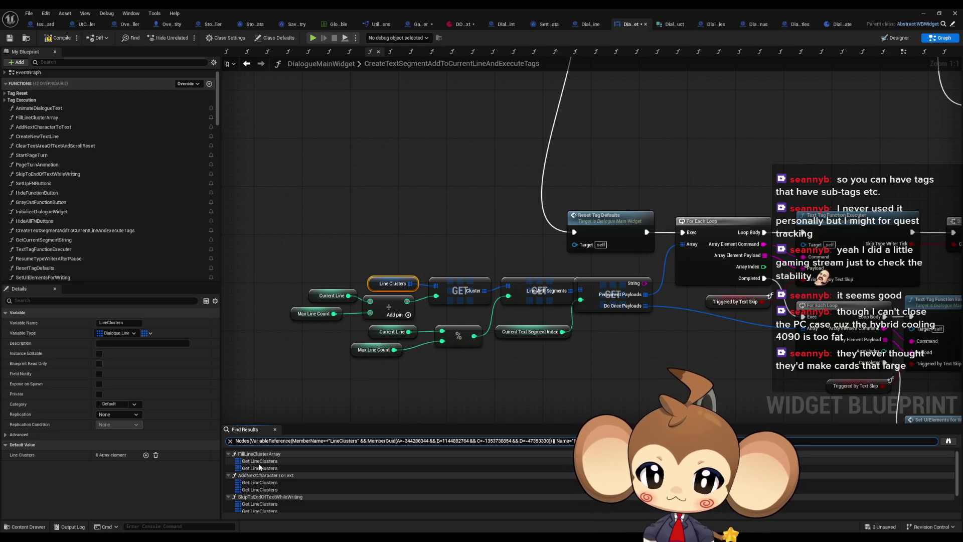
pyautogui.click(263, 461)
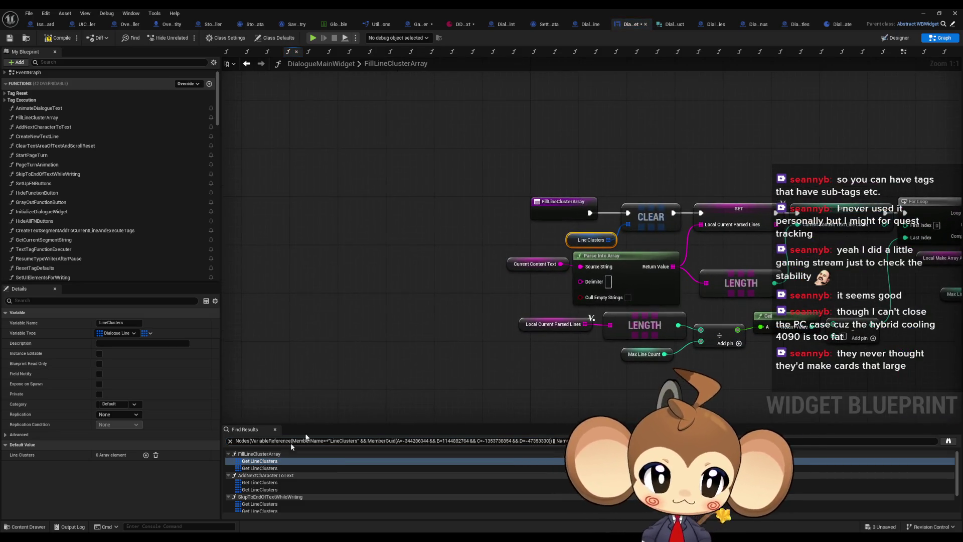
pyautogui.scroll(-2, 327, 326)
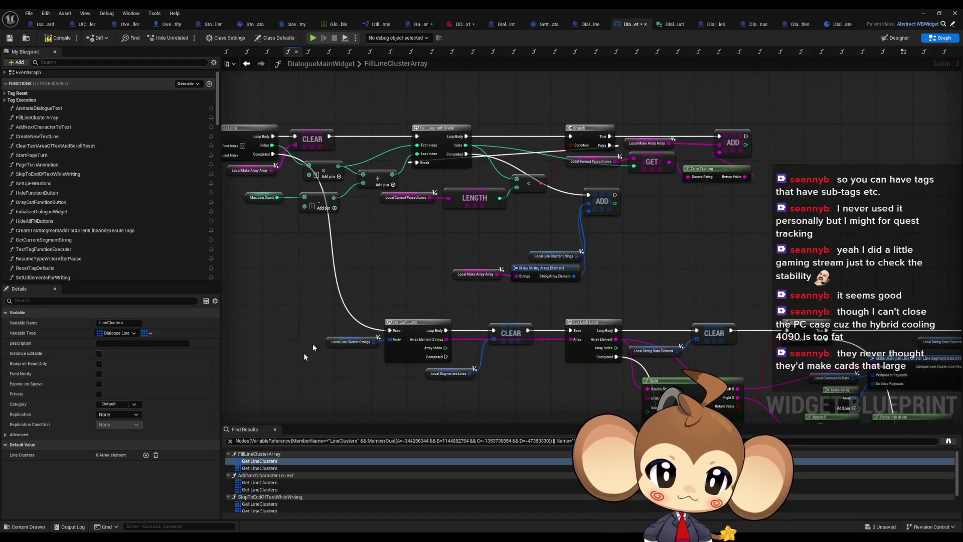
pyautogui.click(259, 468)
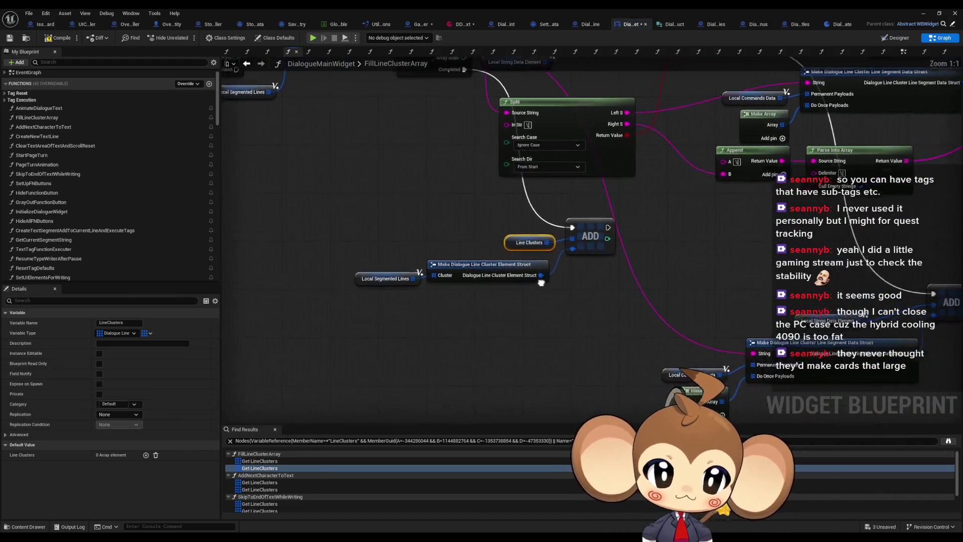
pyautogui.scroll(-4, 543, 281)
# Inspect the loop's Make Array, Parse Into Array and Local Temp String Data Command setter.
pyautogui.moveTo(499, 245); pyautogui.dragTo(308, 254)
pyautogui.moveTo(471, 224); pyautogui.dragTo(370, 237)
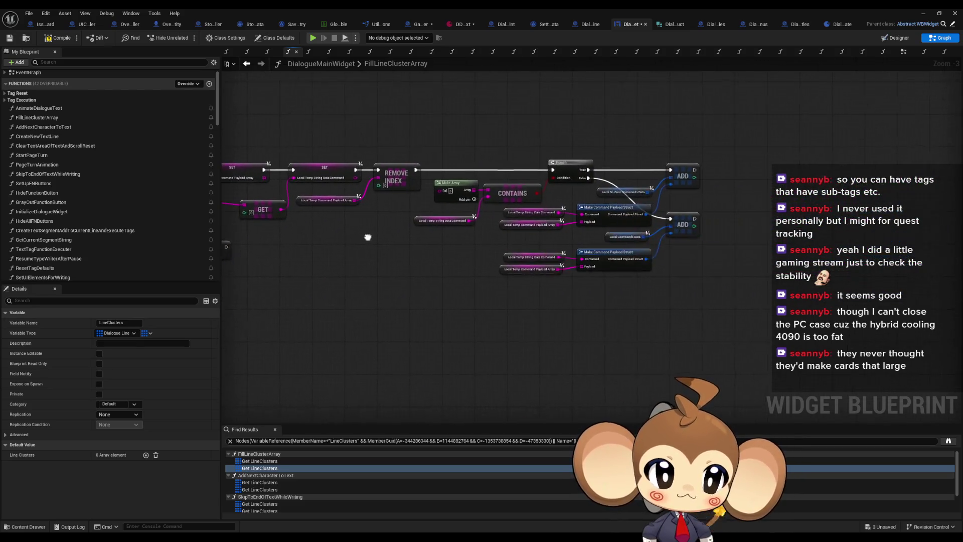
pyautogui.scroll(3, 532, 251)
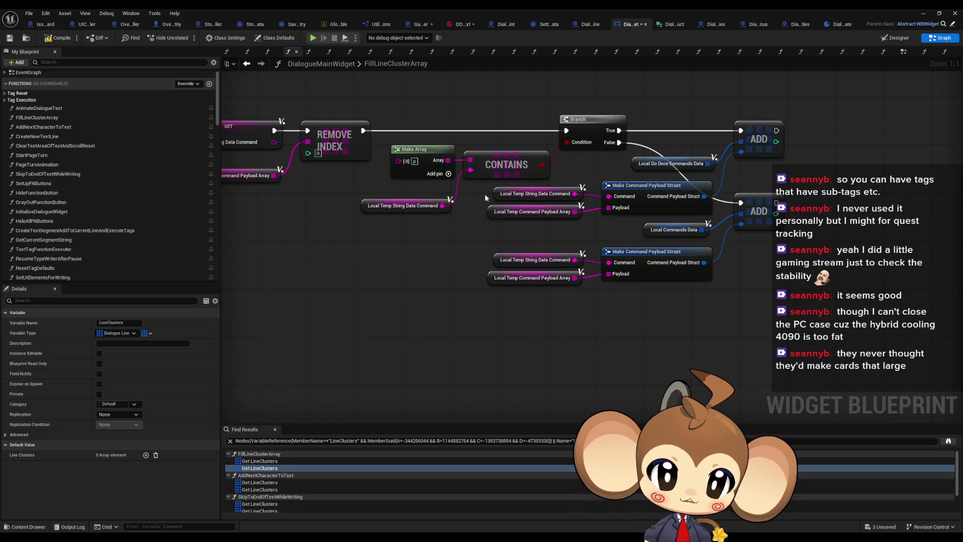
pyautogui.click(438, 197)
pyautogui.moveTo(439, 197); pyautogui.dragTo(479, 218)
pyautogui.click(479, 218)
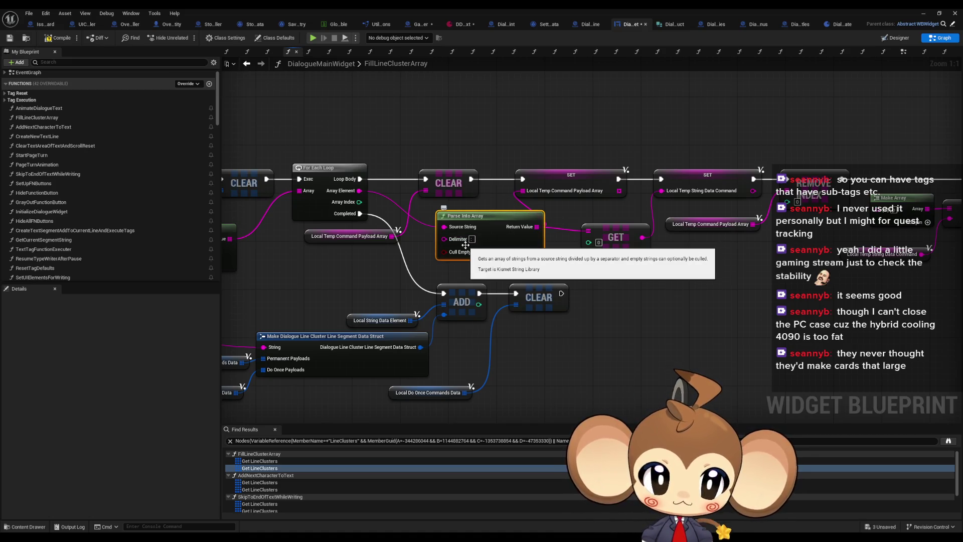
pyautogui.moveTo(466, 245); pyautogui.dragTo(606, 249)
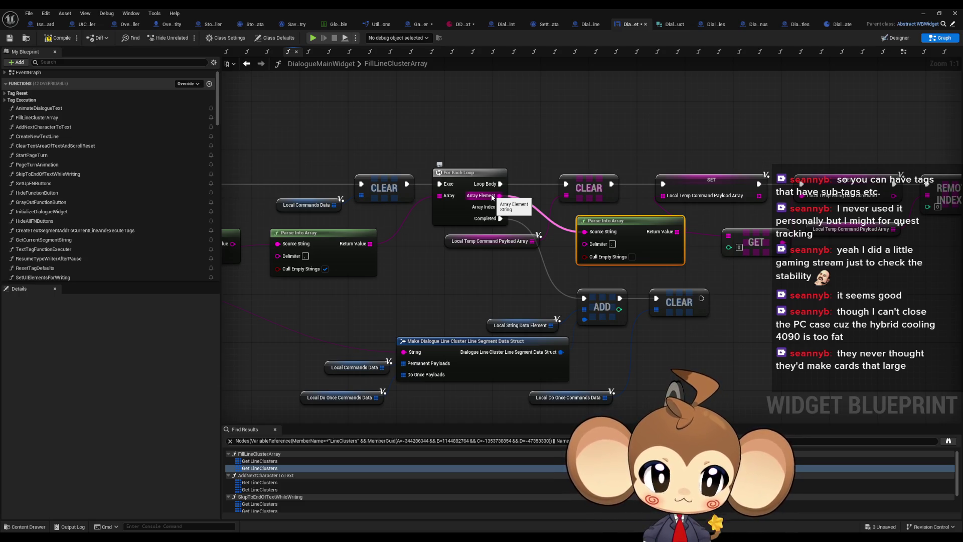
pyautogui.moveTo(735, 244); pyautogui.dragTo(649, 251)
pyautogui.click(770, 206)
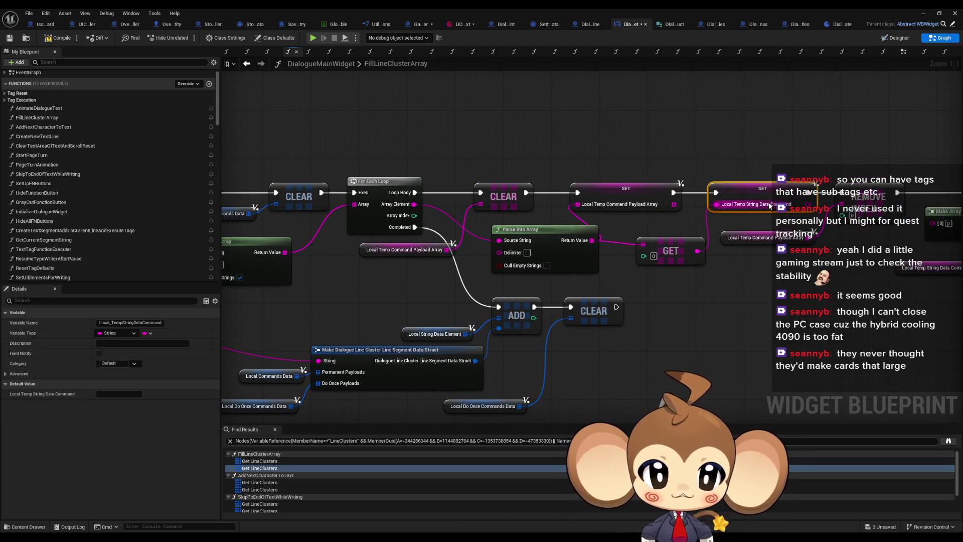
pyautogui.moveTo(760, 272)
pyautogui.mouseDown()
pyautogui.moveTo(643, 261)
pyautogui.moveTo(592, 266)
pyautogui.mouseUp()
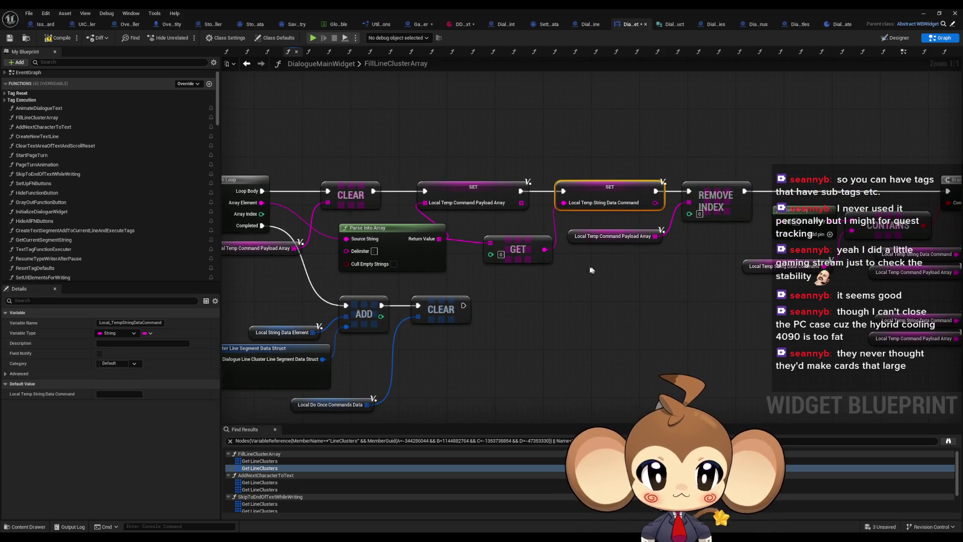
# Inspect the Local Temp Command Payload Array setter, REMOVE INDEX, getter and earlier CLEAR nodes.
pyautogui.click(474, 194)
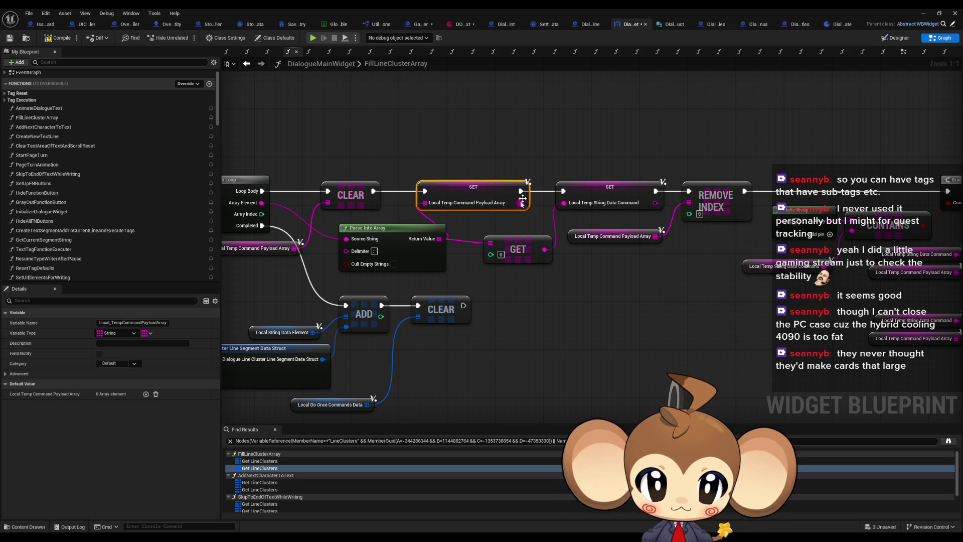
pyautogui.moveTo(535, 170); pyautogui.dragTo(489, 170)
pyautogui.click(677, 201)
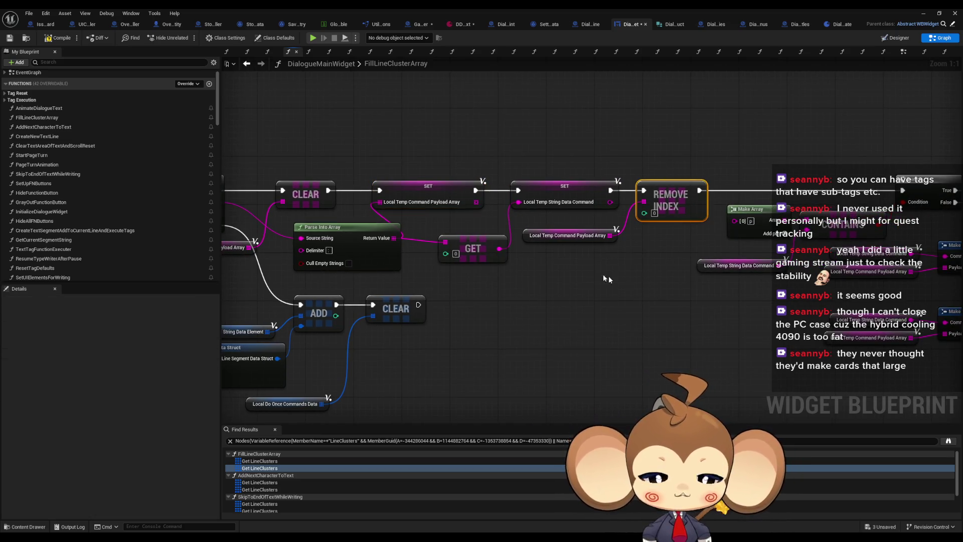
pyautogui.click(579, 235)
pyautogui.moveTo(637, 246); pyautogui.dragTo(581, 247)
pyautogui.moveTo(490, 229)
pyautogui.mouseDown()
pyautogui.moveTo(445, 233)
pyautogui.moveTo(805, 227)
pyautogui.mouseUp()
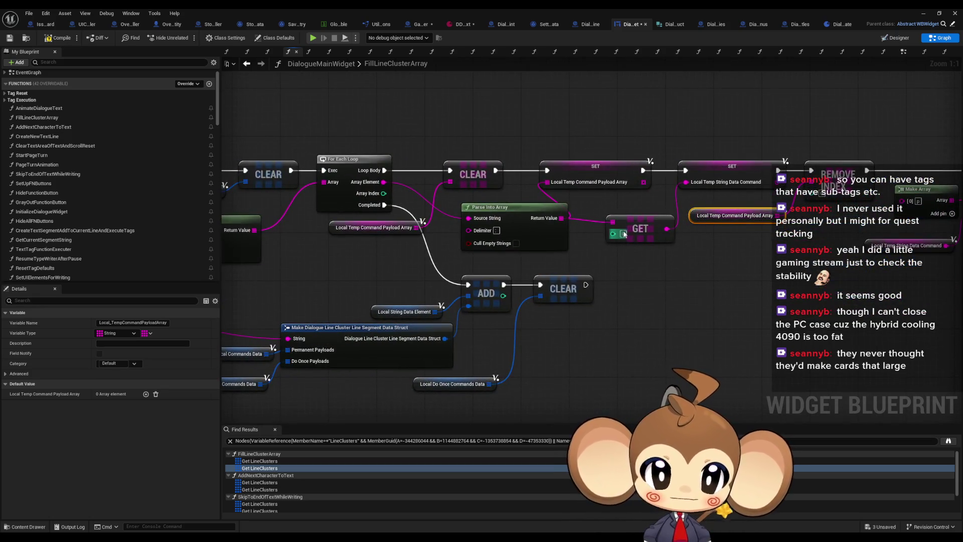
pyautogui.moveTo(661, 249)
pyautogui.mouseDown()
pyautogui.moveTo(907, 237)
pyautogui.moveTo(813, 257)
pyautogui.mouseUp()
pyautogui.scroll(-1, 852, 236)
pyautogui.scroll(-1, 875, 237)
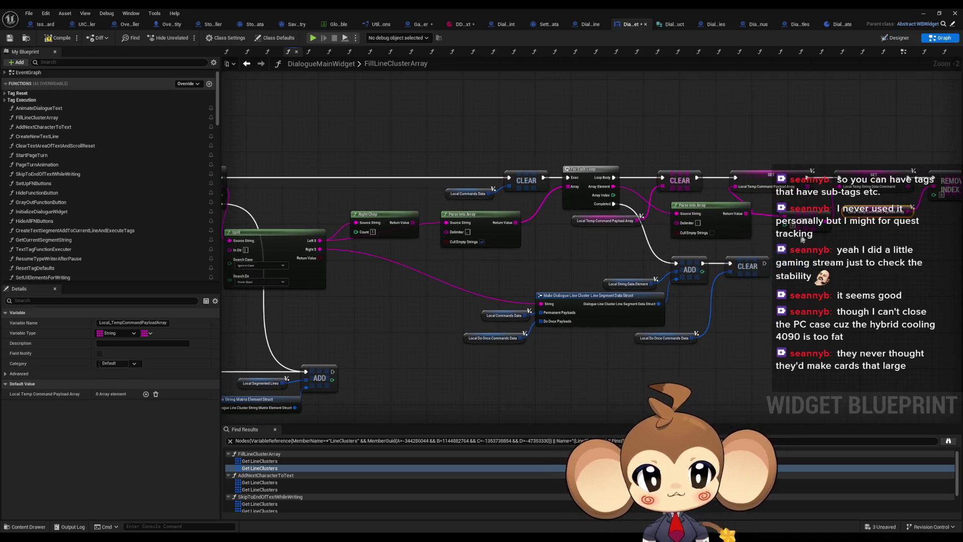
# Run Find References By Class Member on the Local_TempCommandPayloadArray getter.
pyautogui.rightClick(847, 220)
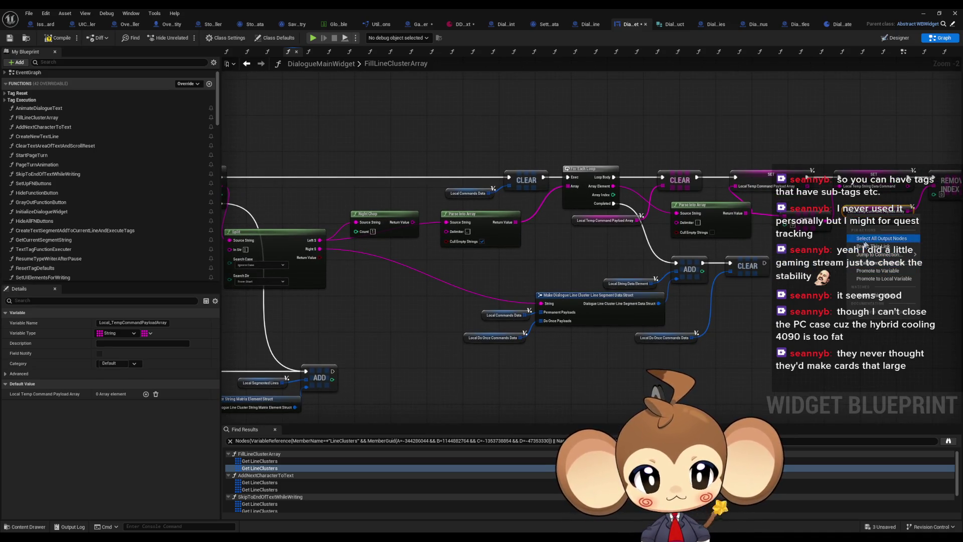
pyautogui.click(846, 221)
pyautogui.rightClick(845, 215)
pyautogui.moveTo(853, 288)
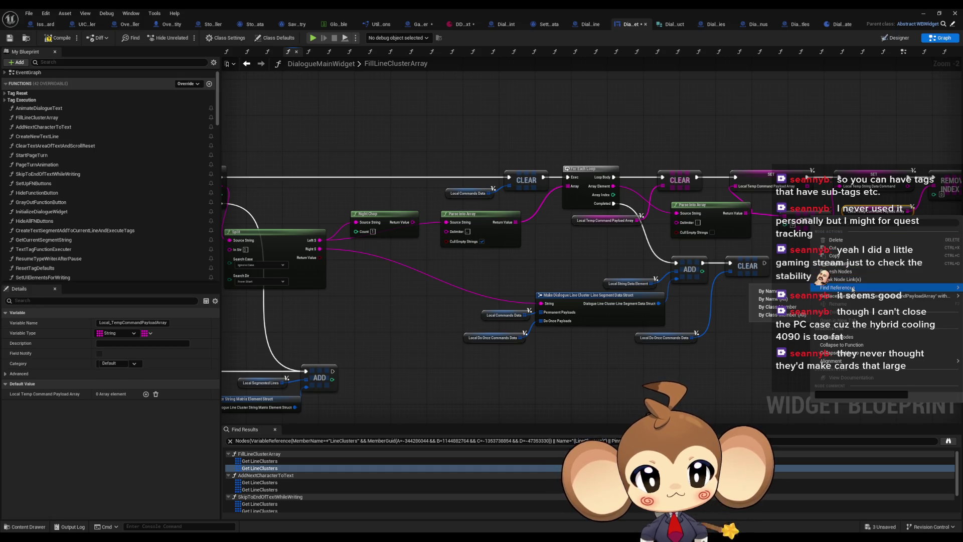
pyautogui.click(790, 307)
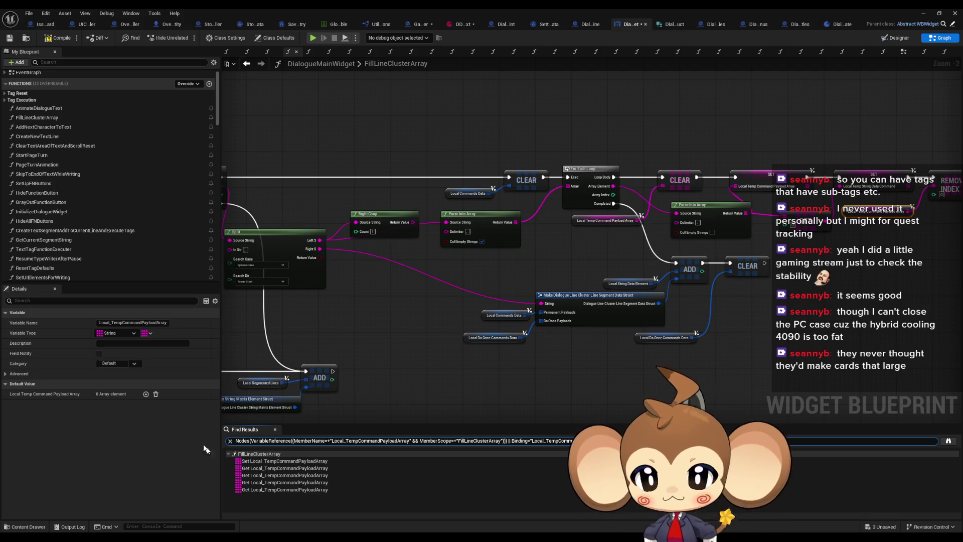
# Jump to the Set and Get uses and inspect the Make Command Payload nodes.
pyautogui.doubleClick(258, 463)
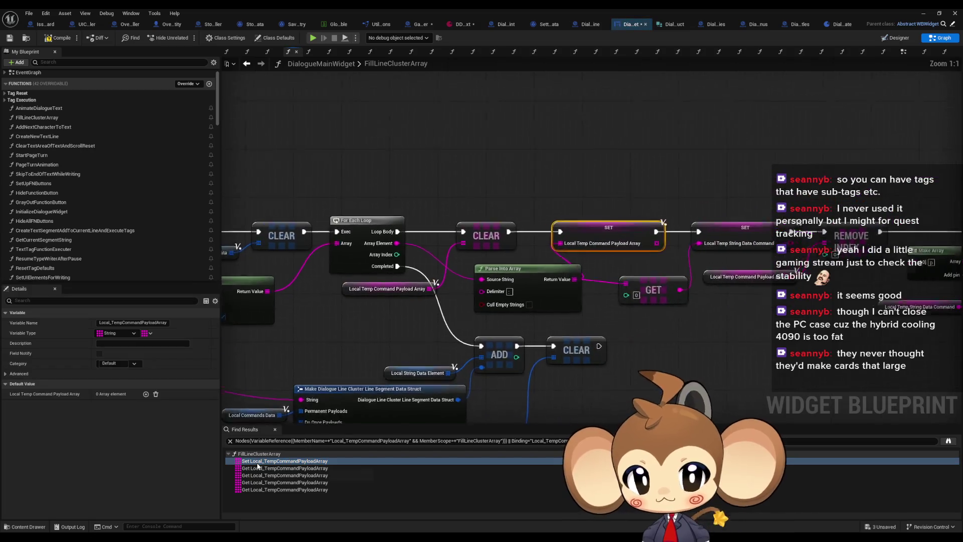
pyautogui.doubleClick(257, 468)
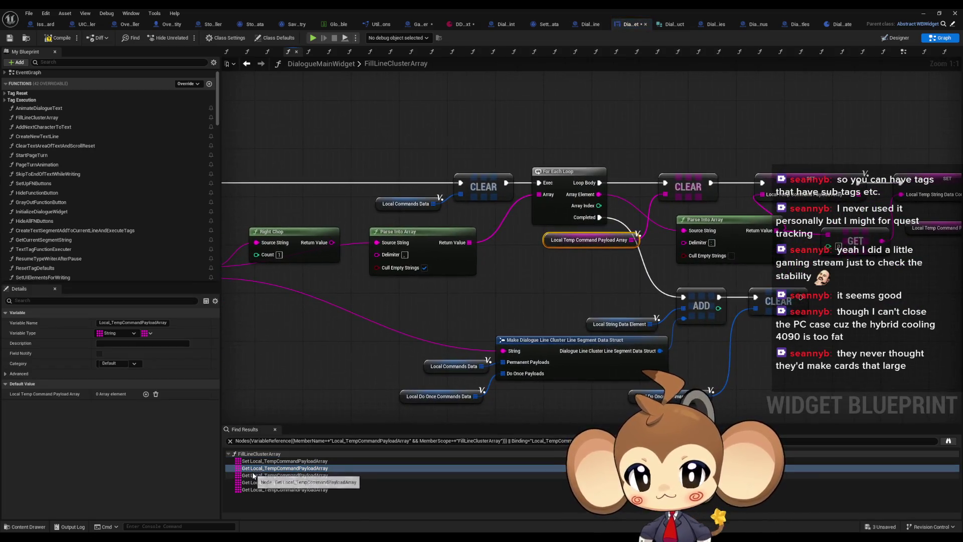
pyautogui.doubleClick(253, 475)
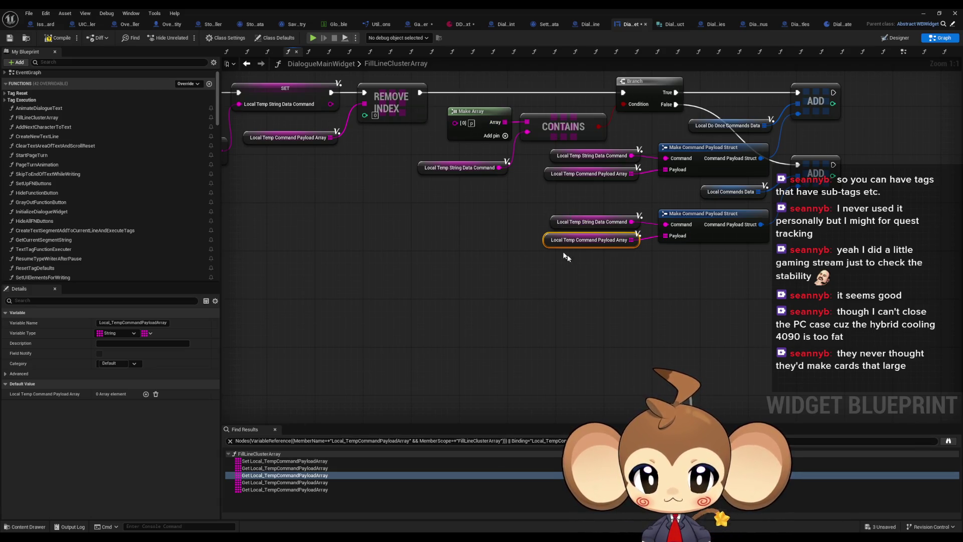
pyautogui.moveTo(744, 252); pyautogui.dragTo(675, 314)
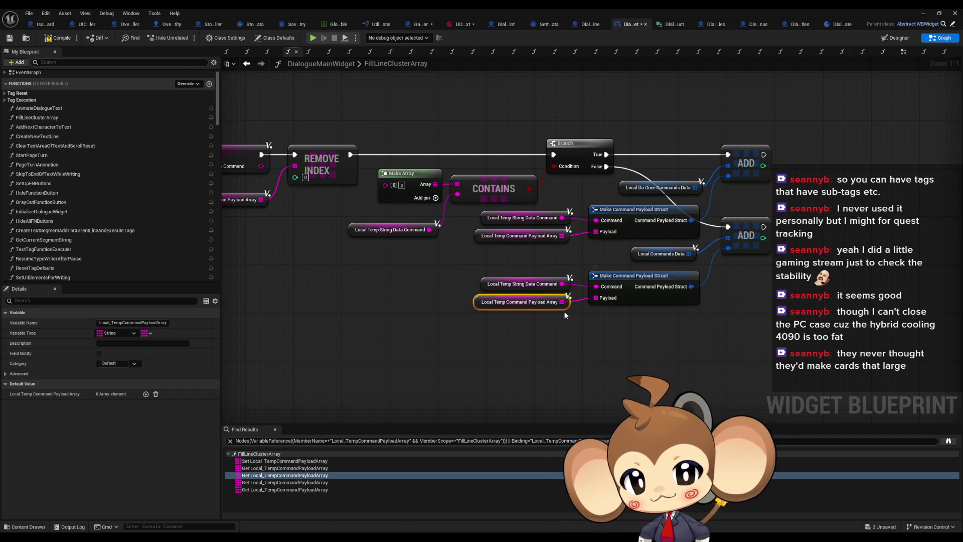
pyautogui.moveTo(602, 336); pyautogui.dragTo(752, 353)
pyautogui.click(602, 336)
pyautogui.scroll(1, 75, 201)
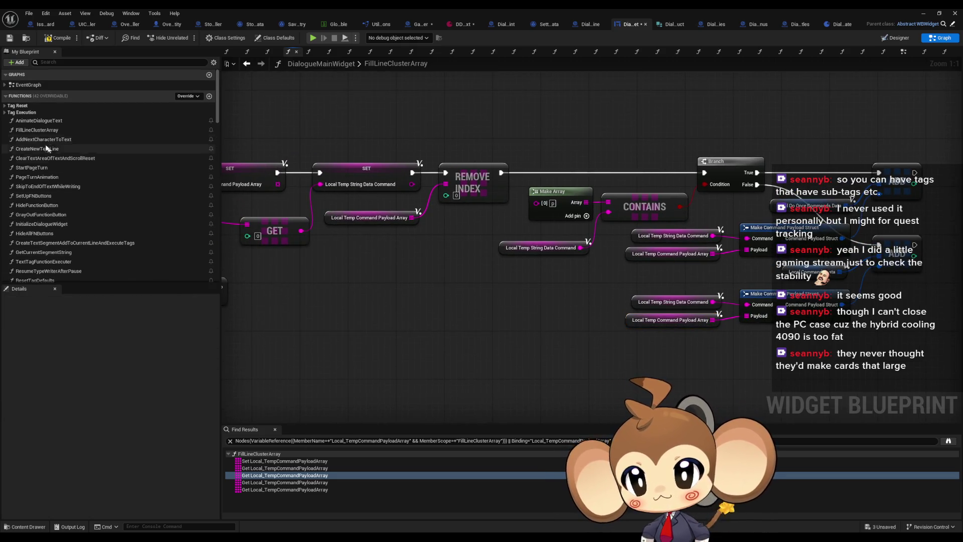
pyautogui.scroll(-2, 74, 228)
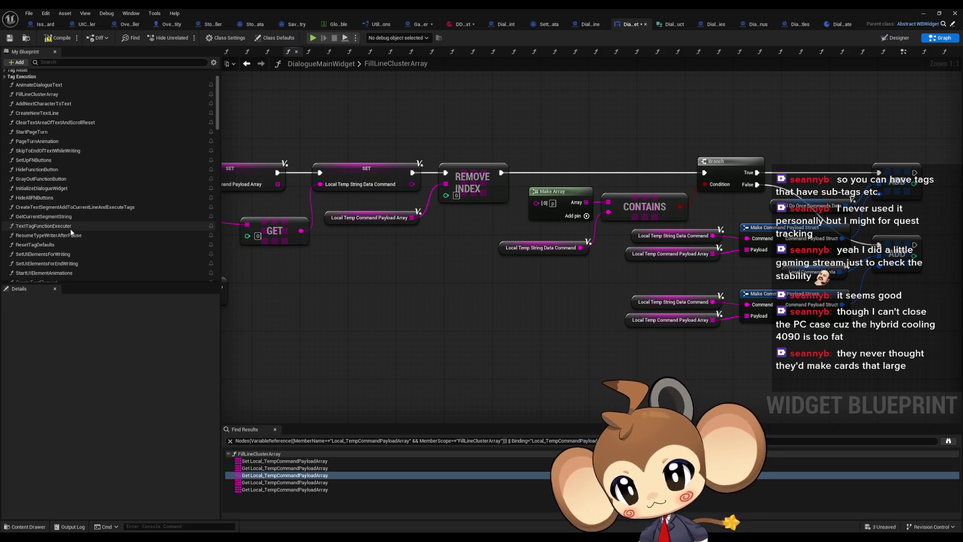
# Open TextTagFunctionExecuter and bring the Switch on String's unconnected autosave case into view.
pyautogui.doubleClick(58, 225)
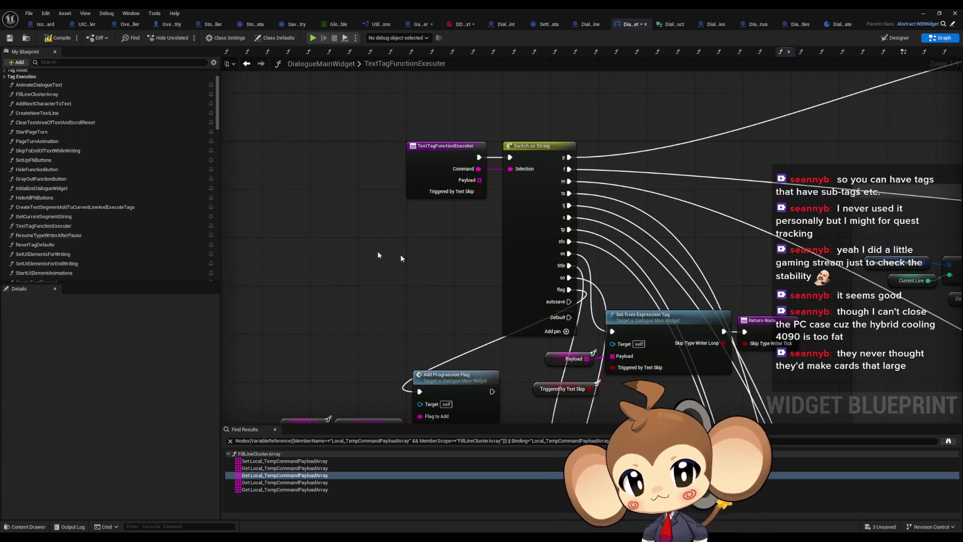
pyautogui.moveTo(282, 162)
pyautogui.mouseDown()
pyautogui.moveTo(322, 208)
pyautogui.moveTo(471, 257)
pyautogui.mouseUp()
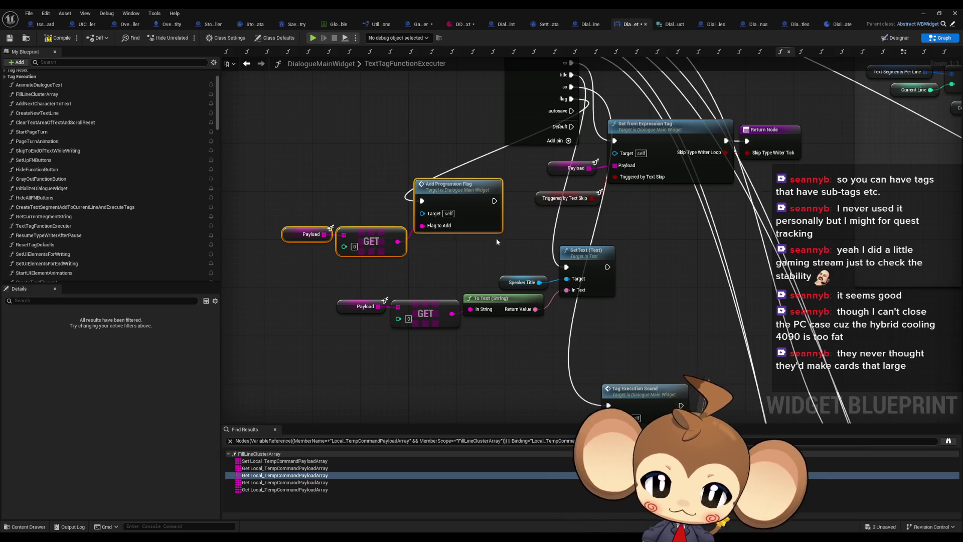
pyautogui.moveTo(495, 238); pyautogui.dragTo(534, 161)
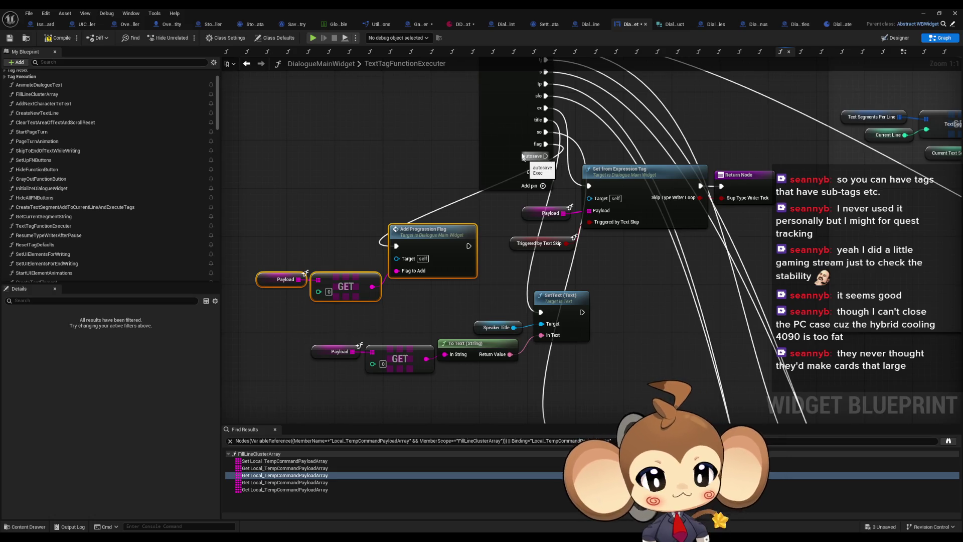
pyautogui.moveTo(519, 113); pyautogui.dragTo(573, 149)
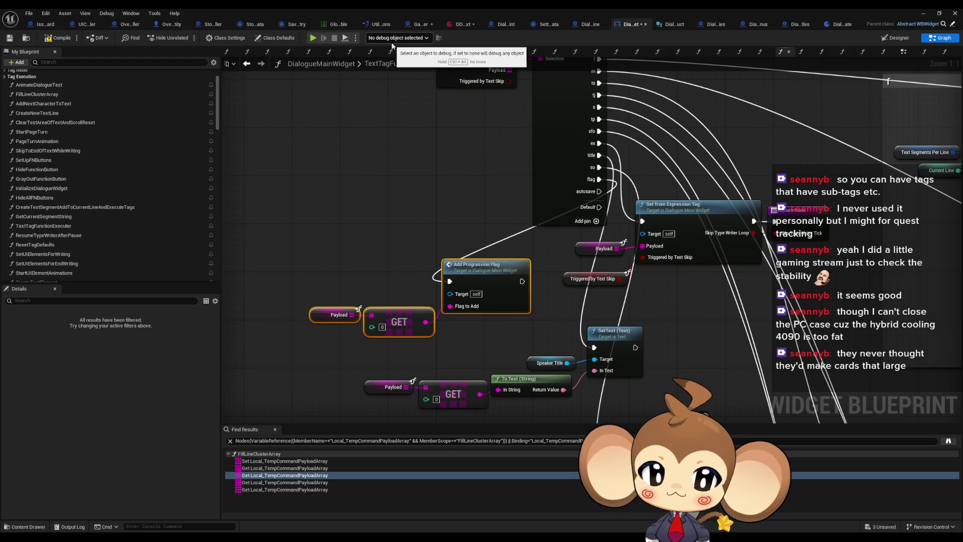
# Switch to the StorageDataController blueprint and open its AutoSave function graph.
pyautogui.click(251, 27)
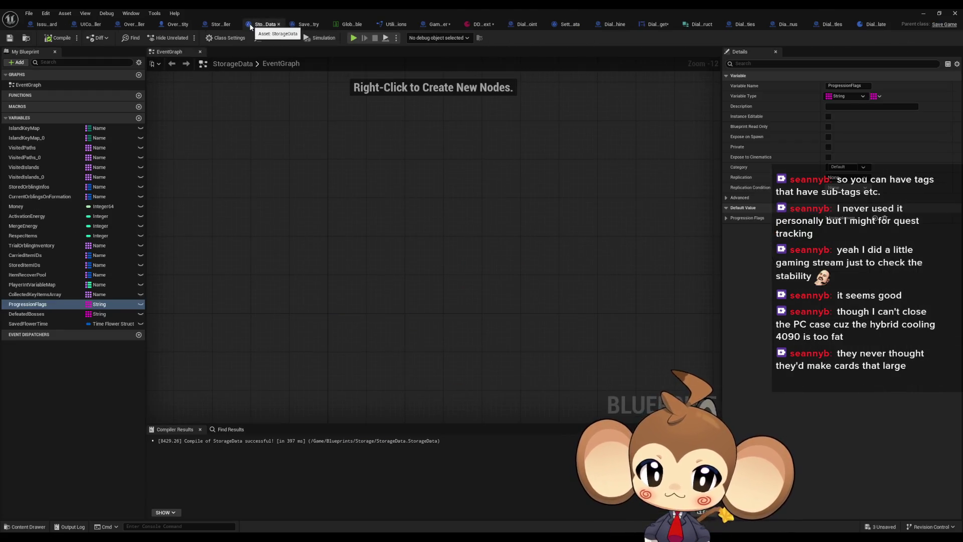
pyautogui.click(219, 24)
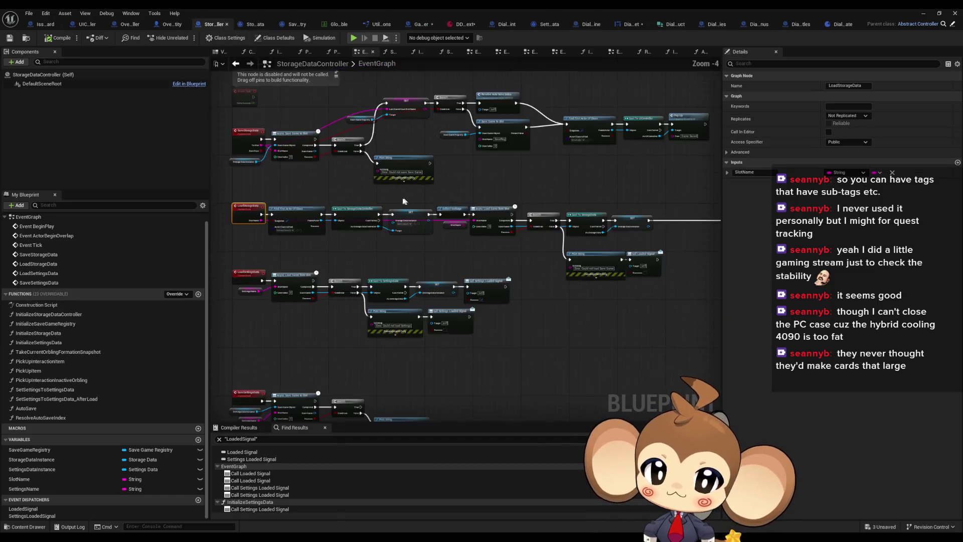
pyautogui.scroll(4, 588, 258)
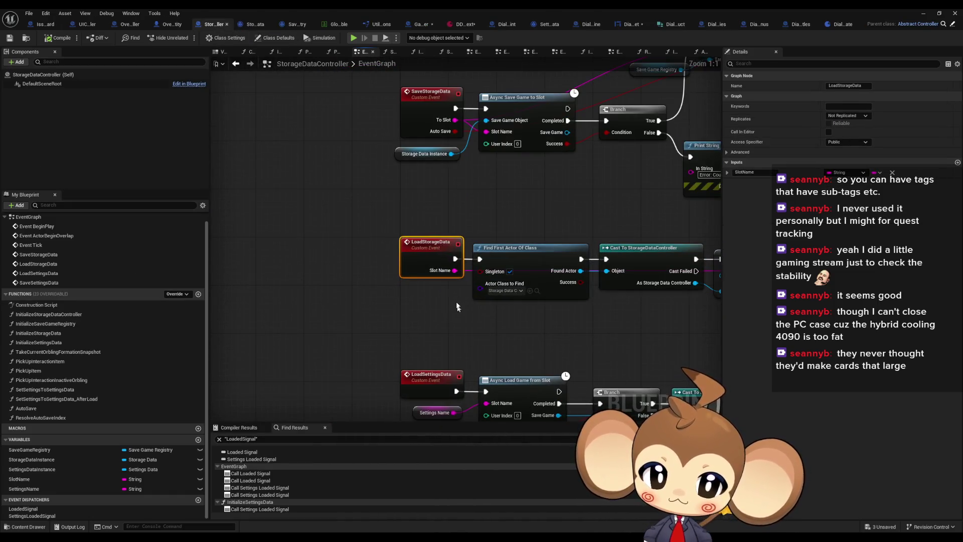
pyautogui.scroll(-5, 406, 304)
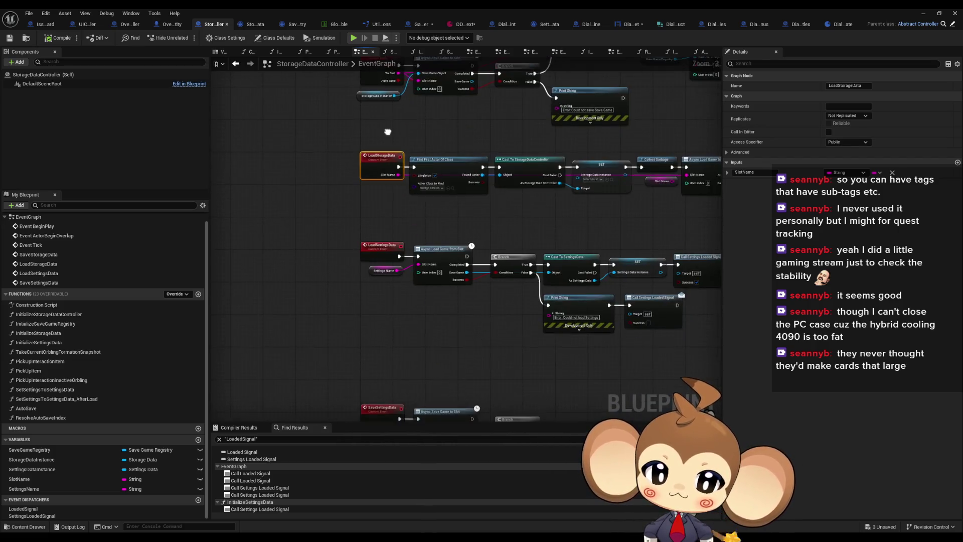
pyautogui.scroll(3, 381, 231)
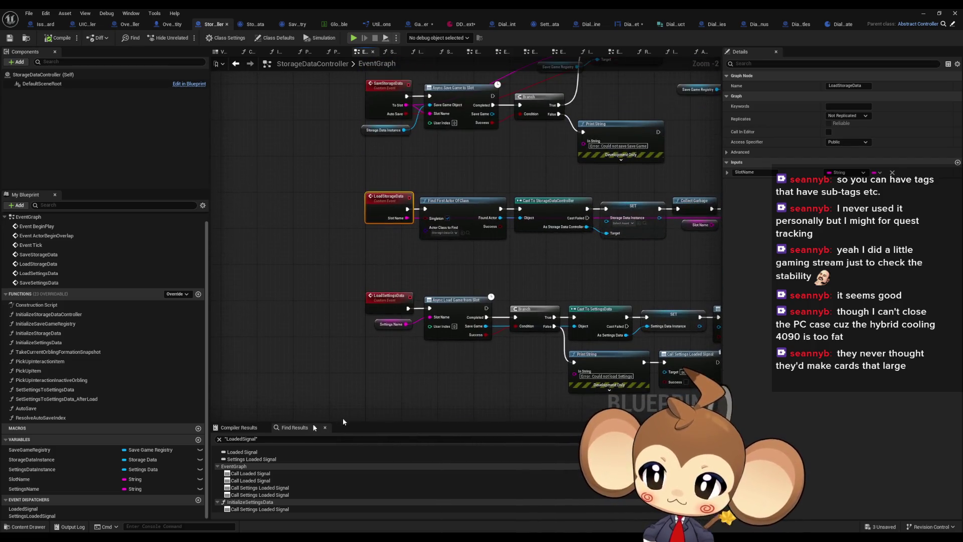
pyautogui.doubleClick(26, 408)
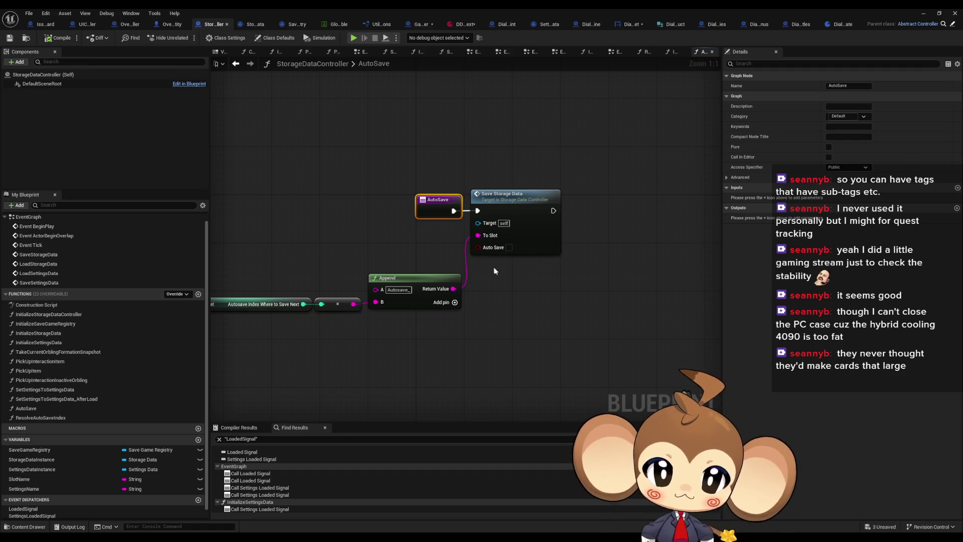
# Move the blueprint editor aside and browse the Content Browser to Blueprints > Storage.
pyautogui.moveTo(625, 181); pyautogui.dragTo(681, 172)
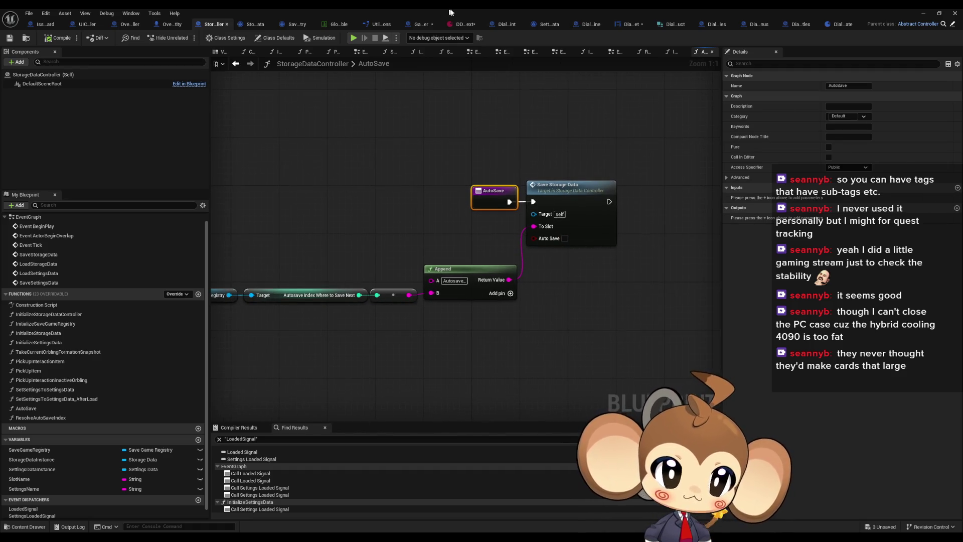
pyautogui.press('super+Down')
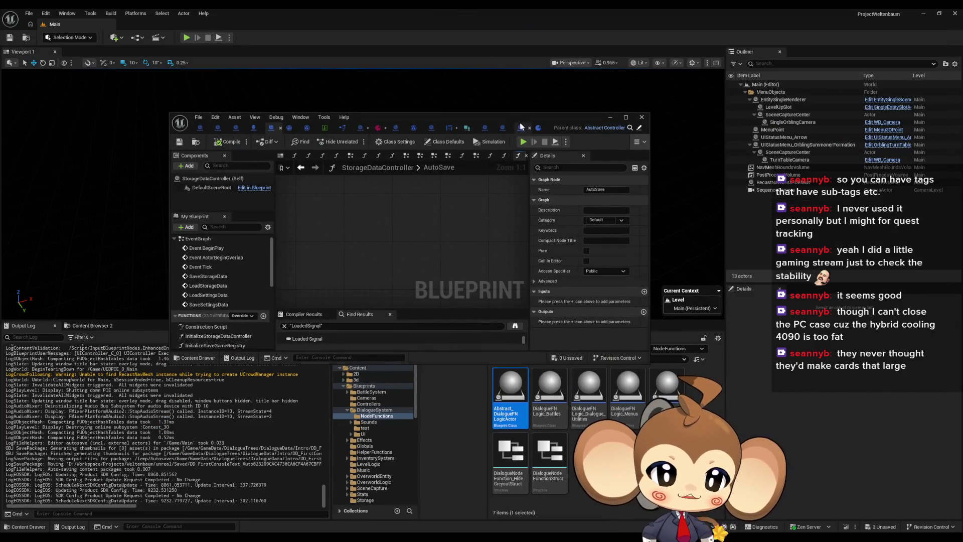
pyautogui.moveTo(522, 121); pyautogui.dragTo(435, 53)
pyautogui.click(582, 349)
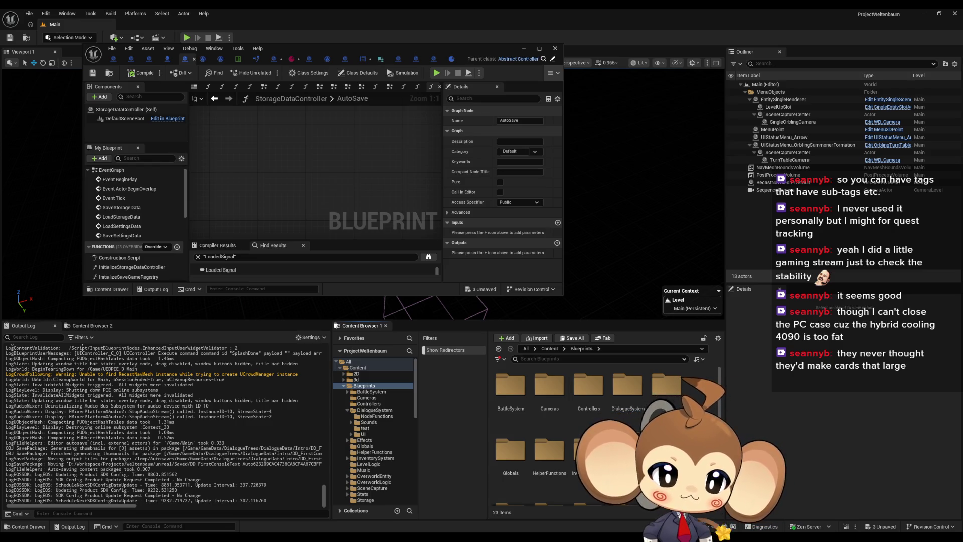
pyautogui.scroll(-2, 577, 431)
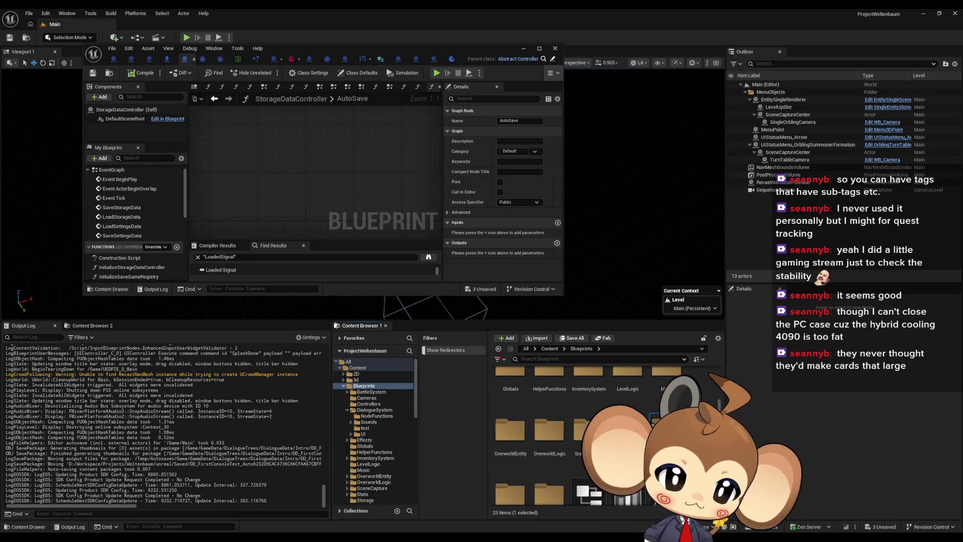
pyautogui.doubleClick(666, 428)
# Create a new enumeration asset named SaveType in the Storage folder.
pyautogui.rightClick(564, 450)
pyautogui.moveTo(620, 311)
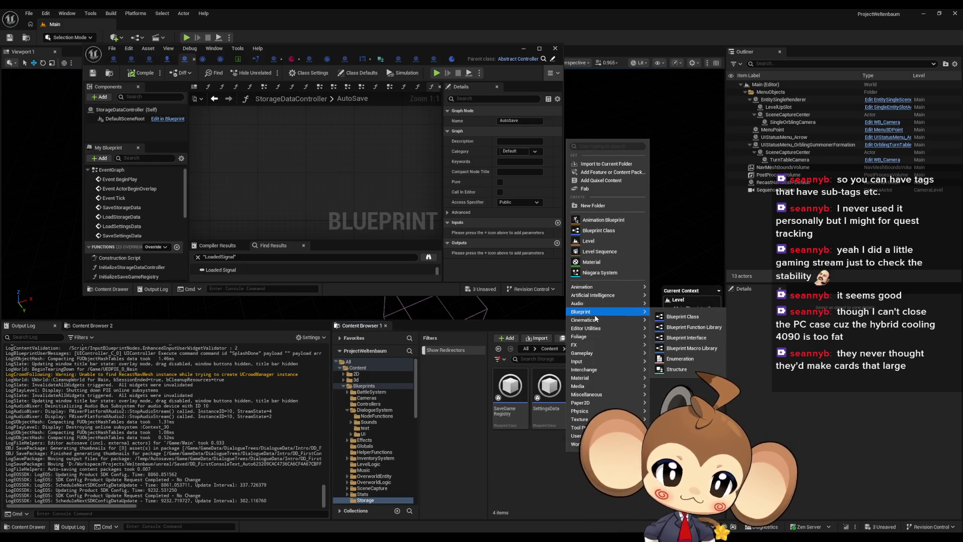
pyautogui.click(679, 361)
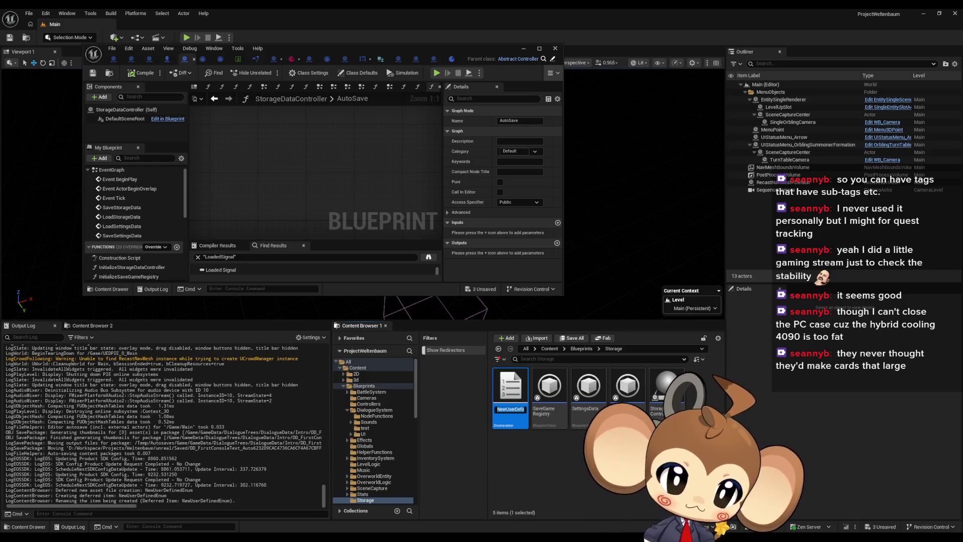
pyautogui.write('SaveType')
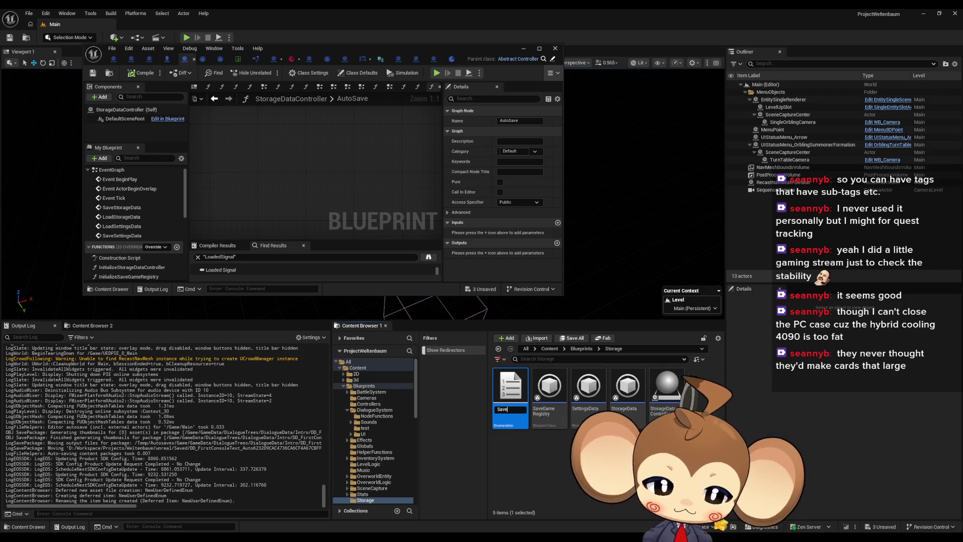
pyautogui.press('Return')
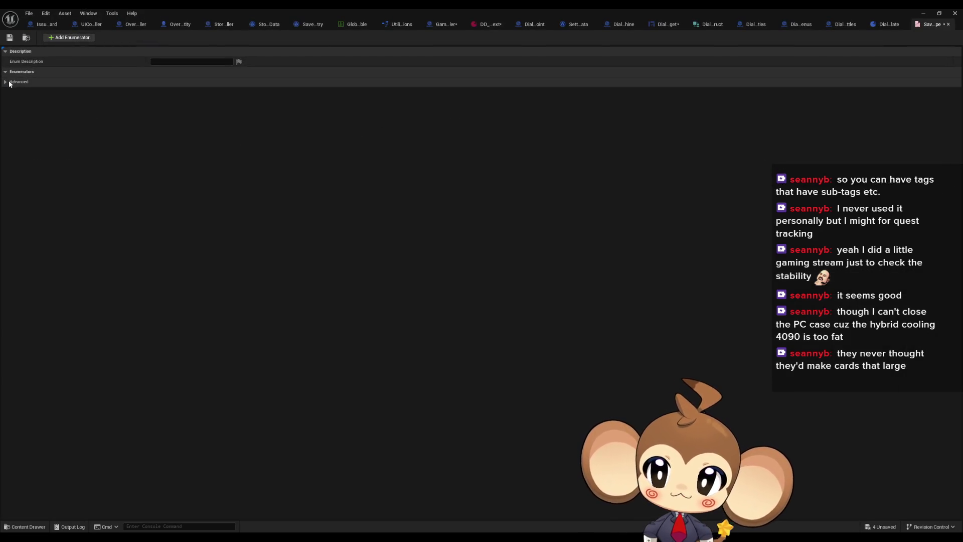
# Add three enum entries and name them AutoSave, StorySave and ManualSave.
pyautogui.click(5, 82)
pyautogui.click(5, 82)
pyautogui.click(72, 39)
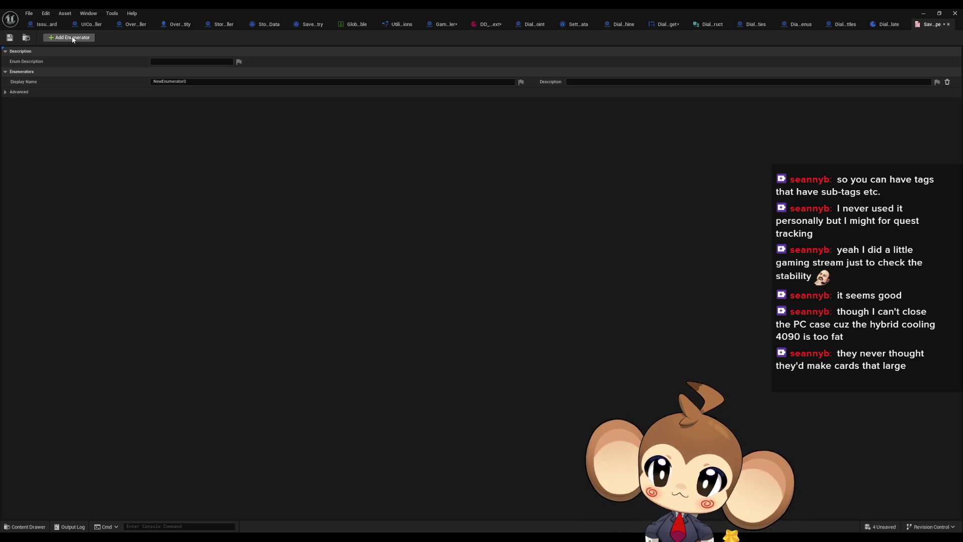
pyautogui.click(84, 39)
pyautogui.click(85, 39)
pyautogui.click(166, 84)
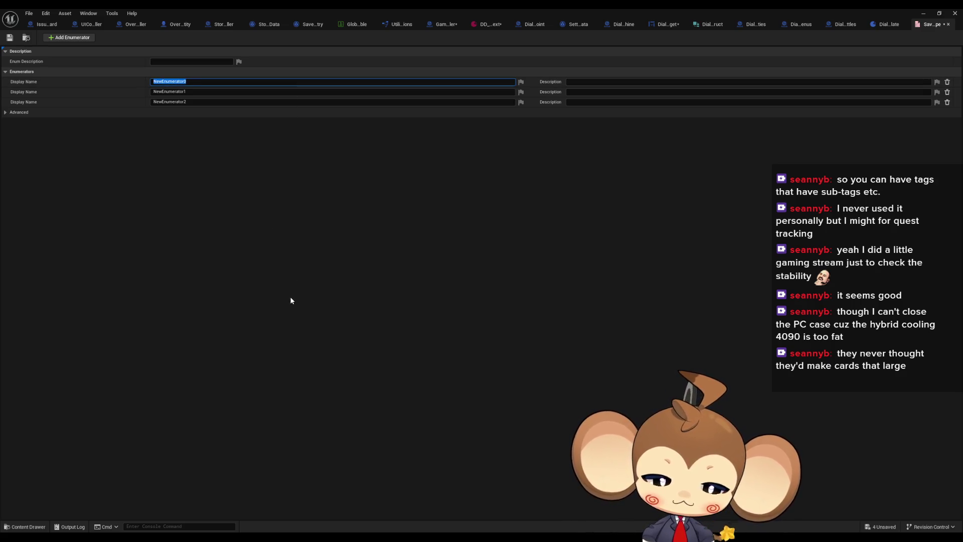
pyautogui.write('AutoSave')
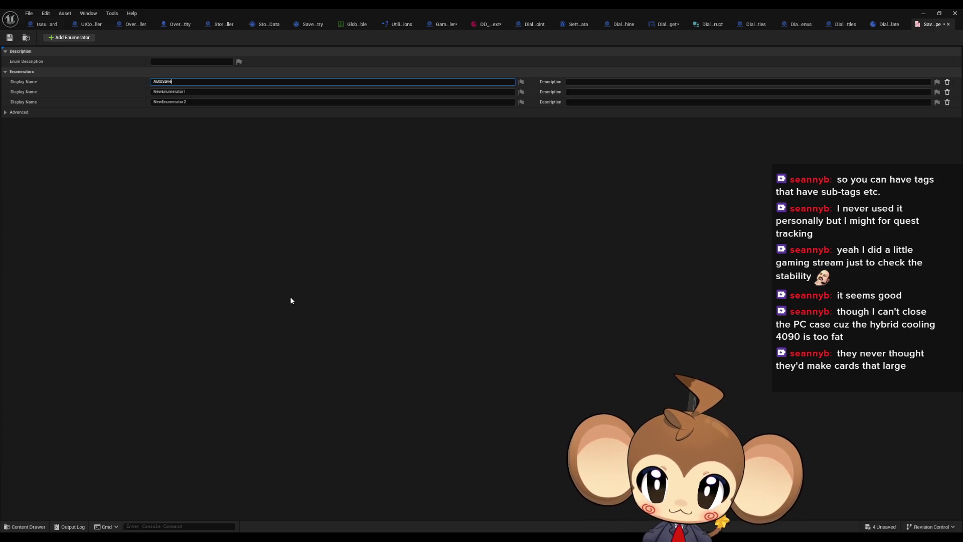
pyautogui.press('Return')
pyautogui.press('Tab')
pyautogui.write('StoryS')
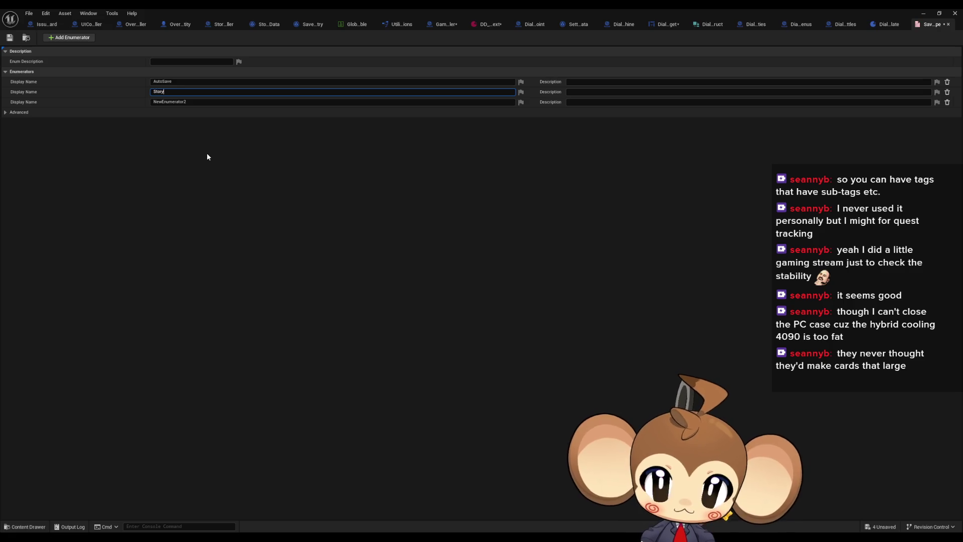
pyautogui.write('ave')
pyautogui.press('Return')
pyautogui.press('Tab')
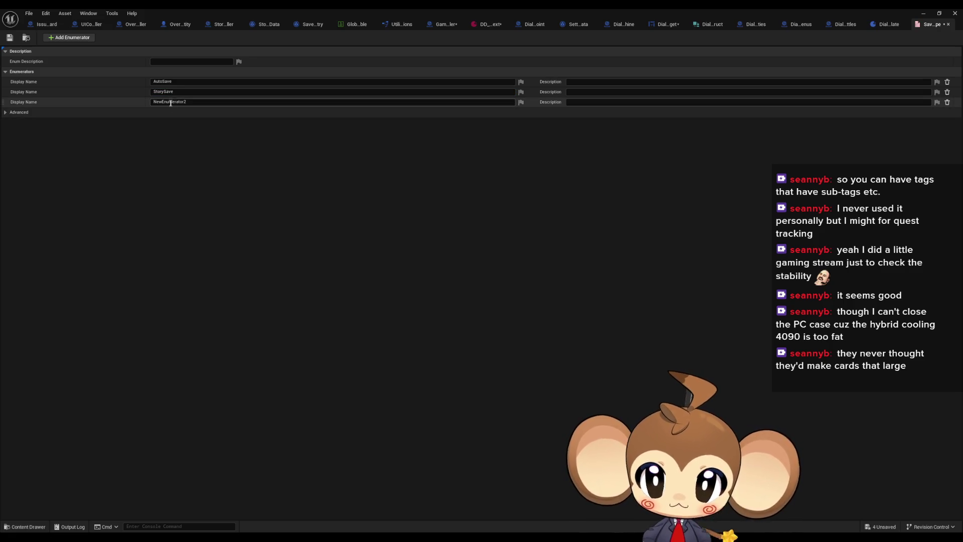
pyautogui.write('Man')
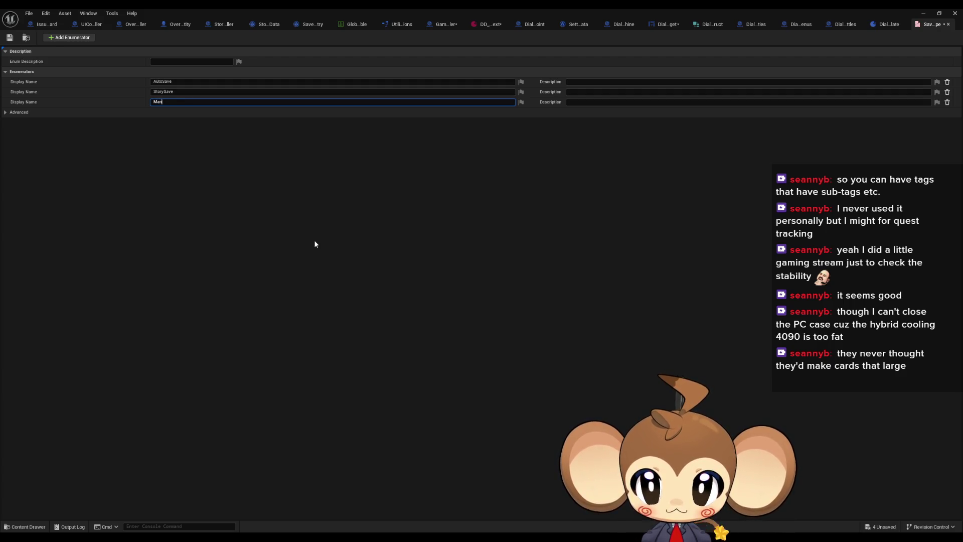
pyautogui.write('ualSave')
pyautogui.press('Return')
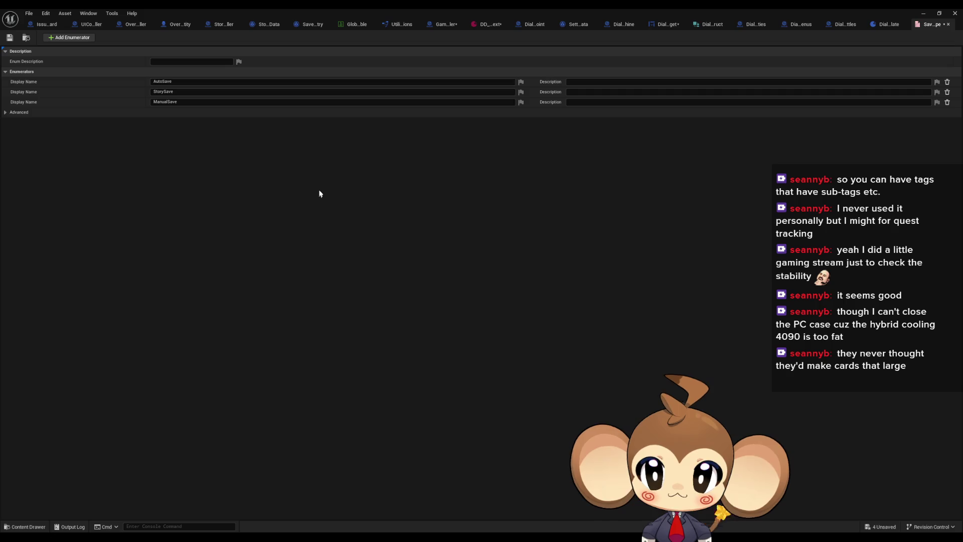
# Rename the entries to Auto, Story and Manual and save the SaveType enum.
pyautogui.click(175, 82)
pyautogui.write('Auto')
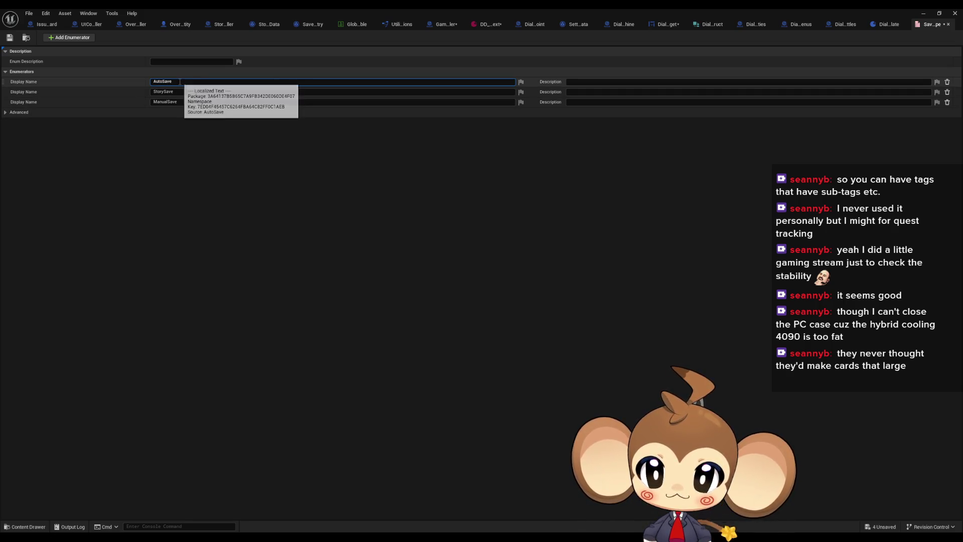
pyautogui.press('Return')
pyautogui.click(184, 92)
pyautogui.write('Story')
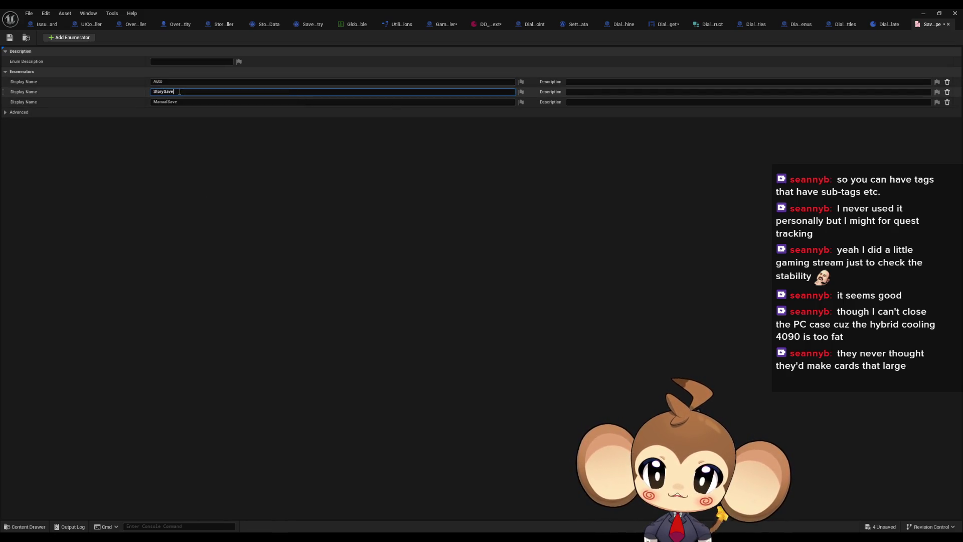
pyautogui.click(184, 103)
pyautogui.write('ManualSa')
pyautogui.press('BackSpace')
pyautogui.press('BackSpace')
pyautogui.press('Return')
pyautogui.click(10, 37)
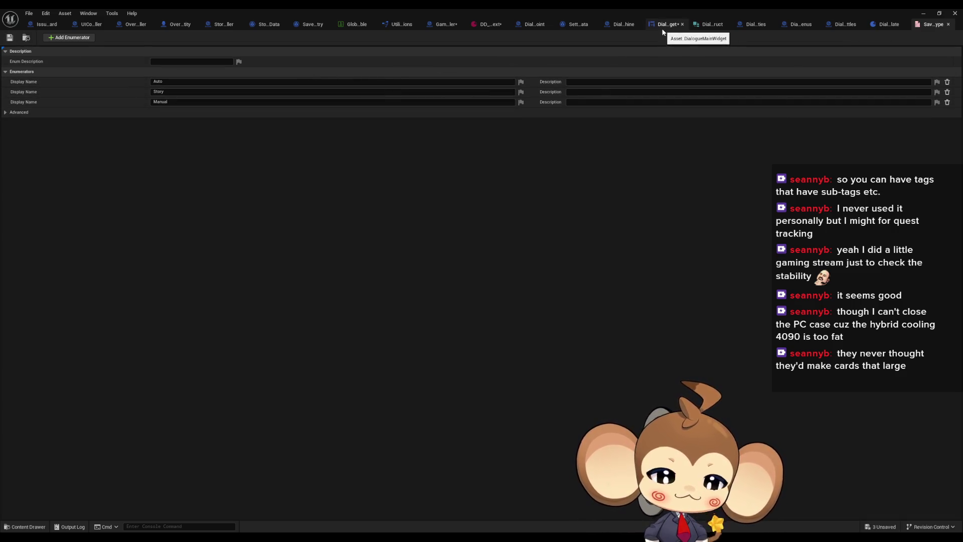
pyautogui.click(261, 27)
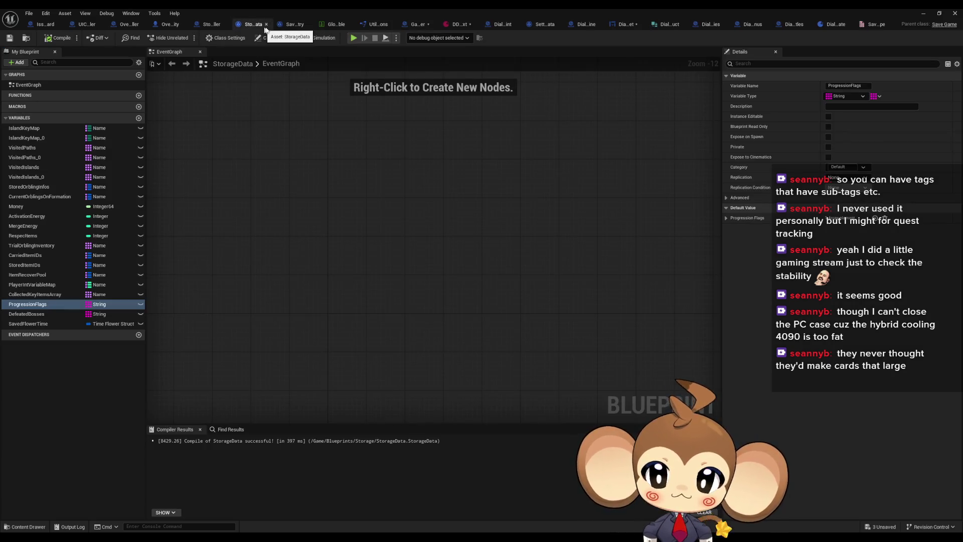
# Rename StorageDataController's AutoSave function to SaveGame.
pyautogui.click(292, 25)
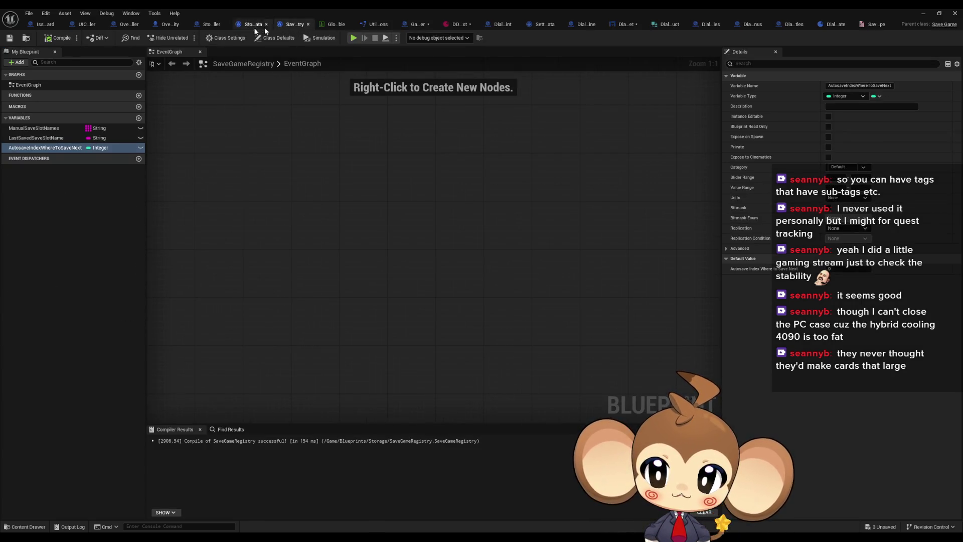
pyautogui.click(206, 26)
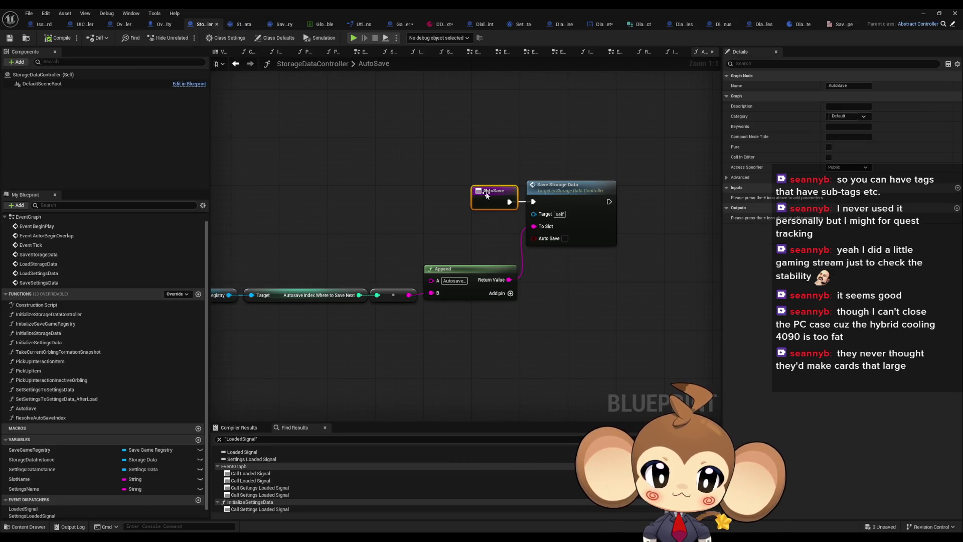
pyautogui.moveTo(482, 191); pyautogui.dragTo(412, 189)
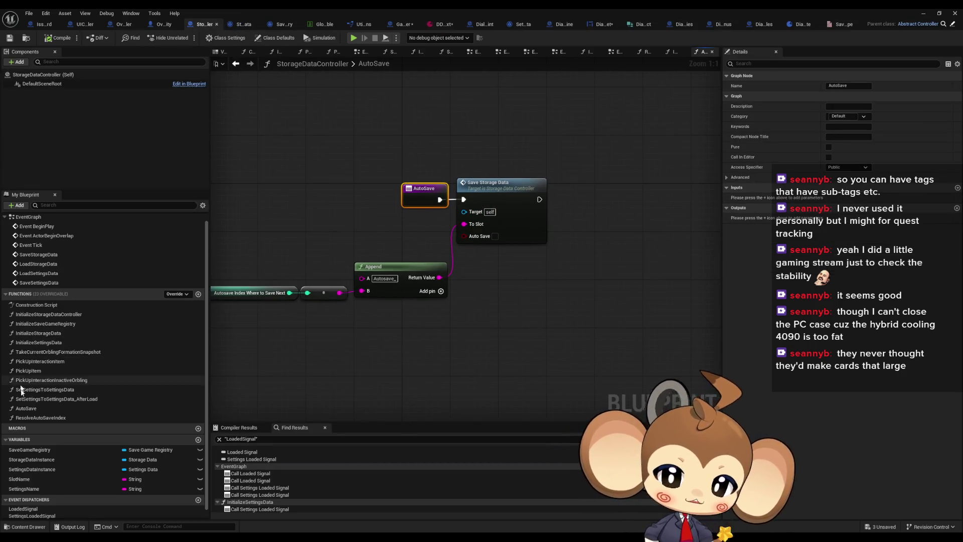
pyautogui.click(26, 407)
pyautogui.press('F2')
pyautogui.press('Right')
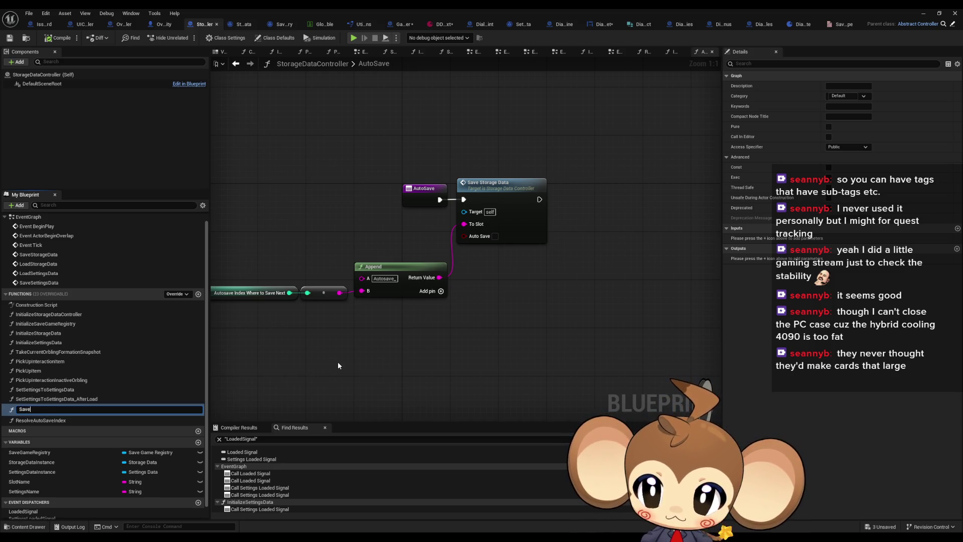
pyautogui.press('Return')
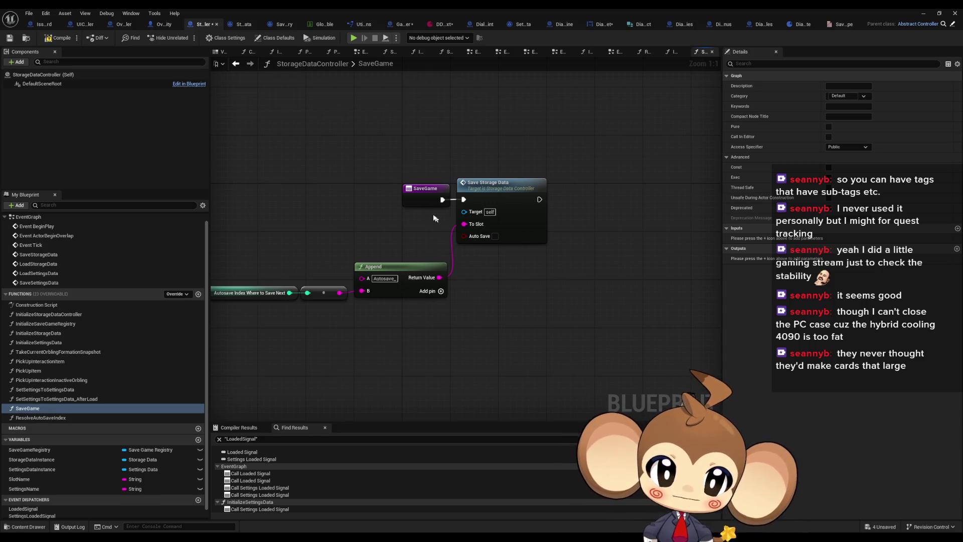
# Add a new SaveGame input of type Save Type.
pyautogui.click(416, 195)
pyautogui.click(957, 187)
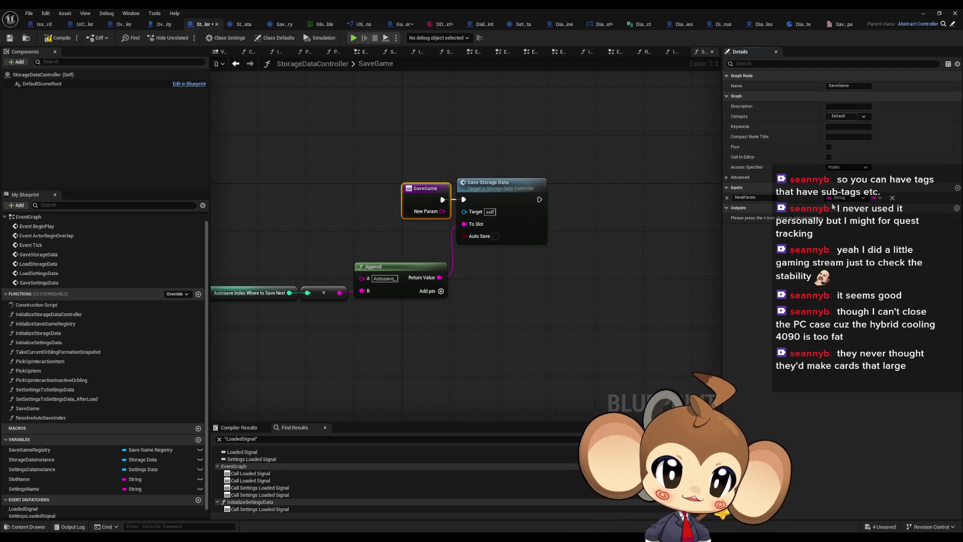
pyautogui.click(838, 197)
pyautogui.write('ave type')
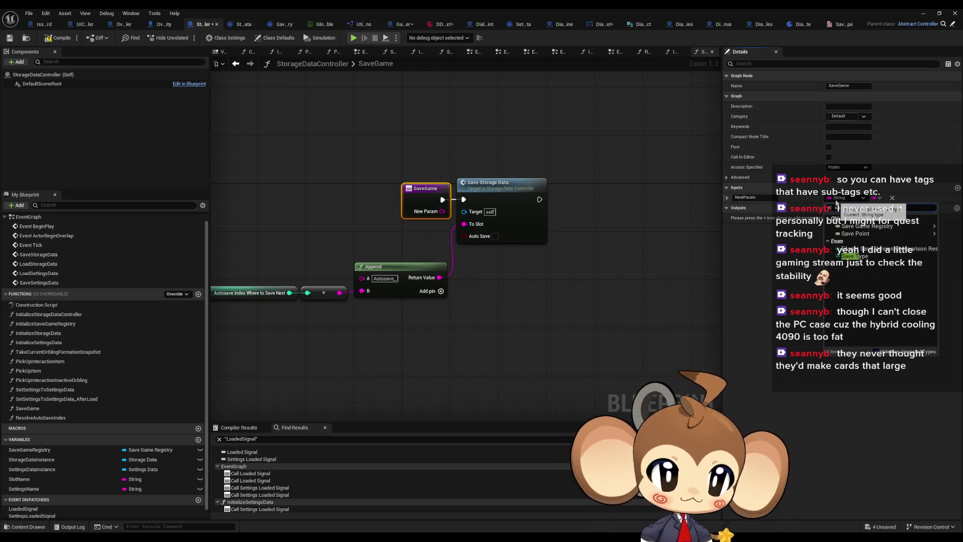
pyautogui.click(849, 234)
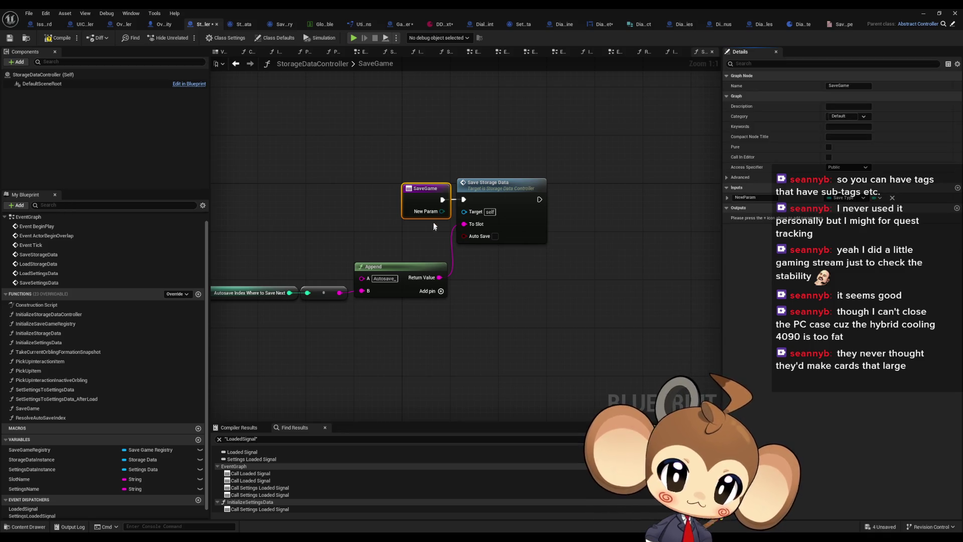
pyautogui.click(755, 198)
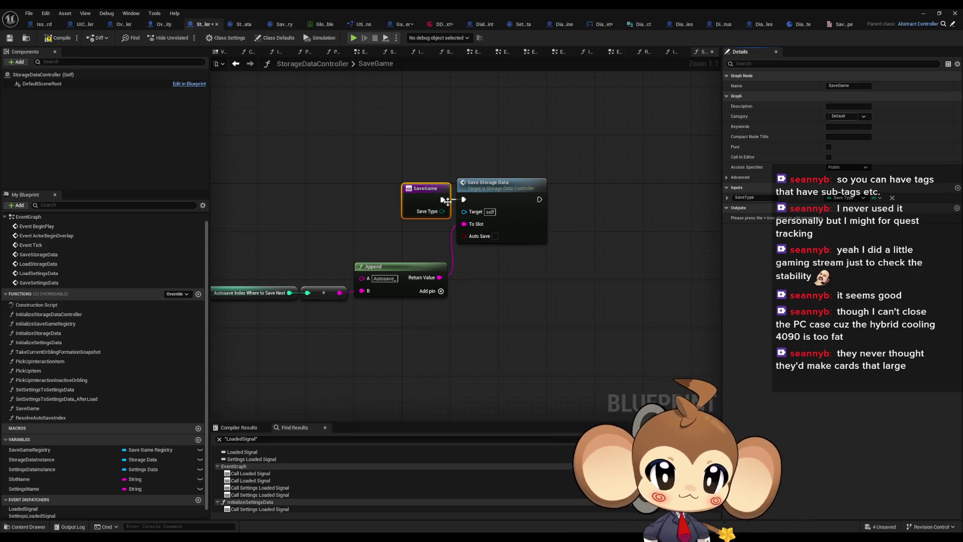
# Add a Switch on SaveType from the input, wiring Auto to Save Storage Data.
pyautogui.moveTo(442, 211); pyautogui.dragTo(512, 311)
pyautogui.write('switch')
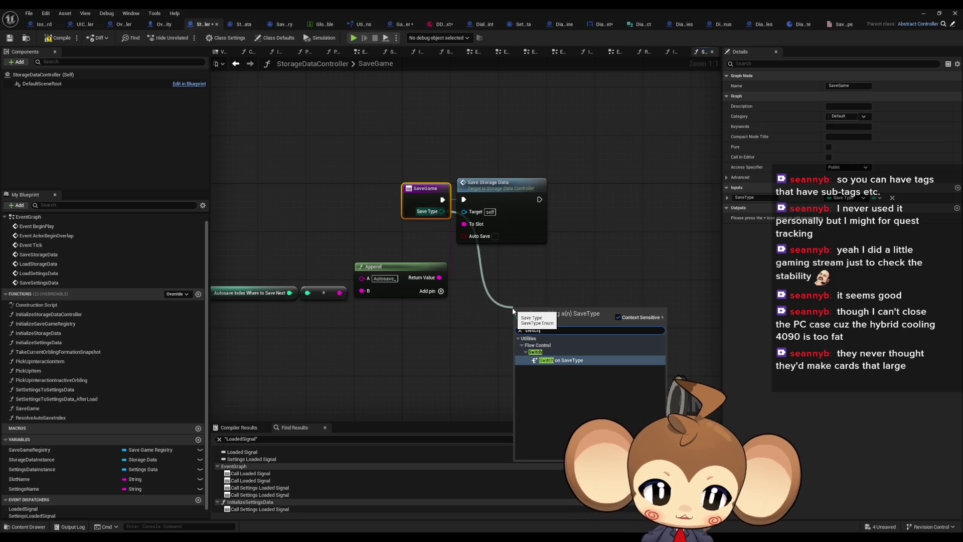
pyautogui.press('Return')
pyautogui.moveTo(573, 320)
pyautogui.mouseDown()
pyautogui.moveTo(537, 259)
pyautogui.moveTo(465, 201)
pyautogui.moveTo(518, 320)
pyautogui.mouseUp()
pyautogui.moveTo(508, 190); pyautogui.dragTo(674, 197)
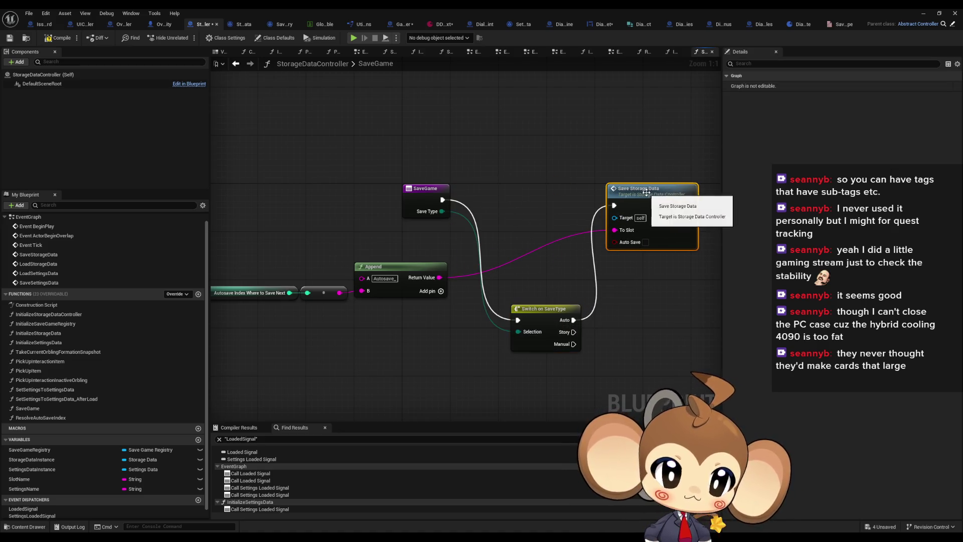
# Line the switch up with SaveGame, find SaveGame's references, and save the blueprint.
pyautogui.doubleClick(647, 190)
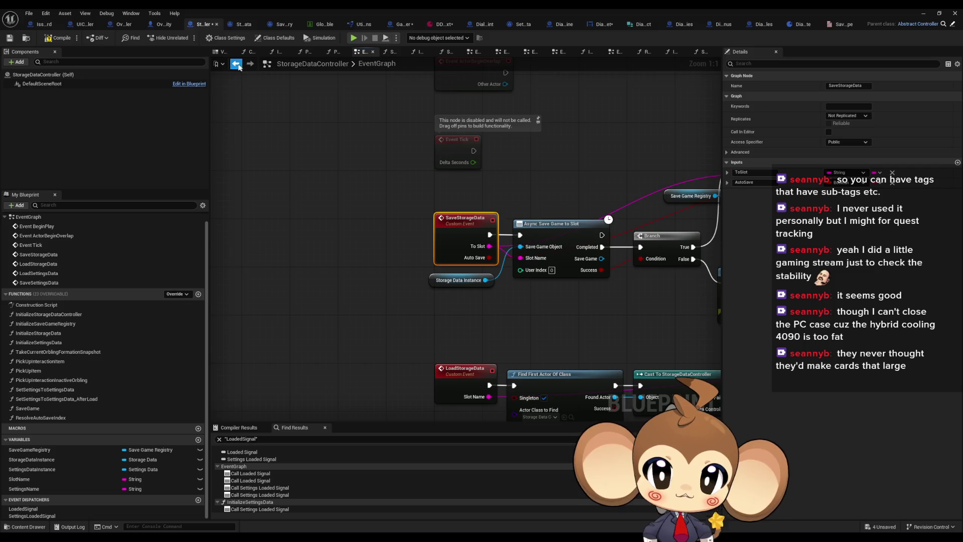
pyautogui.click(236, 64)
pyautogui.moveTo(536, 309); pyautogui.dragTo(492, 193)
pyautogui.click(519, 278)
pyautogui.click(420, 193)
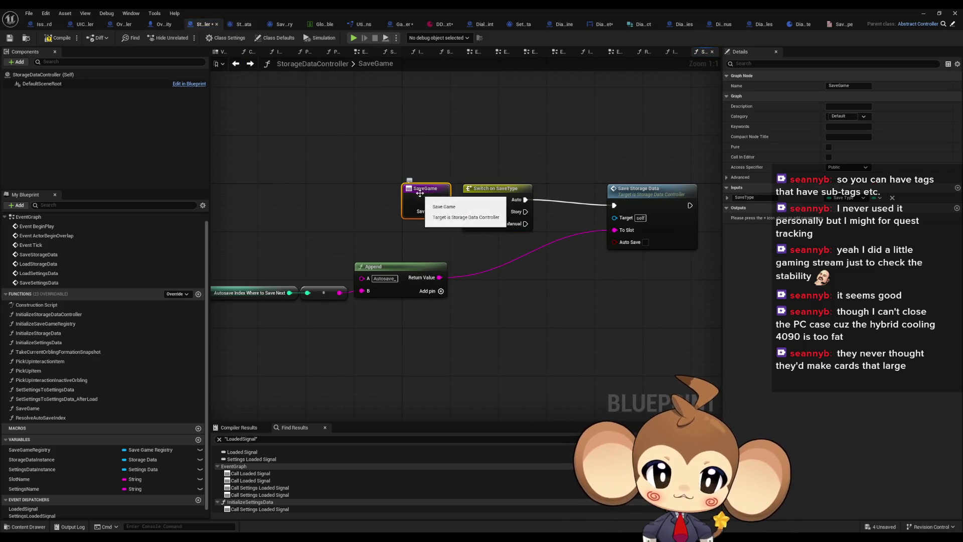
pyautogui.rightClick(420, 193)
pyautogui.moveTo(467, 274)
pyautogui.click(528, 293)
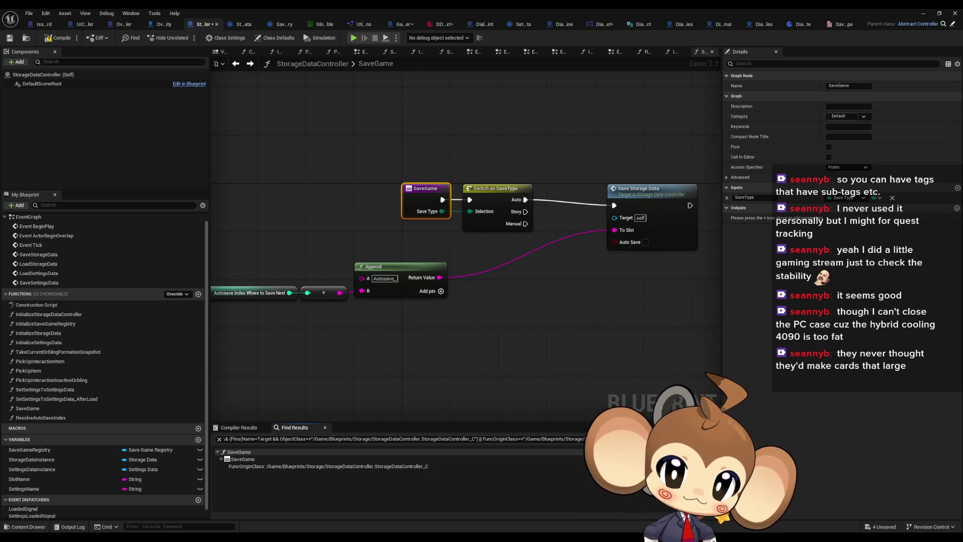
pyautogui.hotkey('ctrl', 's')
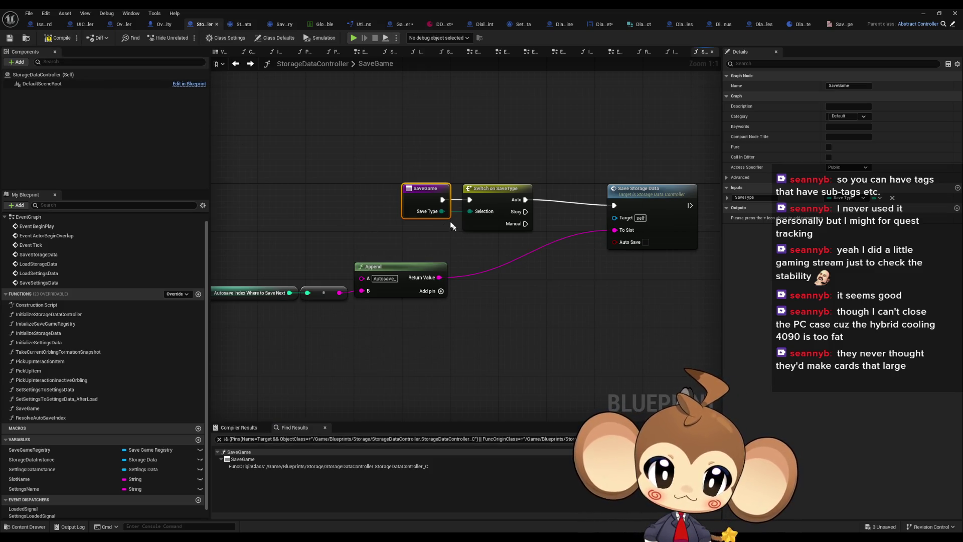
# Search SaveGame references again and survey where Resolve Auto Save Index is used in the EventGraph.
pyautogui.rightClick(416, 196)
pyautogui.moveTo(452, 284)
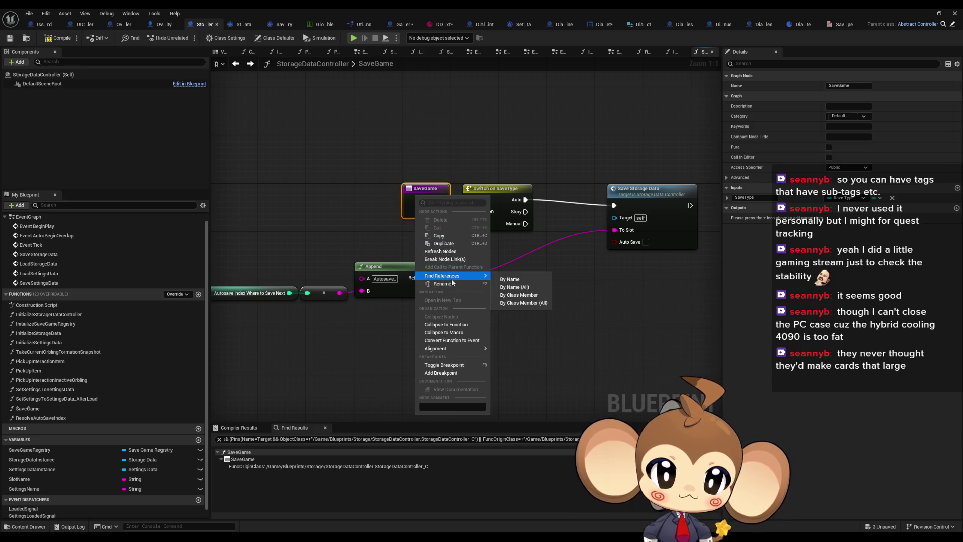
pyautogui.click(522, 301)
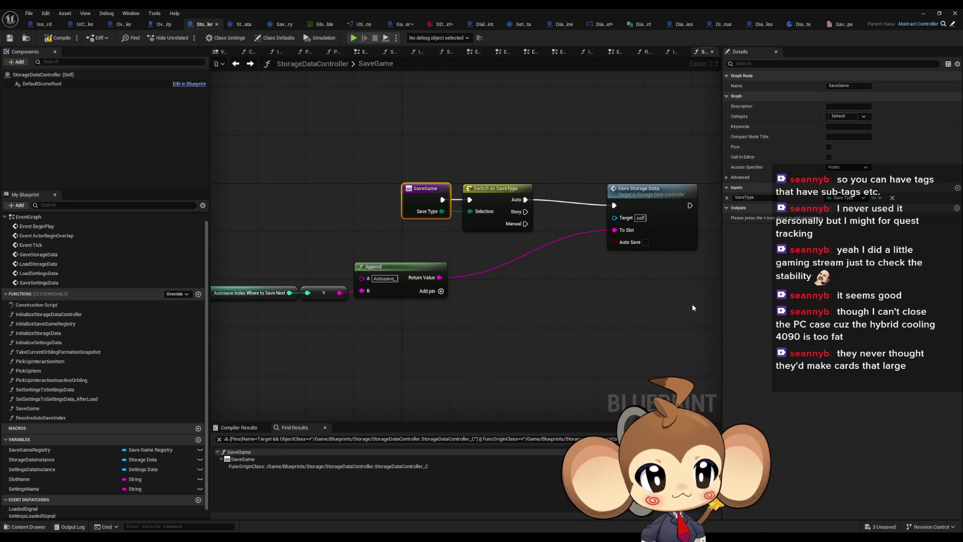
pyautogui.scroll(1, 77, 329)
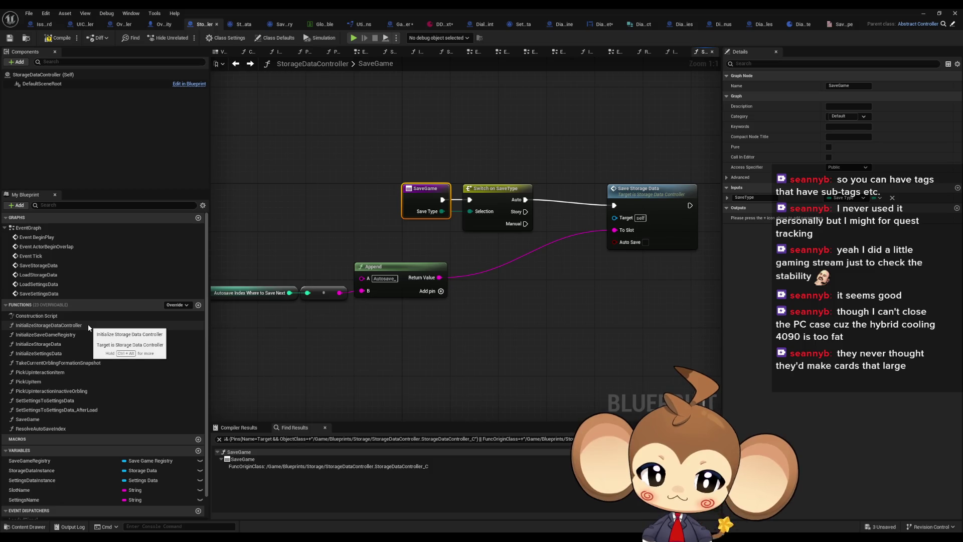
pyautogui.rightClick(53, 428)
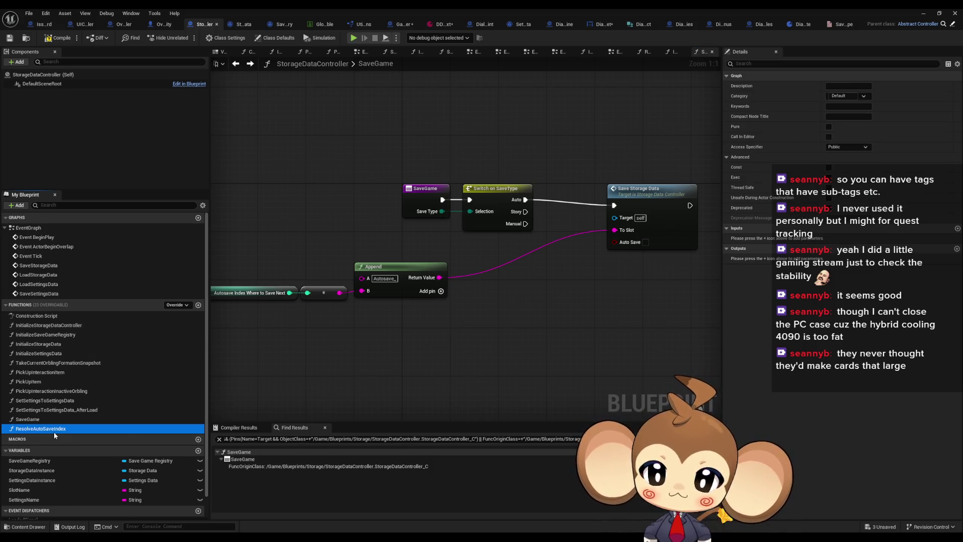
pyautogui.moveTo(83, 477)
pyautogui.click(239, 468)
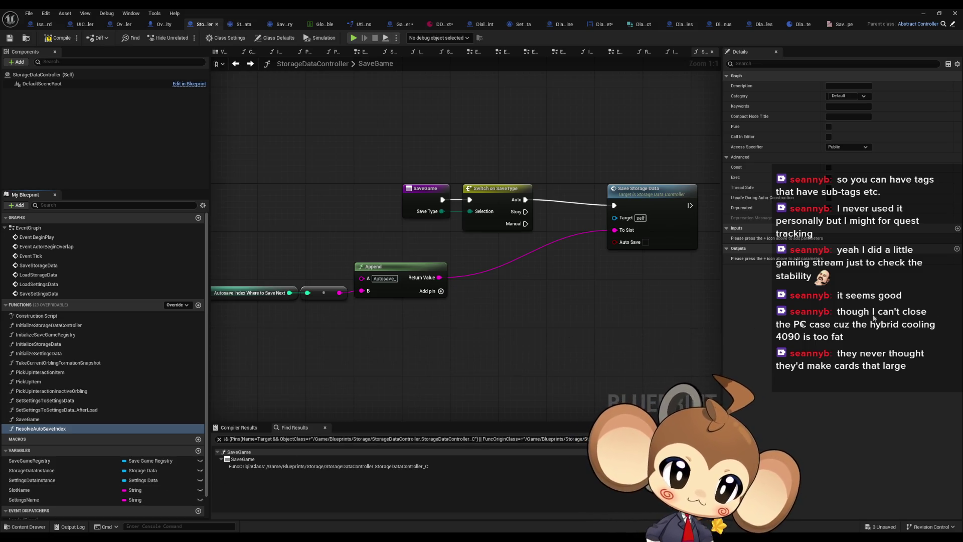
pyautogui.click(235, 63)
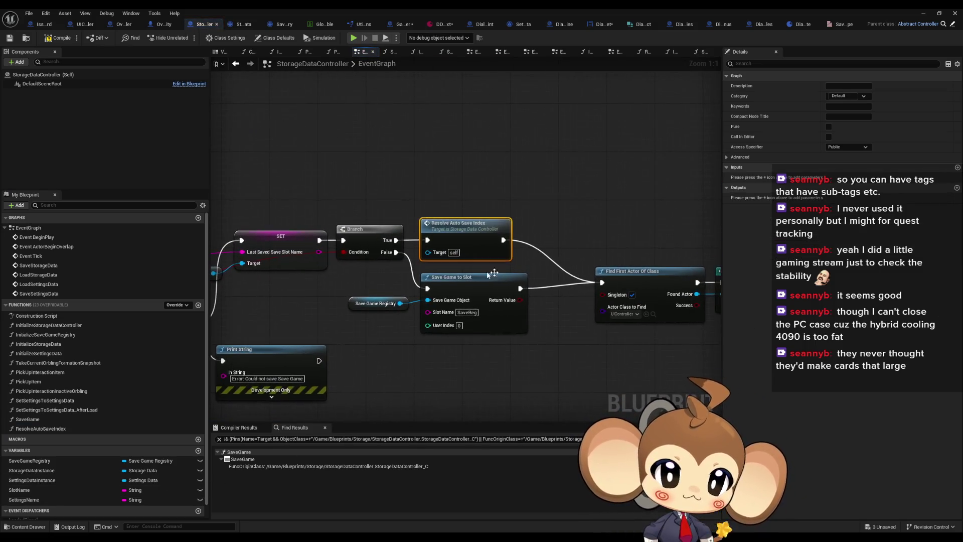
pyautogui.scroll(-2, 386, 337)
pyautogui.moveTo(447, 341)
pyautogui.mouseDown()
pyautogui.moveTo(311, 323)
pyautogui.moveTo(649, 323)
pyautogui.mouseUp()
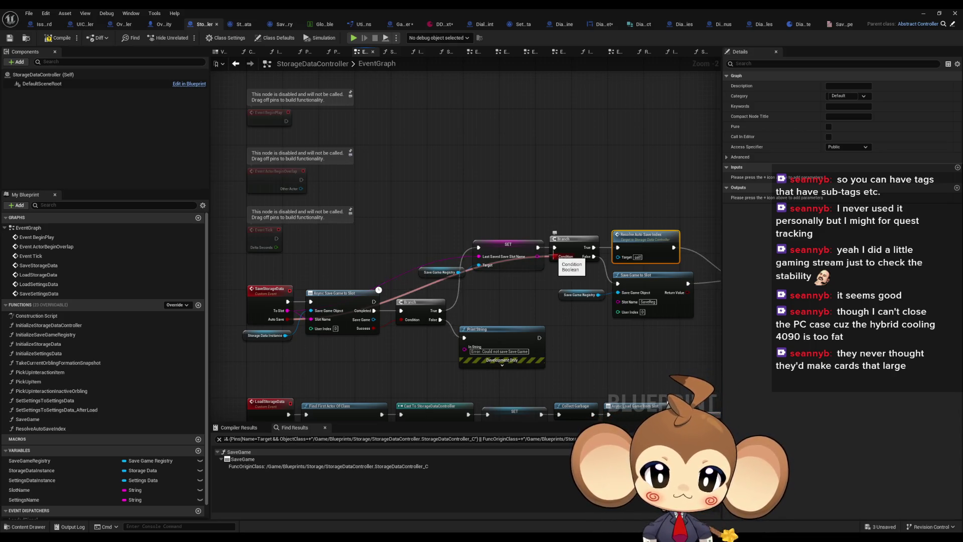
pyautogui.moveTo(238, 295)
pyautogui.mouseDown()
pyautogui.moveTo(281, 243)
pyautogui.moveTo(377, 217)
pyautogui.moveTo(391, 231)
pyautogui.mouseUp()
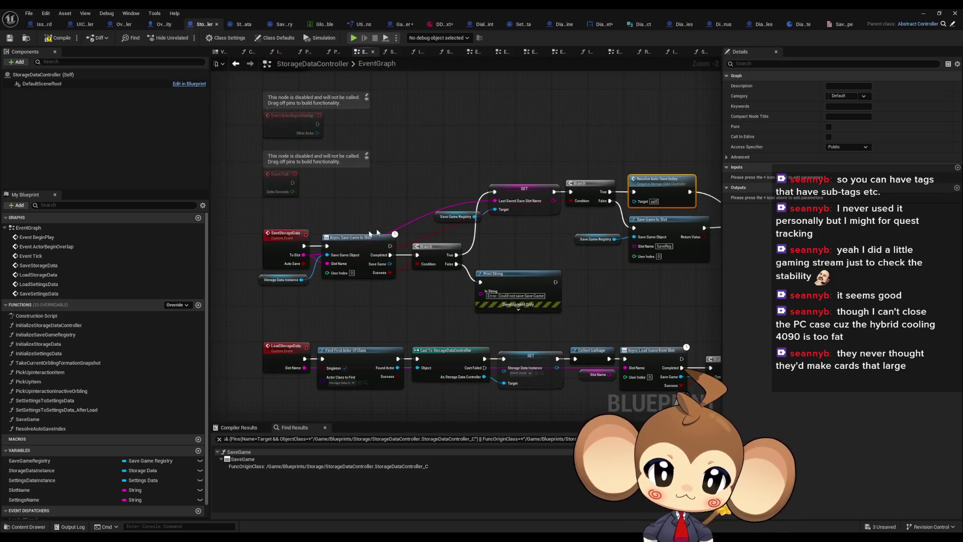
# Jump from SaveGame's Save Storage Data call to the SaveStorageData event definition.
pyautogui.click(271, 249)
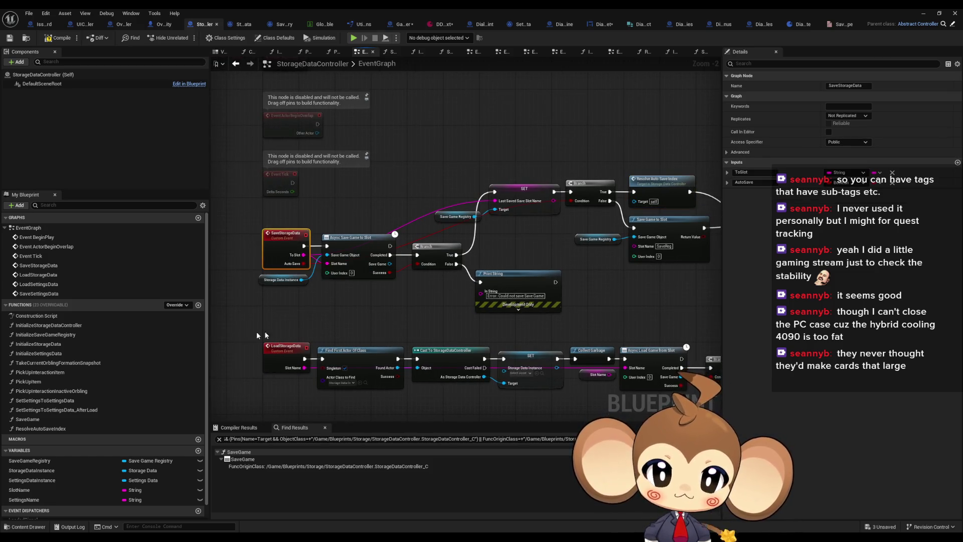
pyautogui.doubleClick(45, 419)
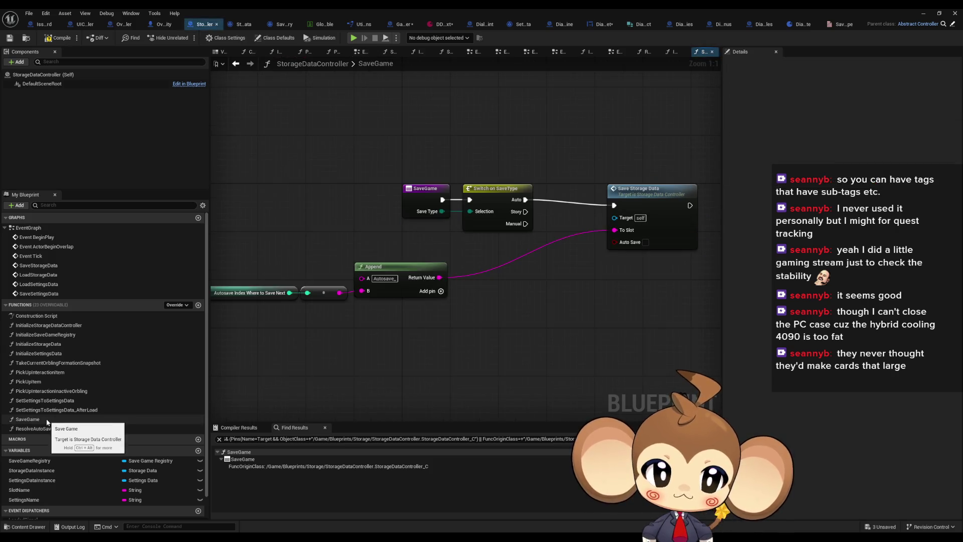
pyautogui.click(677, 217)
pyautogui.press('Home')
pyautogui.moveTo(517, 195)
pyautogui.mouseDown()
pyautogui.moveTo(651, 190)
pyautogui.moveTo(501, 199)
pyautogui.mouseUp()
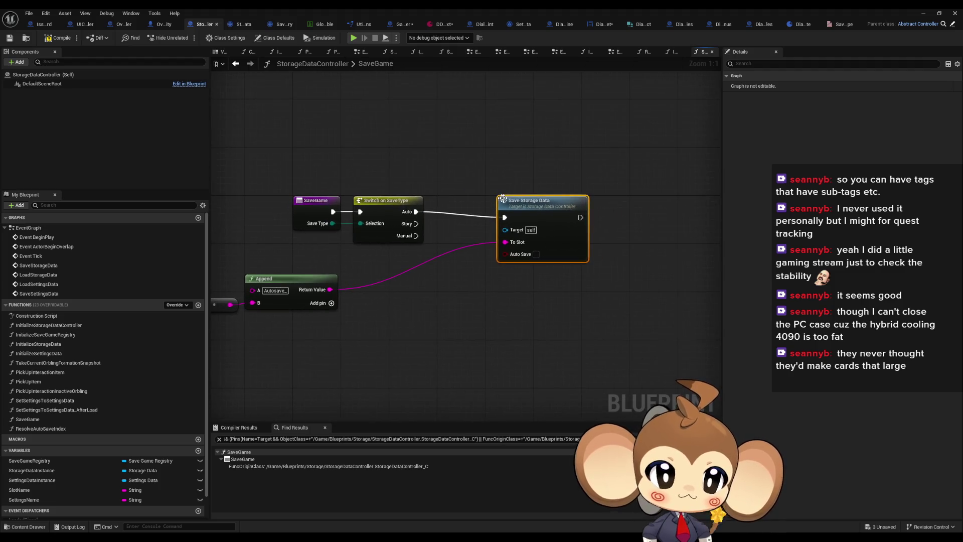
pyautogui.doubleClick(547, 245)
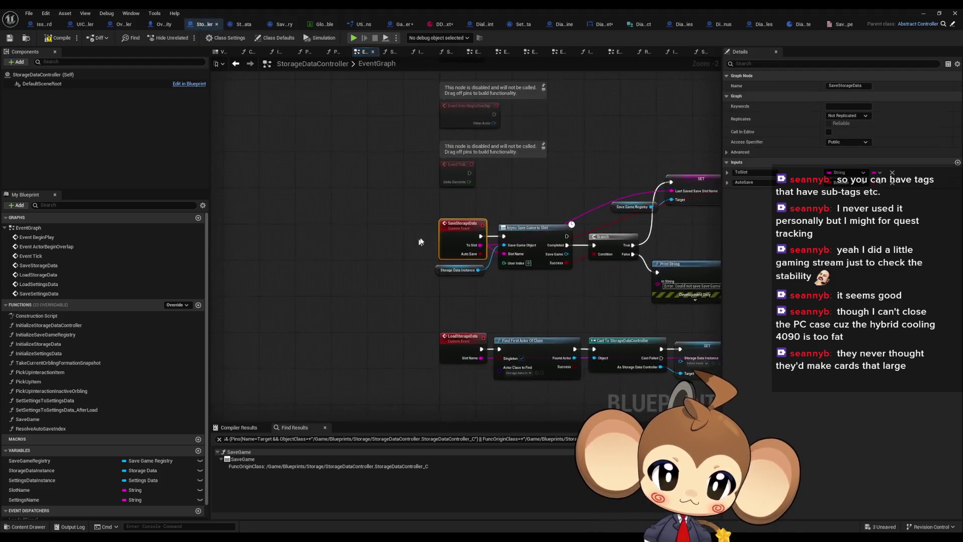
pyautogui.click(858, 184)
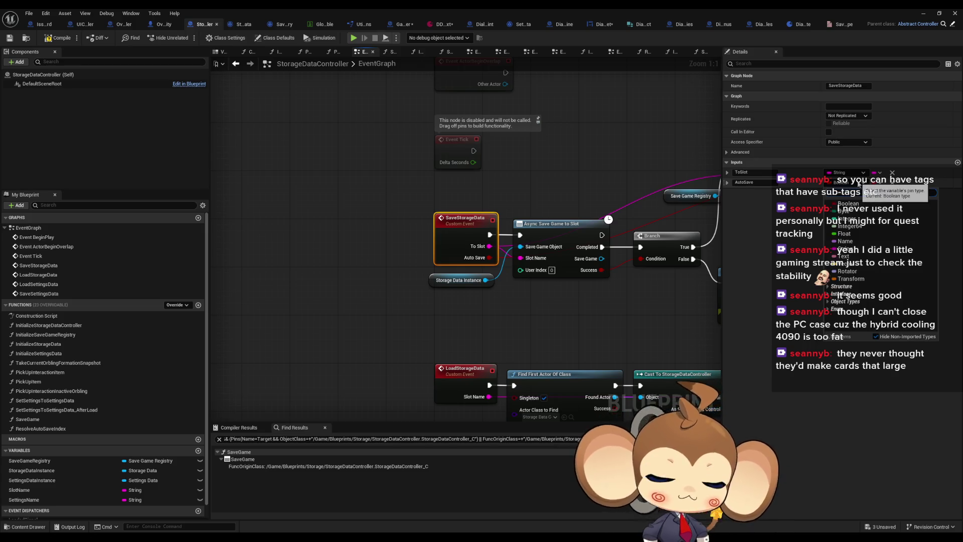
# Make the AutoSave input a SaveType and feed it into a new Switch on SaveType.
pyautogui.write('type')
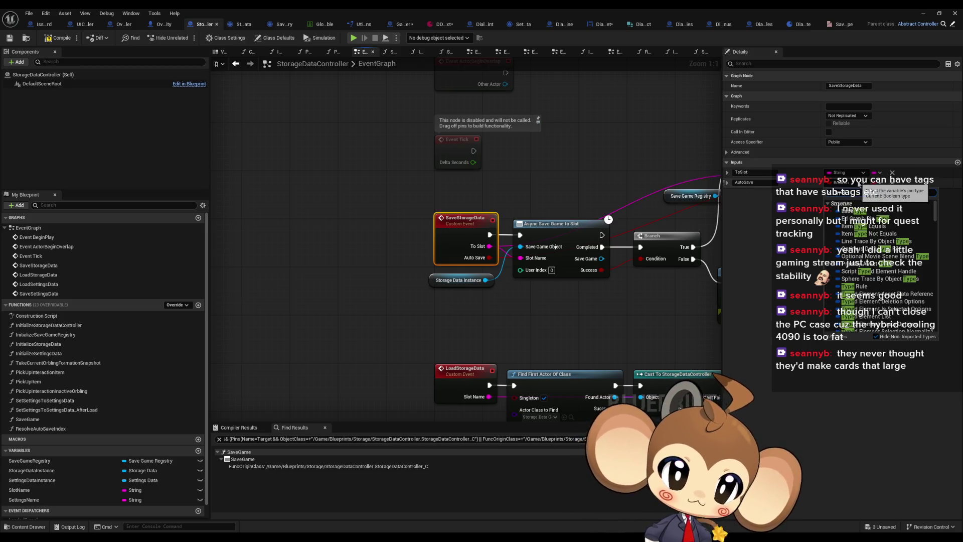
pyautogui.click(872, 208)
pyautogui.moveTo(579, 311)
pyautogui.mouseDown()
pyautogui.moveTo(336, 320)
pyautogui.moveTo(396, 314)
pyautogui.mouseUp()
pyautogui.moveTo(311, 259)
pyautogui.mouseDown()
pyautogui.moveTo(385, 324)
pyautogui.moveTo(633, 219)
pyautogui.moveTo(413, 269)
pyautogui.moveTo(533, 267)
pyautogui.mouseUp()
pyautogui.write('switc')
pyautogui.press('Return')
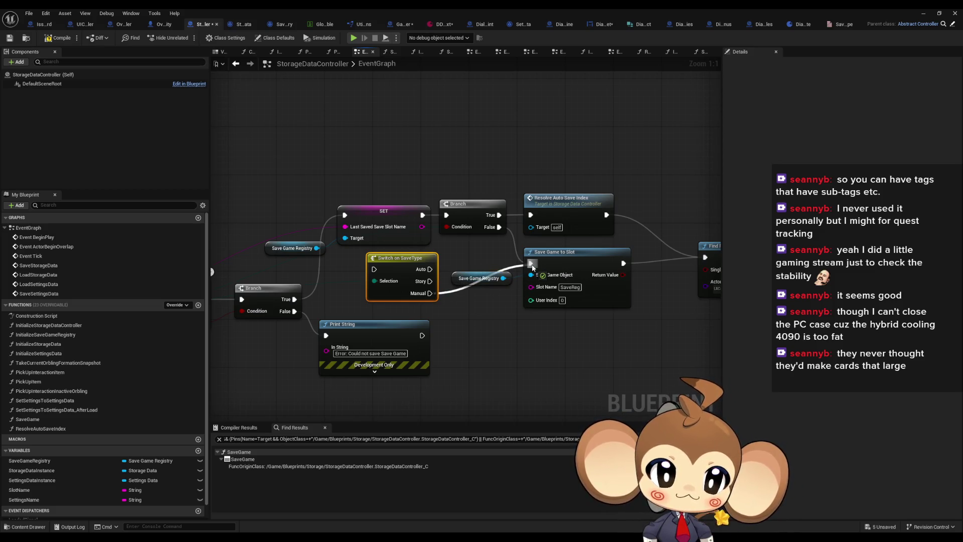
# Reroute execution through the switch's cases and put it in place of the deleted Branch.
pyautogui.moveTo(533, 267)
pyautogui.mouseDown()
pyautogui.moveTo(500, 351)
pyautogui.moveTo(531, 269)
pyautogui.moveTo(481, 246)
pyautogui.moveTo(530, 216)
pyautogui.mouseUp()
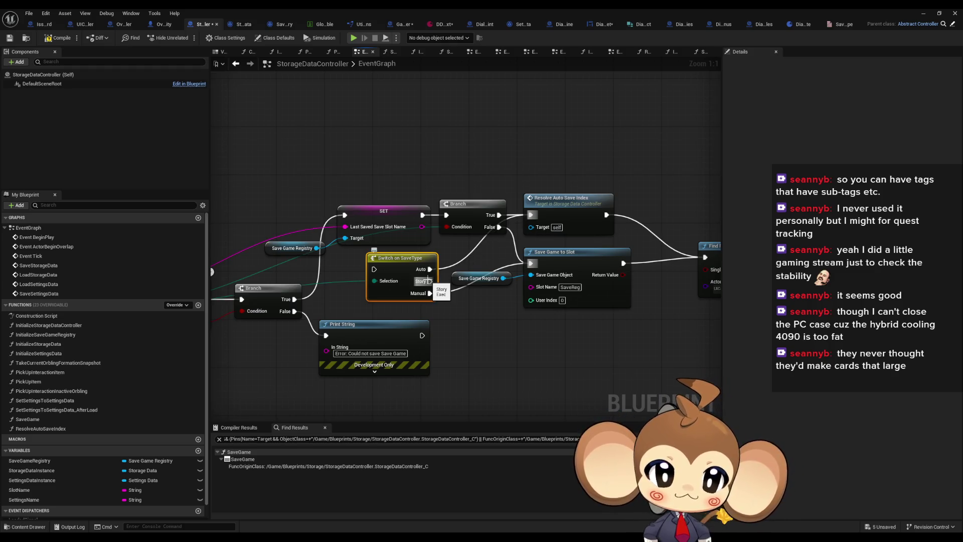
pyautogui.moveTo(373, 269); pyautogui.dragTo(423, 215)
pyautogui.click(471, 230)
pyautogui.press('Delete')
pyautogui.moveTo(406, 270)
pyautogui.mouseDown()
pyautogui.moveTo(477, 216)
pyautogui.moveTo(532, 264)
pyautogui.mouseUp()
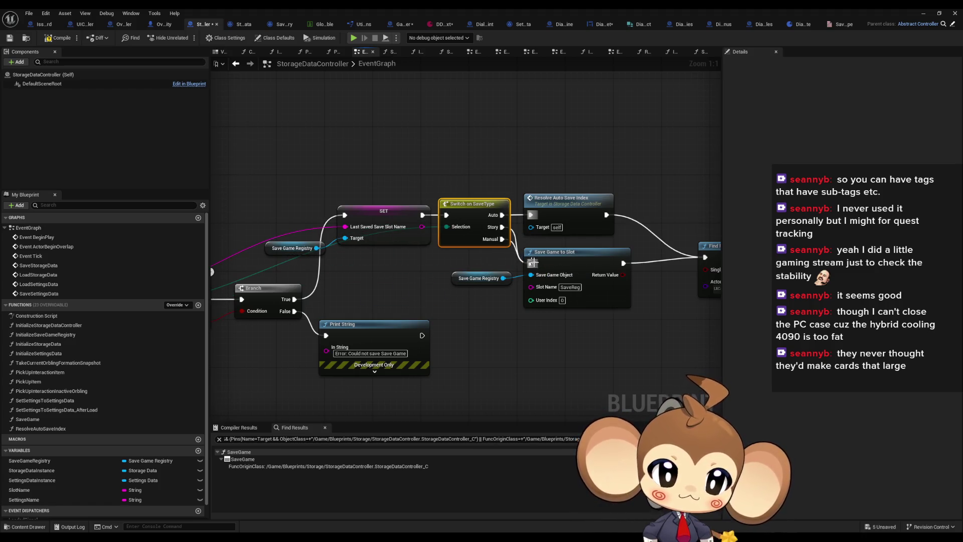
# Break the execution wires into Find First Actor Of Class near the Pop Up nodes.
pyautogui.moveTo(669, 317); pyautogui.dragTo(365, 316)
pyautogui.moveTo(348, 179); pyautogui.dragTo(592, 281)
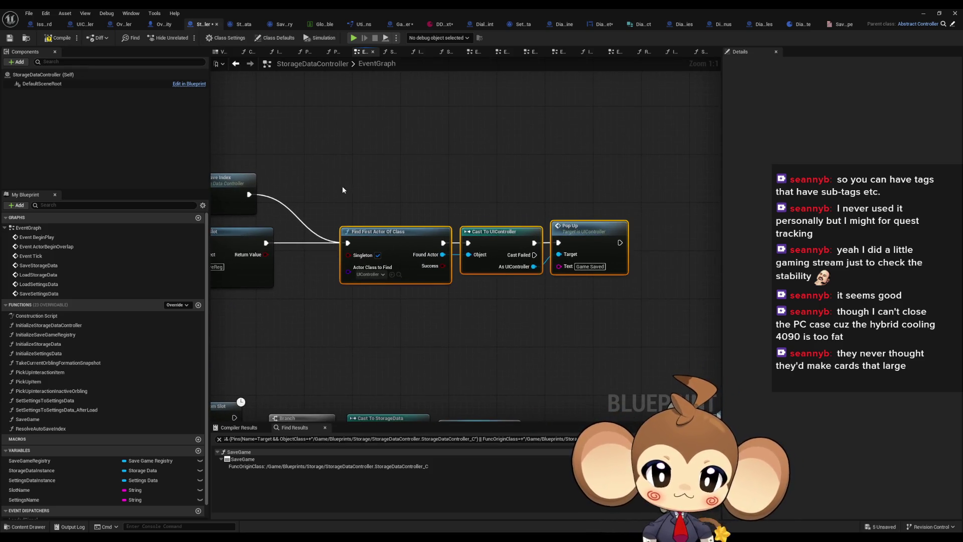
pyautogui.moveTo(404, 185); pyautogui.dragTo(607, 184)
pyautogui.moveTo(411, 232); pyautogui.dragTo(522, 233)
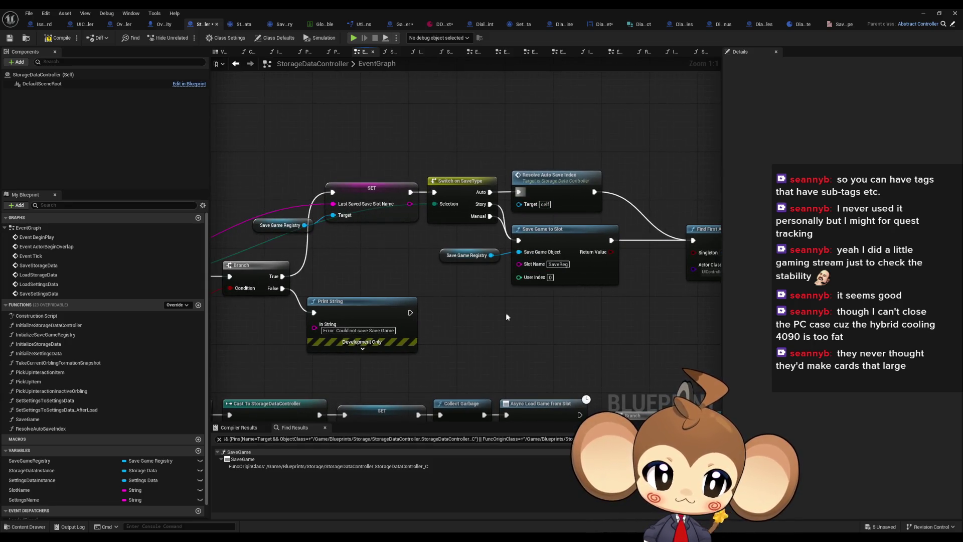
pyautogui.moveTo(511, 331); pyautogui.dragTo(211, 330)
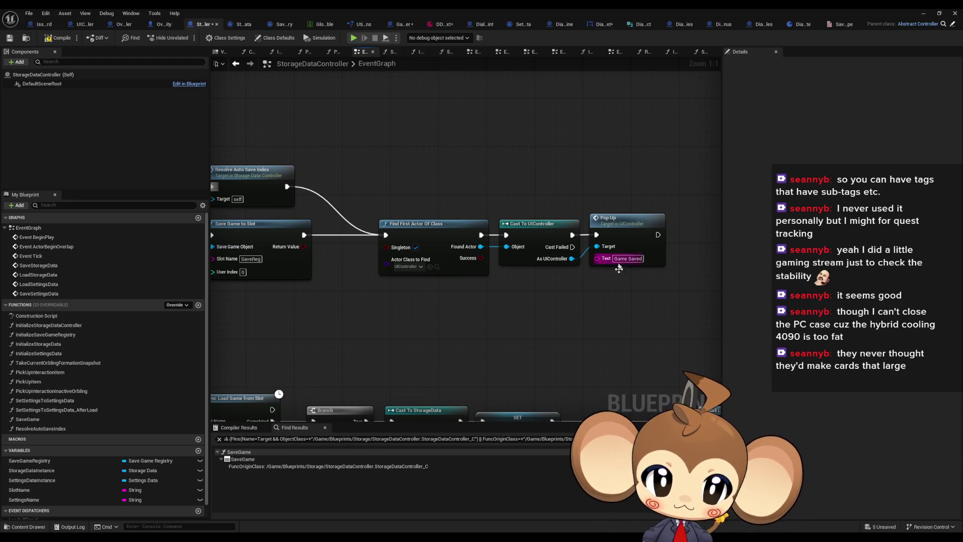
pyautogui.keyDown('alt'); pyautogui.click(385, 235); pyautogui.keyUp('alt')
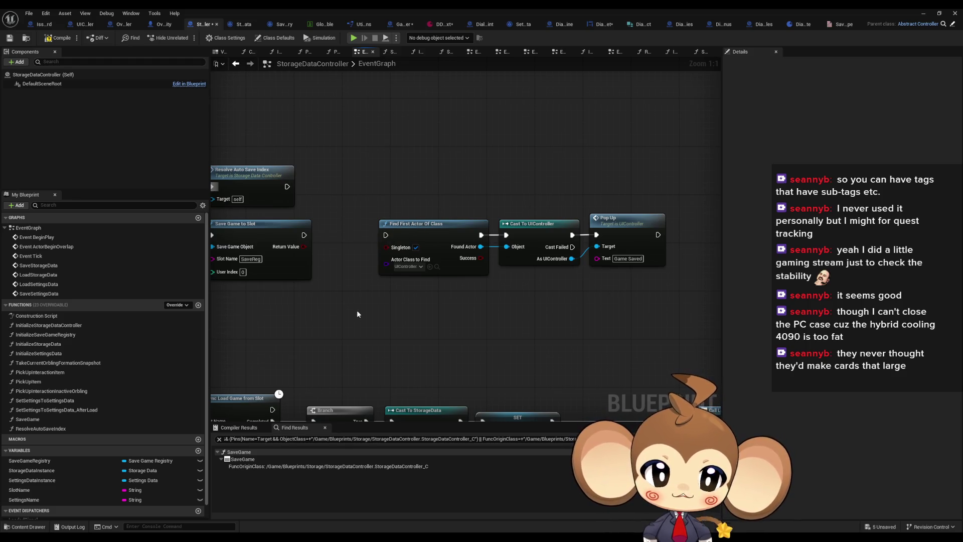
# Duplicate Save Game Registry and Save Game to Slot and wire the Manual case to the copy.
pyautogui.moveTo(466, 250); pyautogui.dragTo(544, 270)
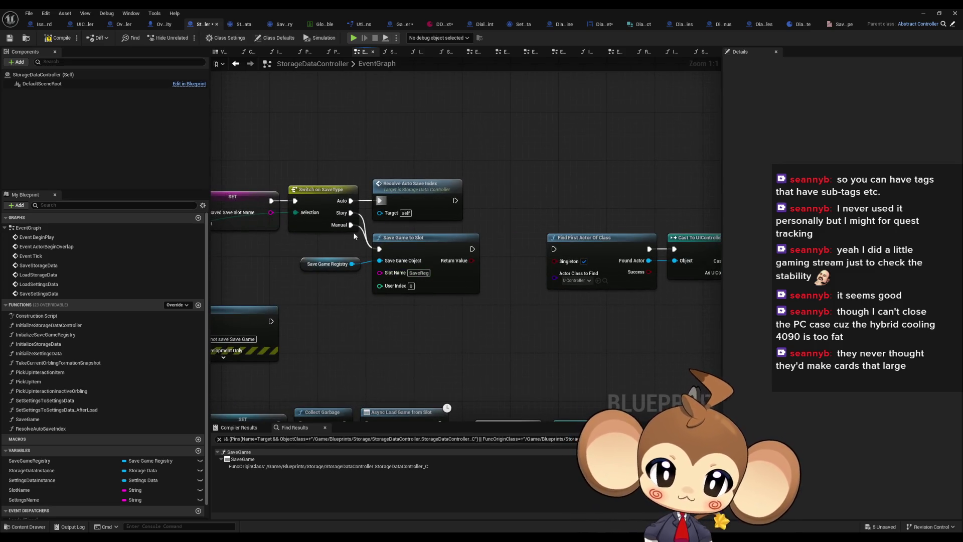
pyautogui.moveTo(337, 251)
pyautogui.mouseDown()
pyautogui.moveTo(446, 300)
pyautogui.moveTo(423, 308)
pyautogui.moveTo(554, 249)
pyautogui.mouseUp()
pyautogui.hotkey('ctrl', 'w')
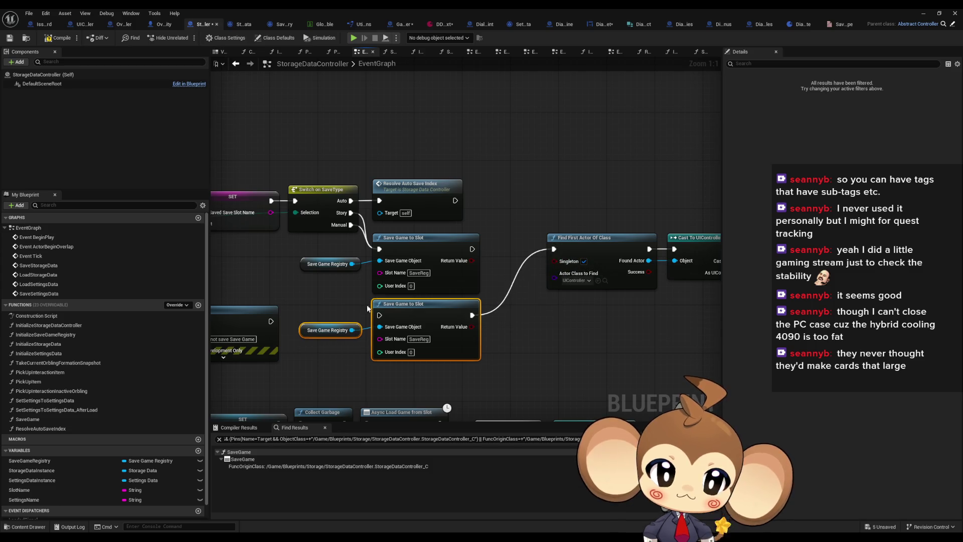
pyautogui.moveTo(380, 315); pyautogui.dragTo(351, 225)
pyautogui.click(536, 215)
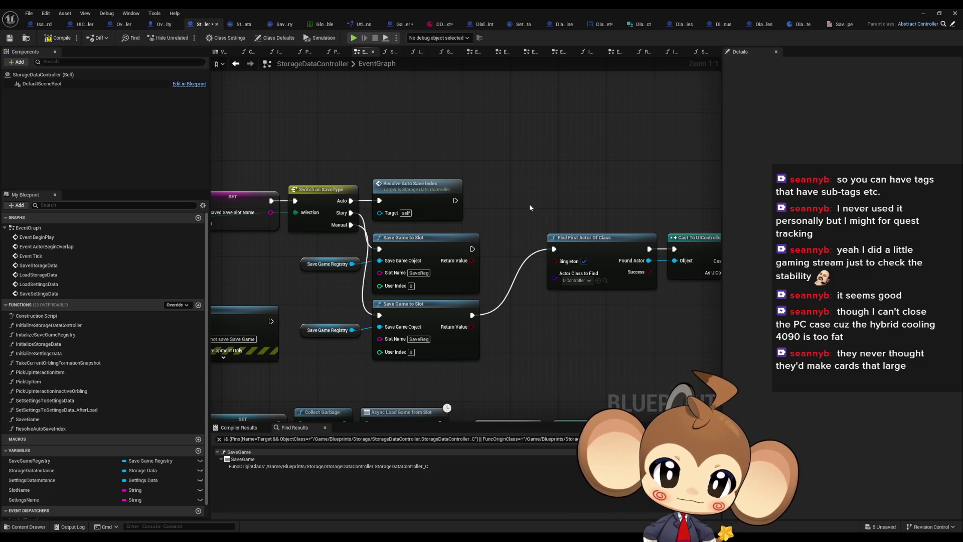
pyautogui.moveTo(528, 204)
pyautogui.mouseDown()
pyautogui.moveTo(539, 170)
pyautogui.moveTo(592, 187)
pyautogui.moveTo(667, 180)
pyautogui.moveTo(718, 214)
pyautogui.moveTo(334, 230)
pyautogui.mouseUp()
pyautogui.scroll(-1, 667, 181)
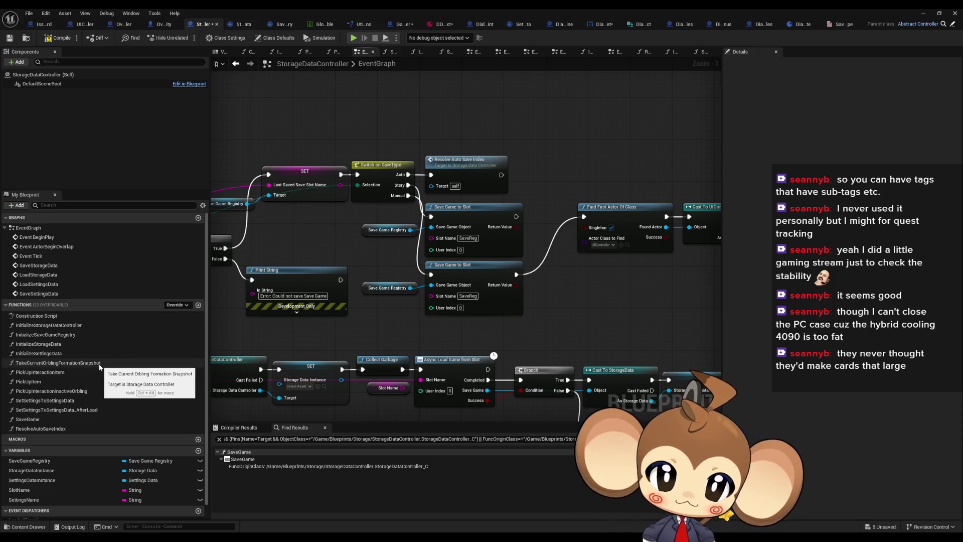
# In SaveGame, paste a second Save Storage Data call below the first.
pyautogui.doubleClick(28, 419)
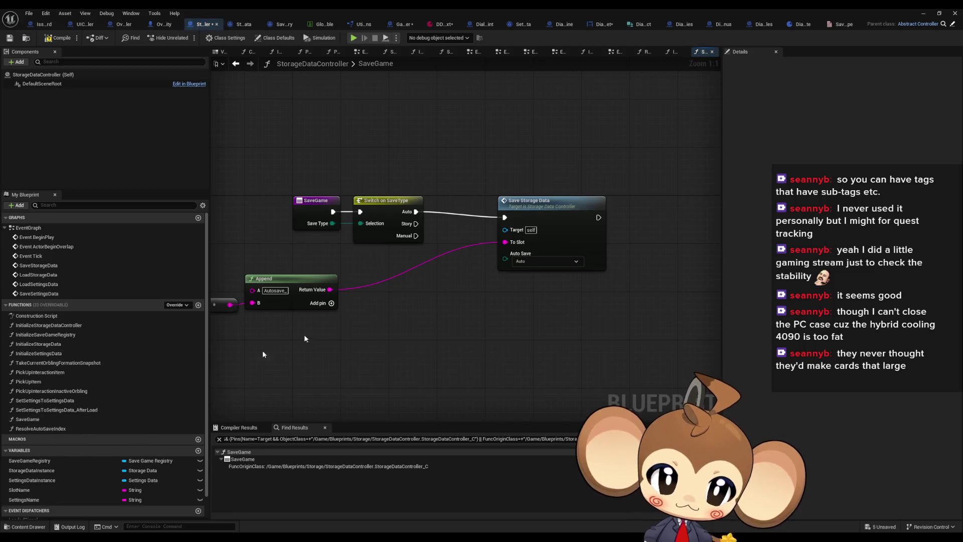
pyautogui.click(601, 206)
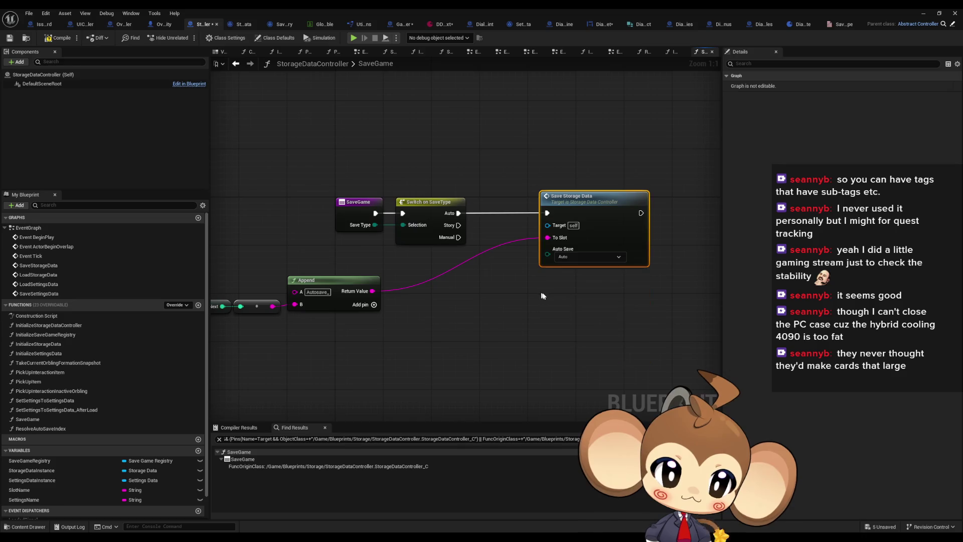
pyautogui.hotkey('ctrl', 'c')
pyautogui.hotkey('ctrl', 'v')
pyautogui.moveTo(592, 300); pyautogui.dragTo(592, 282)
# Feed a Save Type getter into each Save Storage Data call's Auto Save input.
pyautogui.moveTo(547, 254); pyautogui.dragTo(375, 225)
pyautogui.moveTo(372, 291)
pyautogui.mouseDown()
pyautogui.moveTo(405, 296)
pyautogui.moveTo(547, 237)
pyautogui.mouseUp()
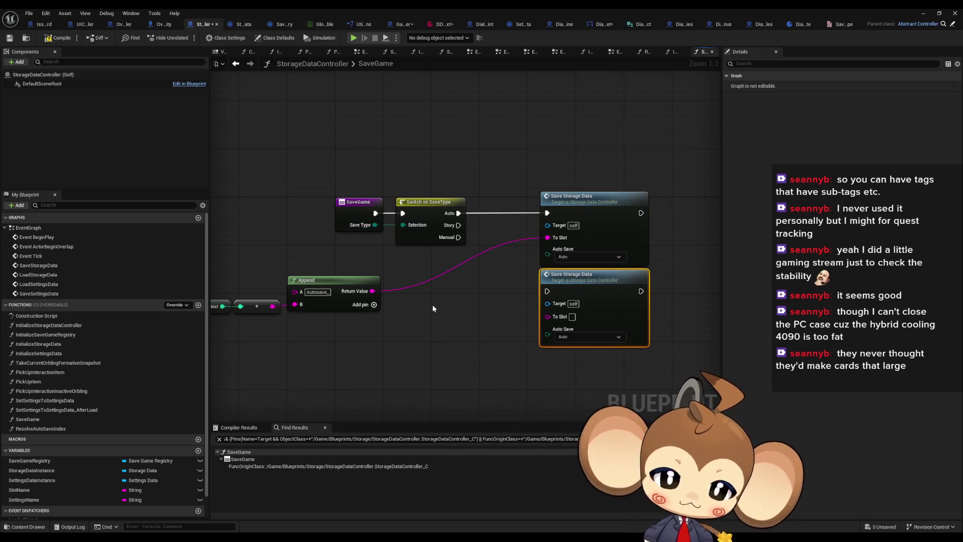
pyautogui.rightClick(435, 309)
pyautogui.write('save type')
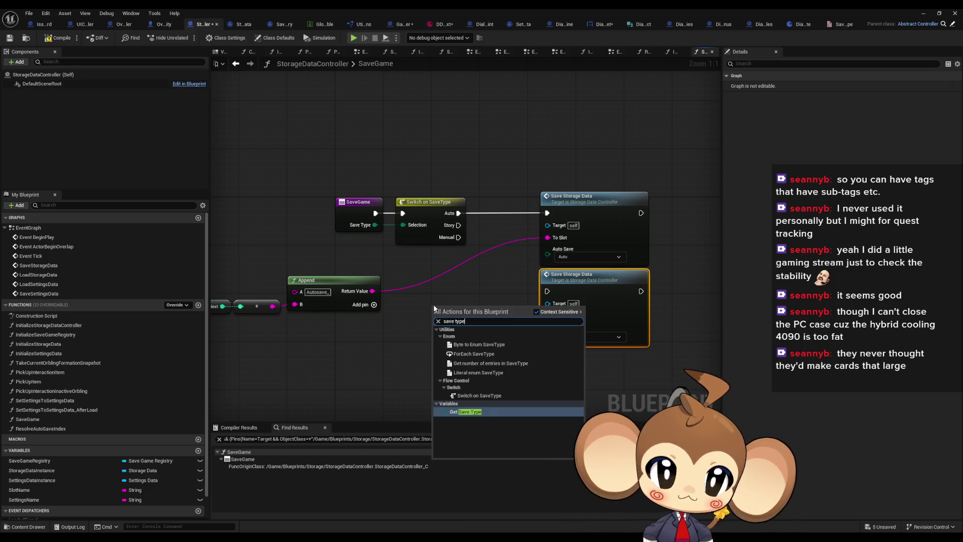
pyautogui.press('Escape')
pyautogui.moveTo(472, 312); pyautogui.dragTo(547, 255)
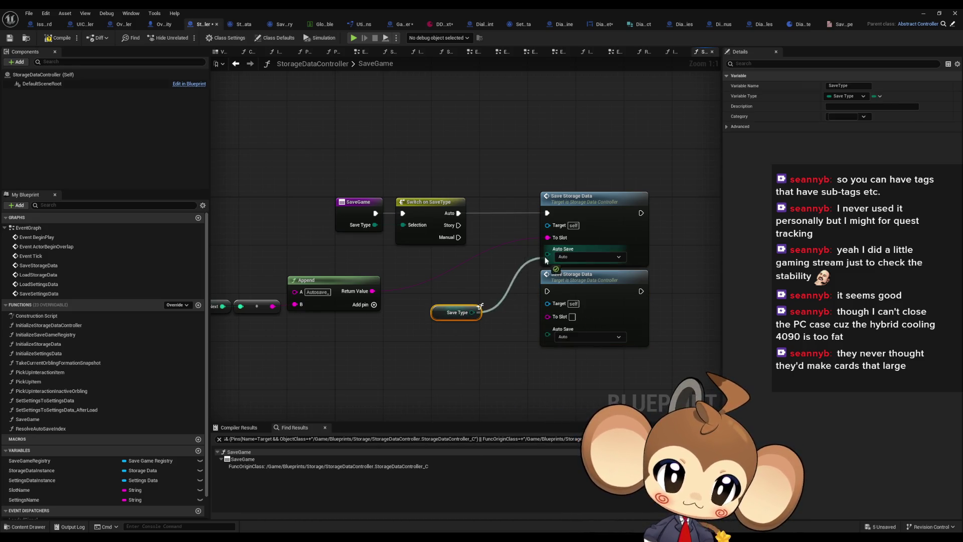
pyautogui.moveTo(430, 314); pyautogui.dragTo(485, 256)
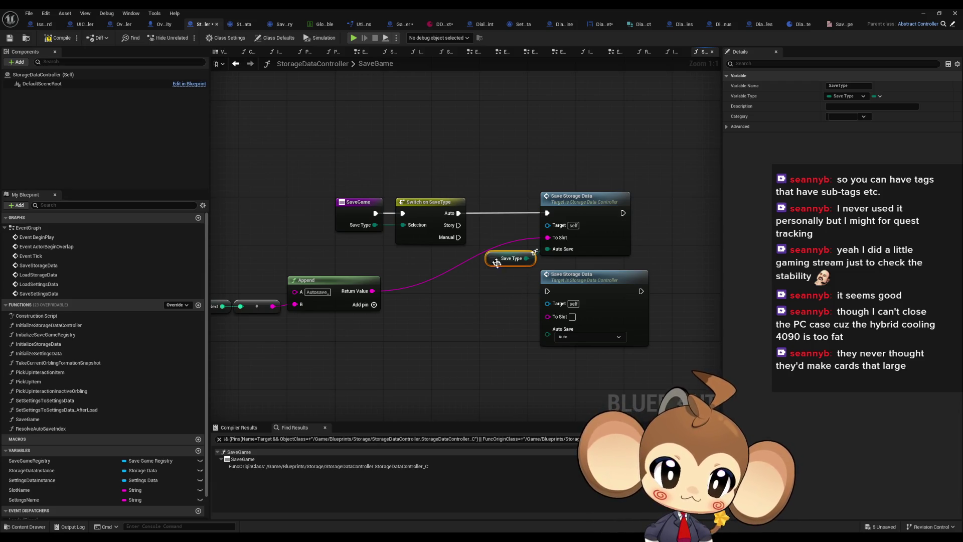
pyautogui.hotkey('ctrl', 'c')
pyautogui.hotkey('ctrl', 'v')
pyautogui.moveTo(523, 350); pyautogui.dragTo(523, 350)
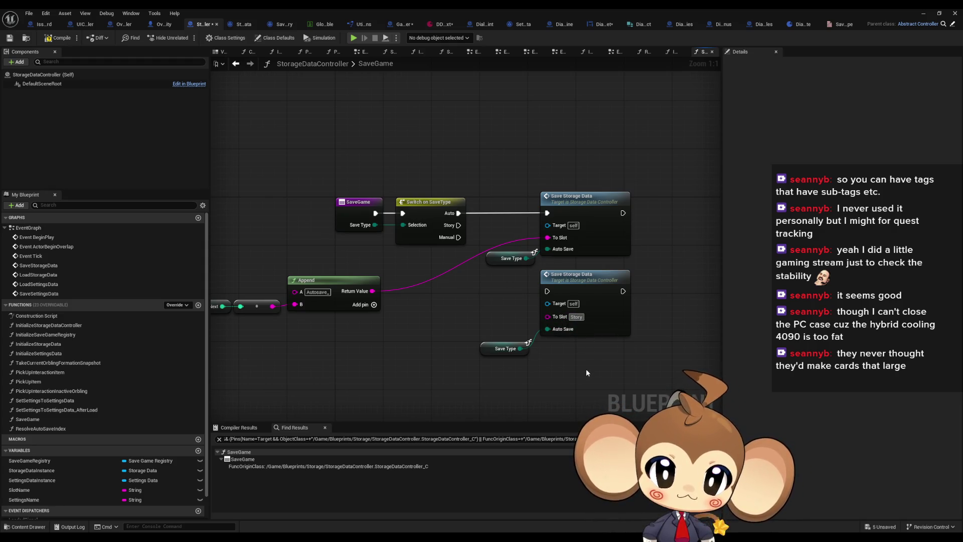
# Wire the Story case to the second call saving to Storysave, then duplicate it for Manual.
pyautogui.write('ysave')
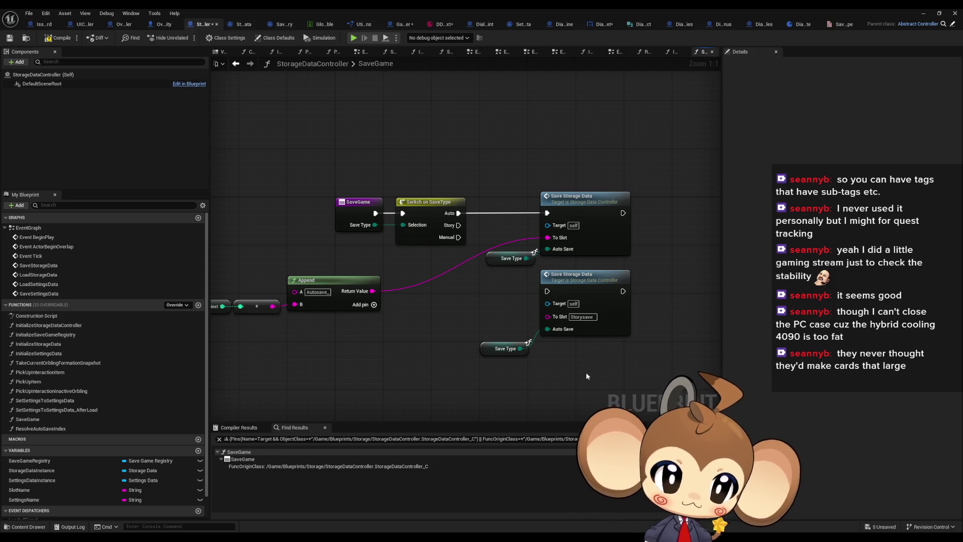
pyautogui.moveTo(459, 225); pyautogui.dragTo(548, 293)
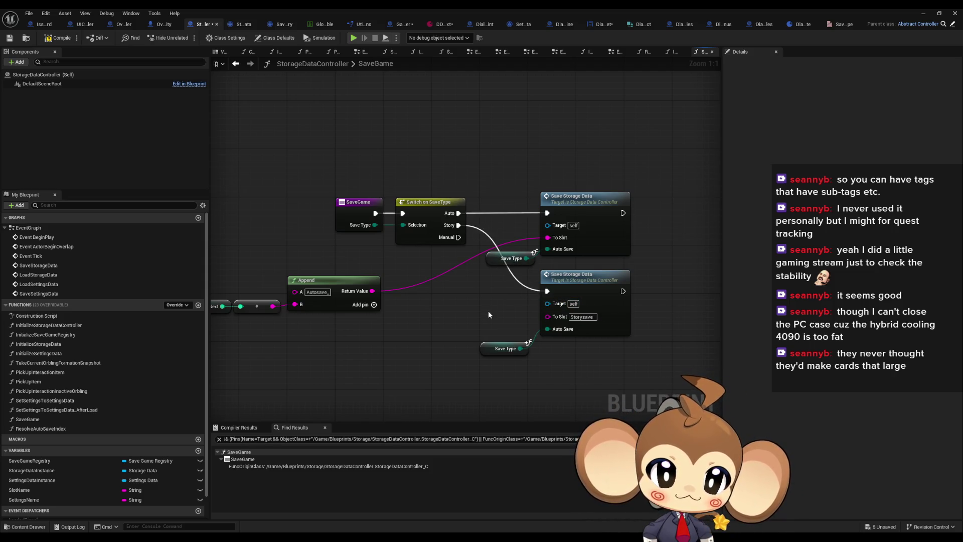
pyautogui.moveTo(501, 326); pyautogui.dragTo(452, 290, button='right')
pyautogui.moveTo(441, 331); pyautogui.dragTo(522, 291)
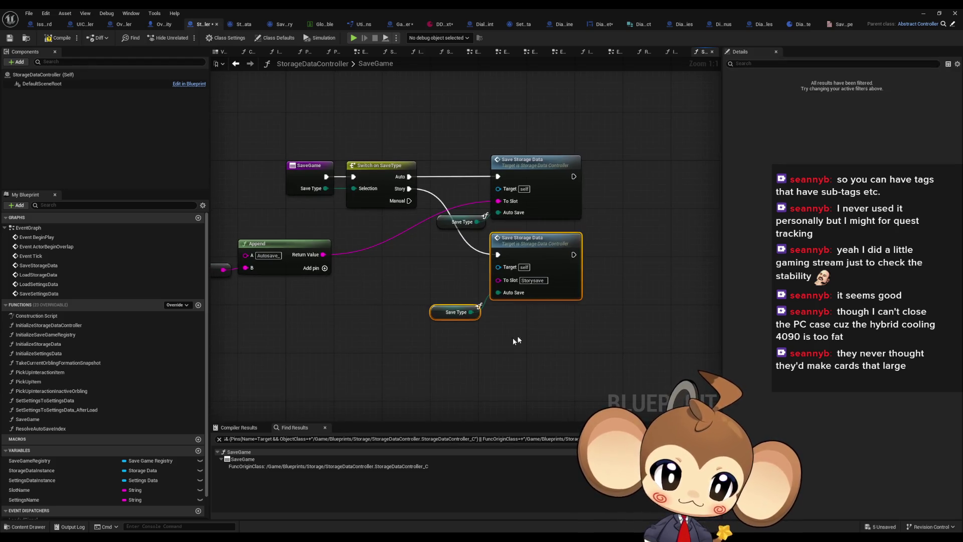
pyautogui.hotkey('ctrl', 'd')
pyautogui.write('Man')
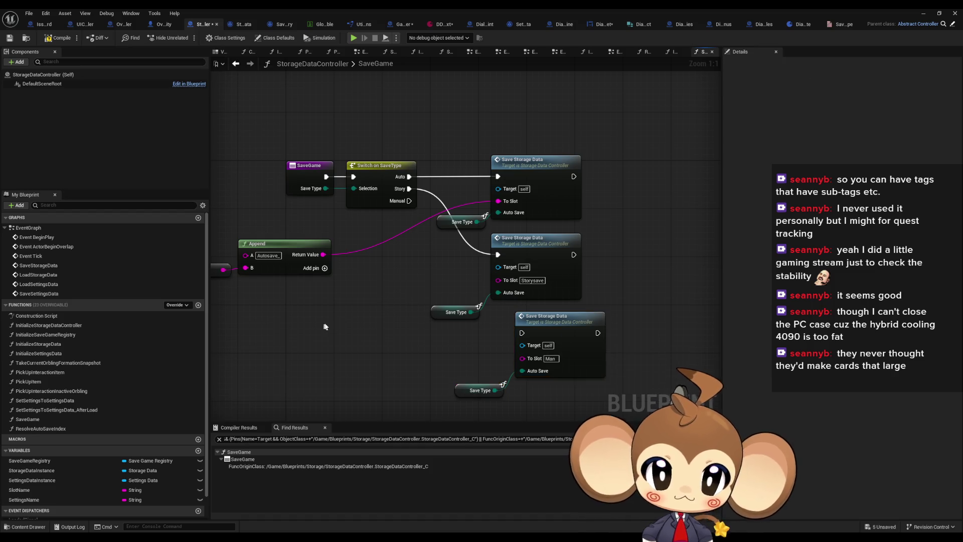
pyautogui.moveTo(575, 363); pyautogui.dragTo(714, 367)
pyautogui.moveTo(401, 300)
pyautogui.mouseDown()
pyautogui.moveTo(347, 346)
pyautogui.moveTo(451, 322)
pyautogui.mouseUp()
pyautogui.moveTo(518, 301); pyautogui.dragTo(404, 326)
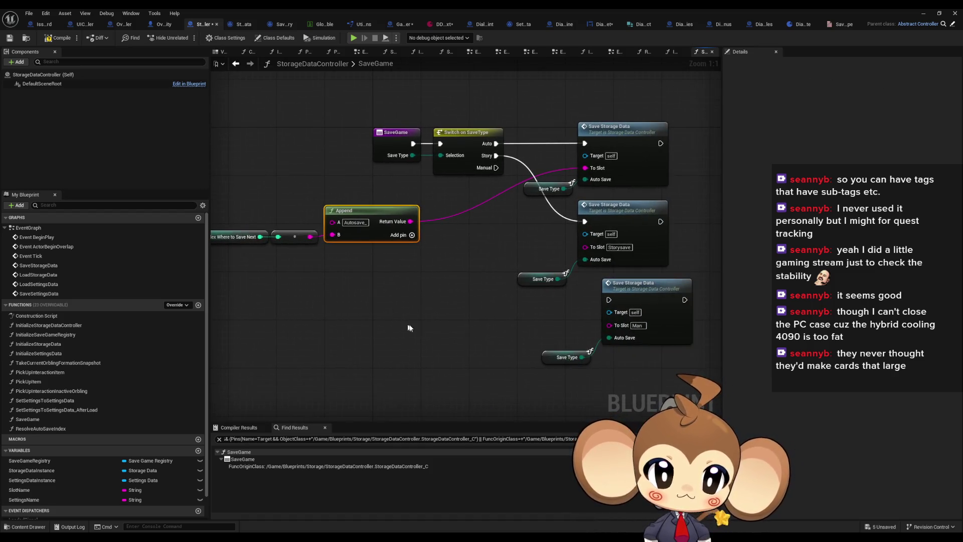
# Duplicate the Append node, set its first string to 'Manual_', and feed it into the third save's To Slot.
pyautogui.hotkey('ctrl', 'c')
pyautogui.hotkey('ctrl', 'v')
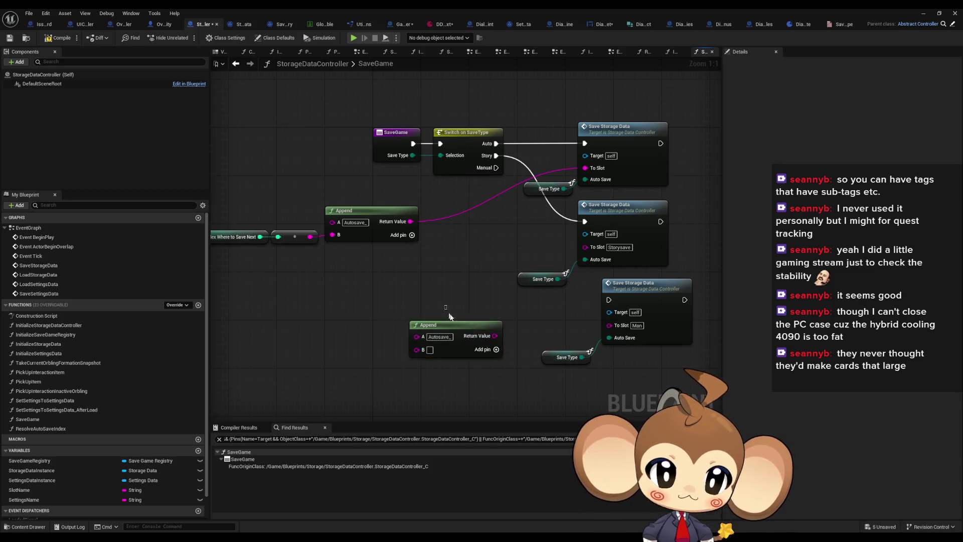
pyautogui.click(503, 310)
pyautogui.moveTo(553, 330); pyautogui.dragTo(517, 296)
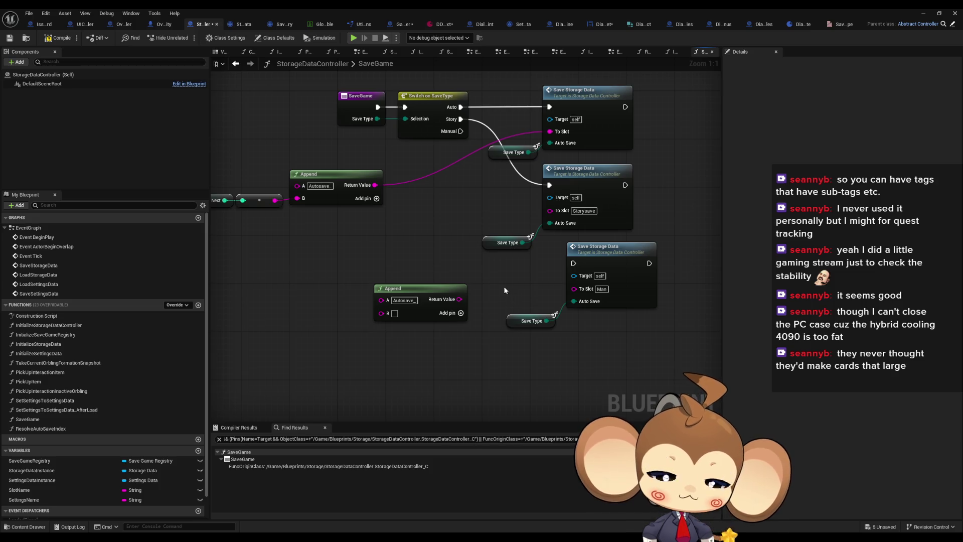
pyautogui.doubleClick(404, 300)
pyautogui.write('Manual')
pyautogui.press('Return')
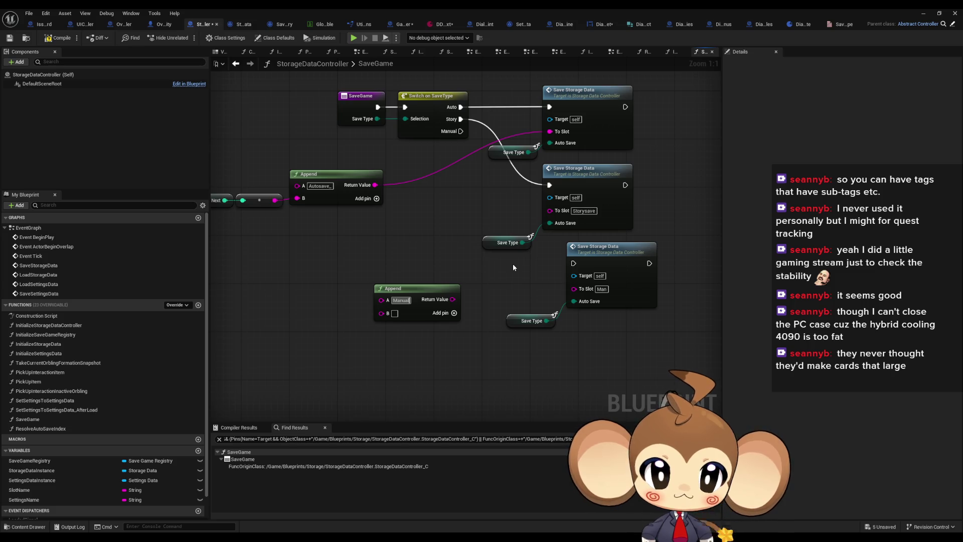
pyautogui.write('_')
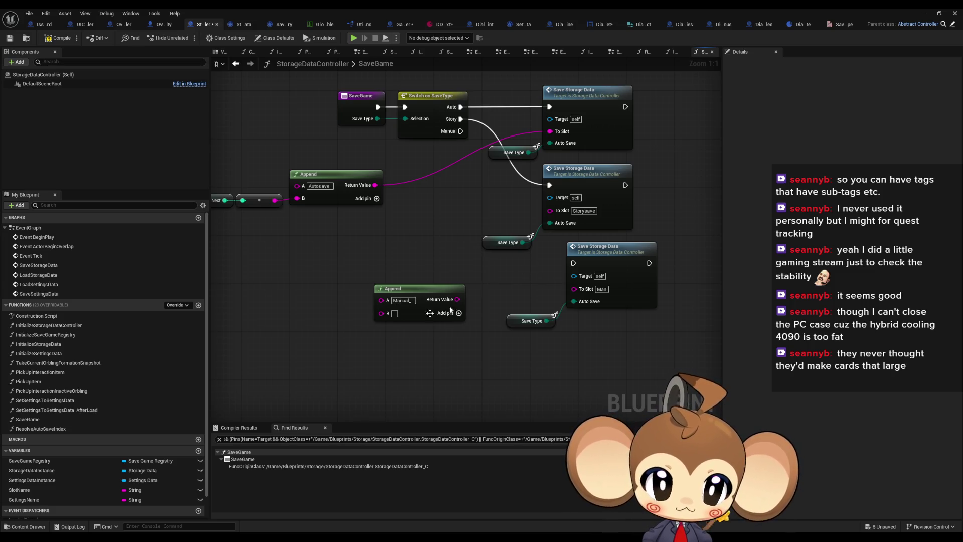
pyautogui.moveTo(457, 299)
pyautogui.mouseDown()
pyautogui.moveTo(498, 307)
pyautogui.moveTo(576, 290)
pyautogui.moveTo(499, 286)
pyautogui.moveTo(526, 281)
pyautogui.mouseUp()
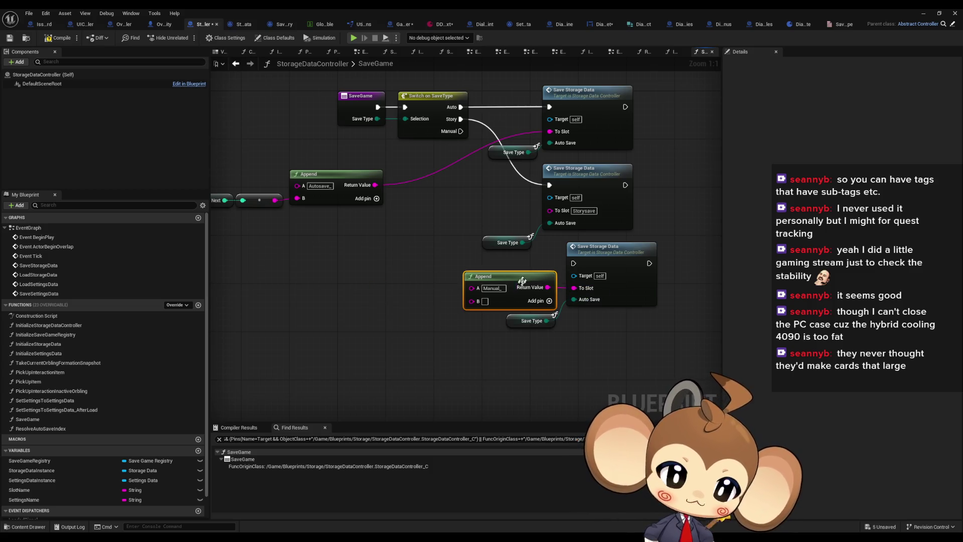
# Tidy the Manual save group and the autosave slot-name chain, then compile and save StorageDataController.
pyautogui.moveTo(391, 281); pyautogui.dragTo(571, 333)
pyautogui.moveTo(630, 259)
pyautogui.mouseDown()
pyautogui.moveTo(606, 260)
pyautogui.moveTo(512, 204)
pyautogui.moveTo(461, 131)
pyautogui.mouseUp()
pyautogui.scroll(-1, 391, 237)
pyautogui.moveTo(264, 184); pyautogui.dragTo(591, 245)
pyautogui.moveTo(412, 201)
pyautogui.mouseDown()
pyautogui.moveTo(496, 194)
pyautogui.moveTo(486, 186)
pyautogui.mouseUp()
pyautogui.click(472, 266)
pyautogui.moveTo(464, 270); pyautogui.dragTo(402, 271)
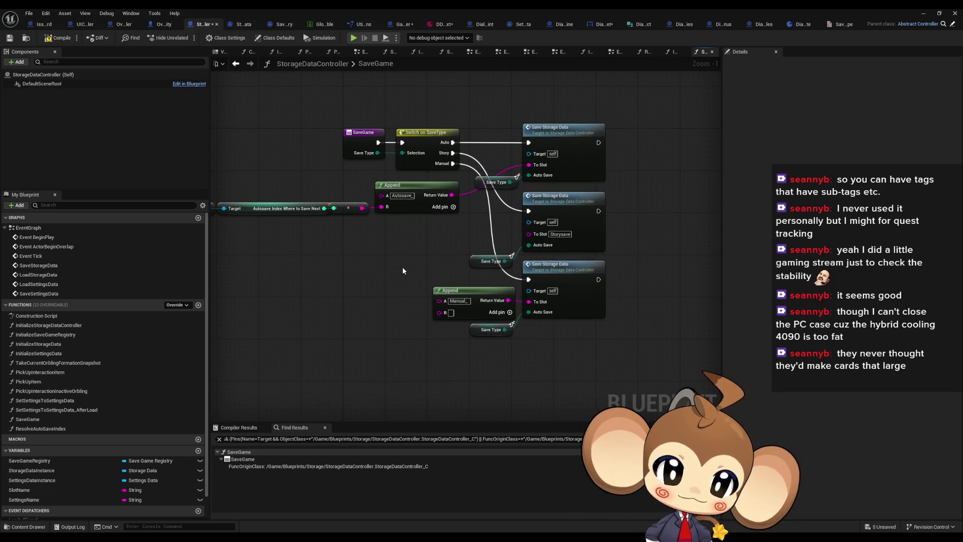
pyautogui.scroll(1, 403, 271)
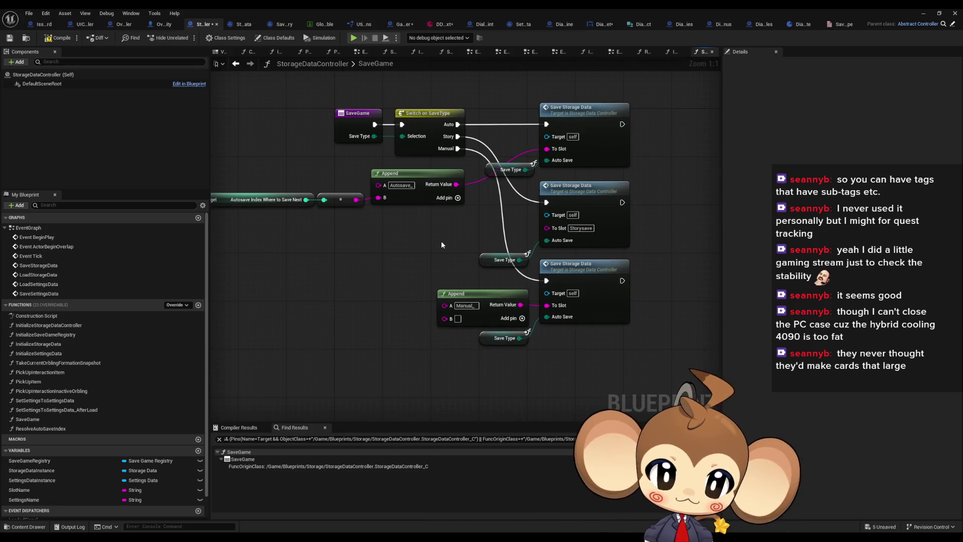
pyautogui.click(59, 37)
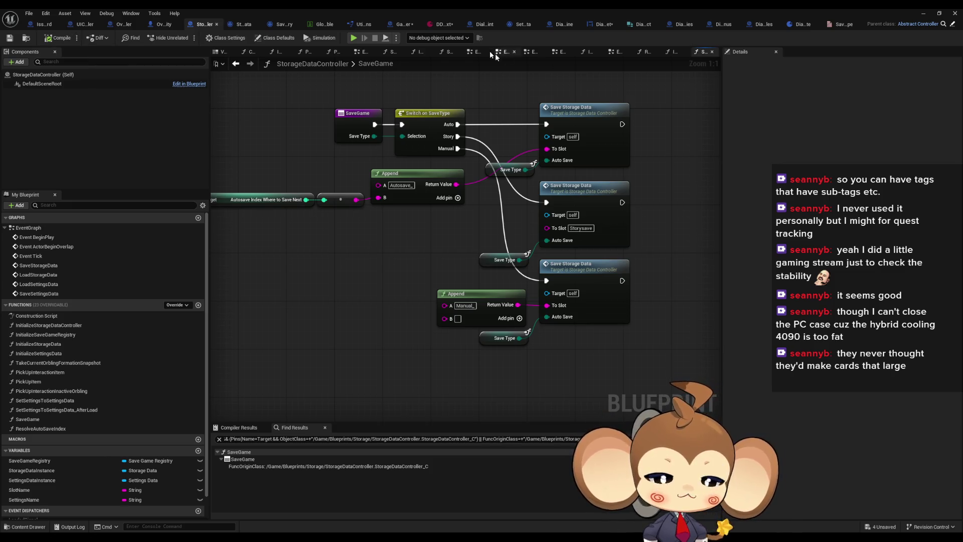
# Switch to DialogueMainWidget, try a 'sto cont get' search, cancel it, and frame the whole tag switch.
pyautogui.click(599, 24)
pyautogui.click(431, 211)
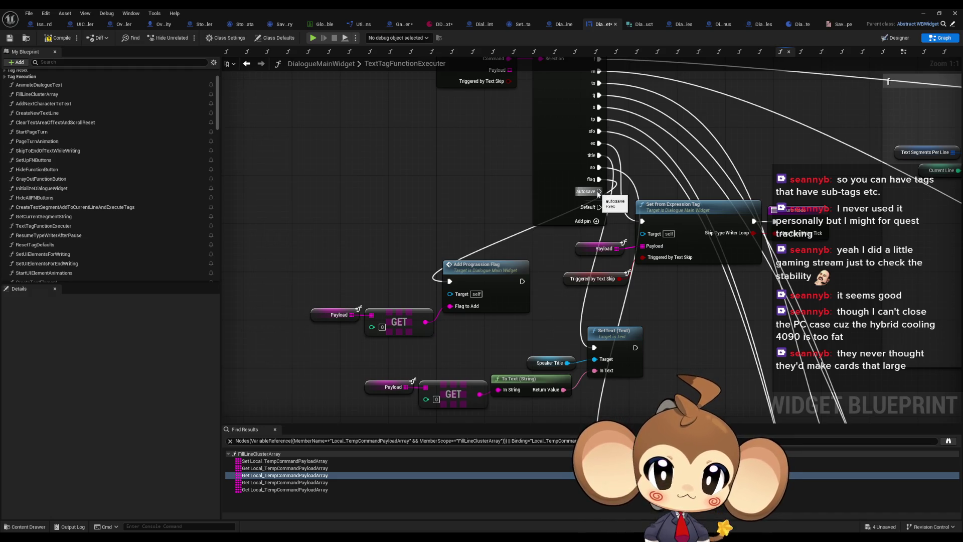
pyautogui.moveTo(598, 194)
pyautogui.mouseDown()
pyautogui.moveTo(613, 178)
pyautogui.moveTo(282, 245)
pyautogui.mouseUp()
pyautogui.write('sto')
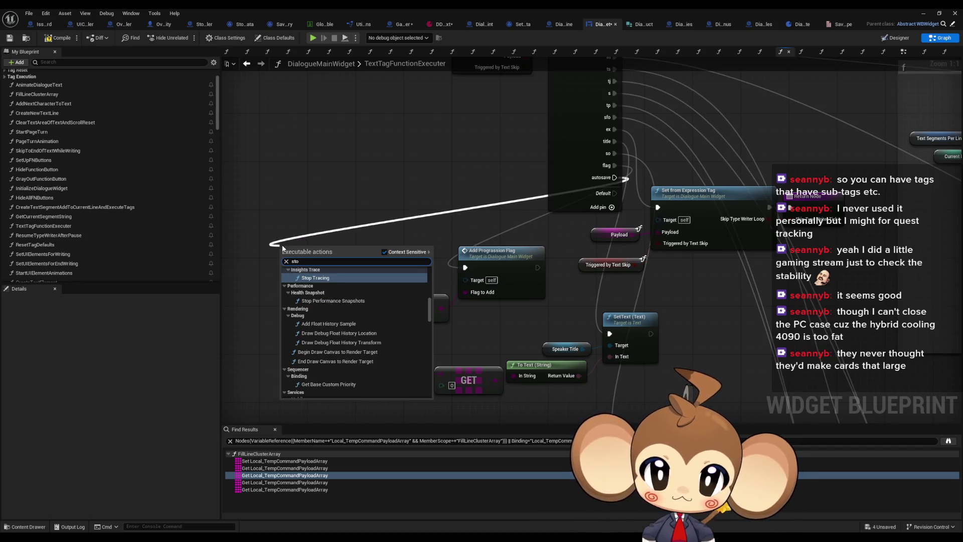
pyautogui.write(' cont get')
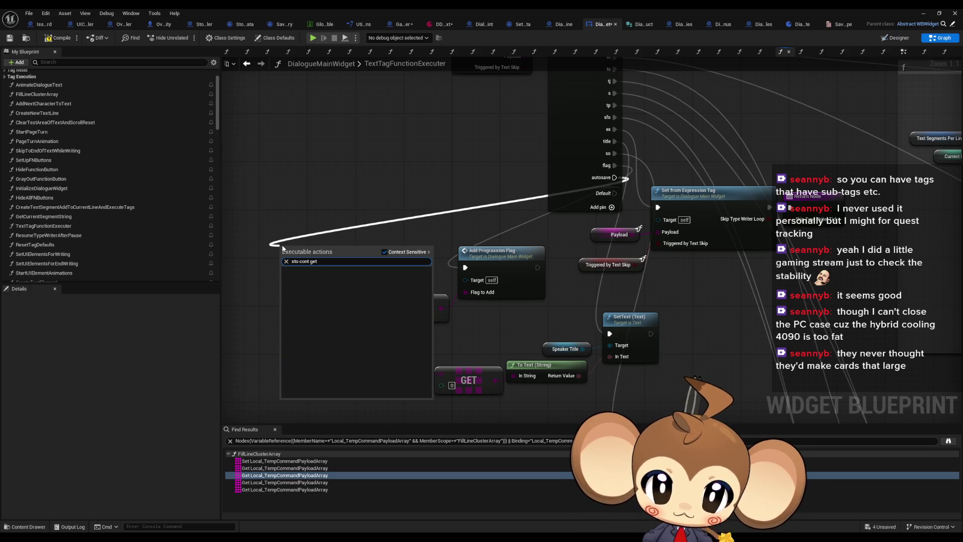
pyautogui.click(386, 148)
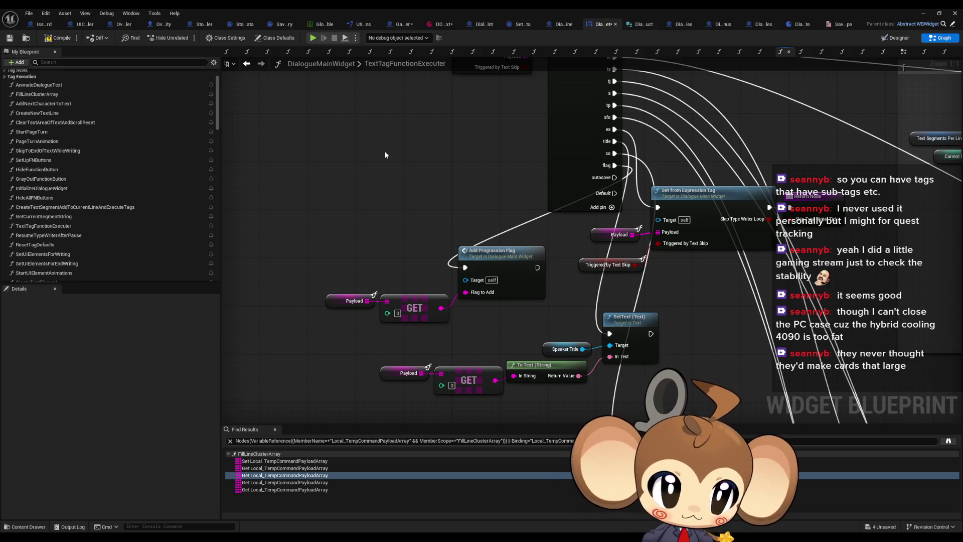
pyautogui.scroll(-2, 386, 155)
pyautogui.moveTo(385, 155); pyautogui.dragTo(403, 209)
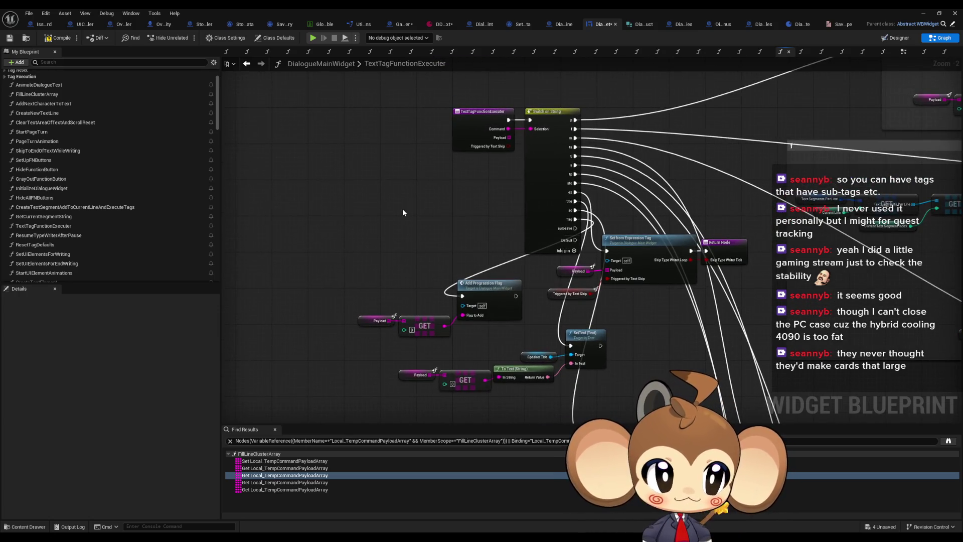